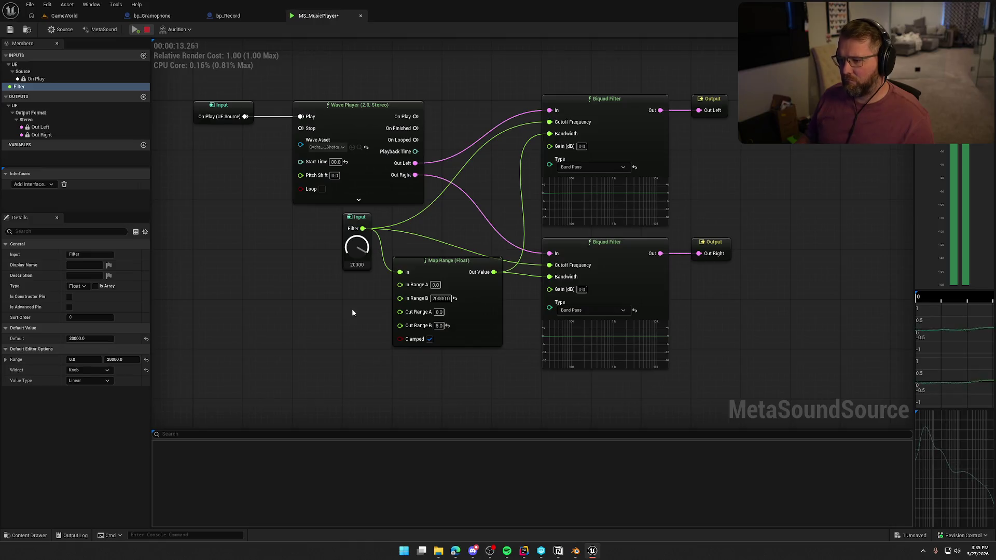
Audition with the Filter knob lowered to about 1280, stop playback, and select the Filter input.
drag(351, 246, 378, 341)
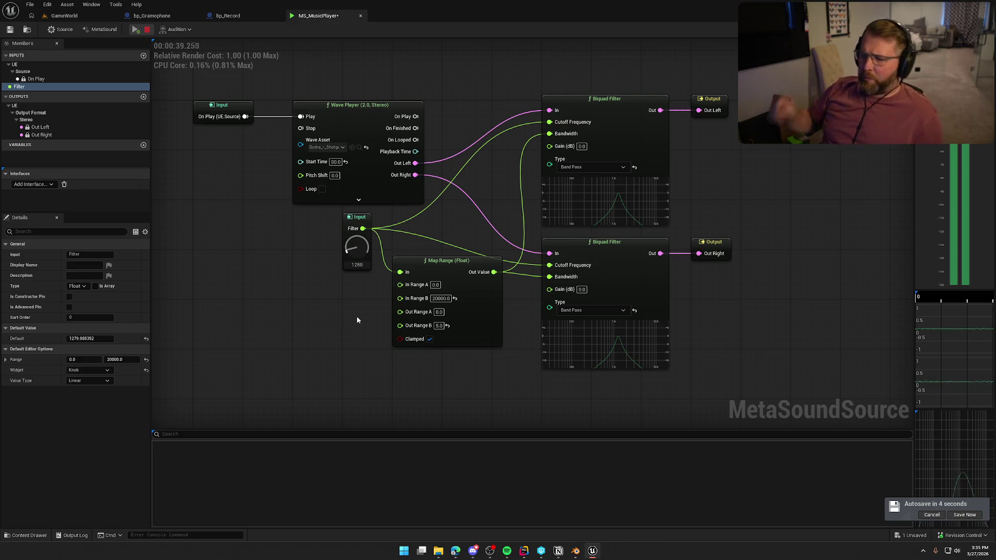
click(147, 30)
click(358, 217)
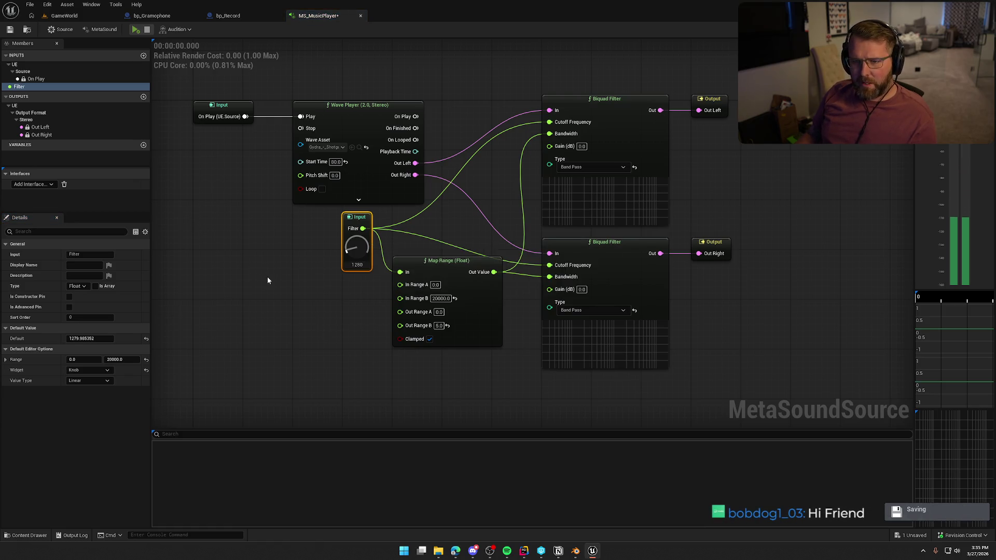
Rename the Filter input to FilterEffect and set its range maximum to 1.0.
double_click(38, 87)
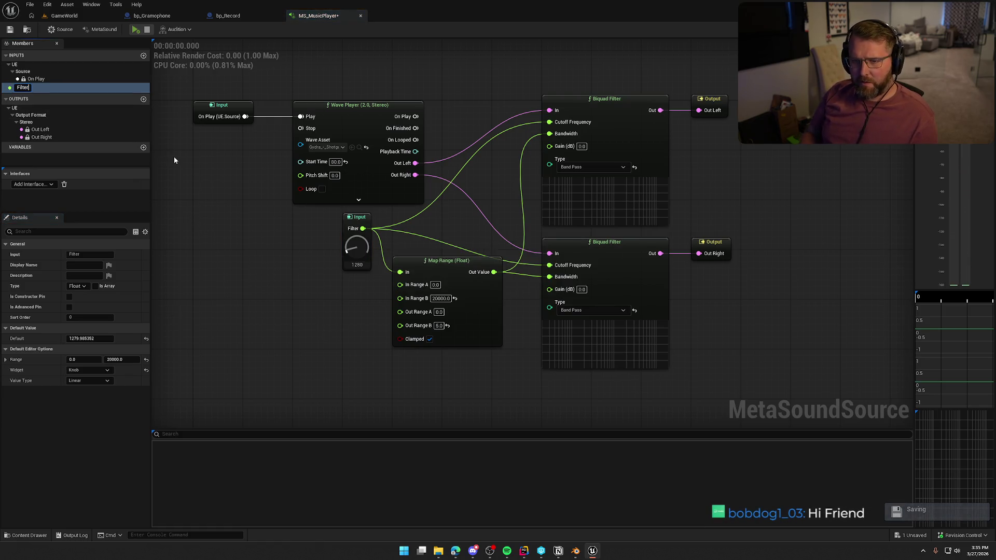
text(FilterEffect)
key(Return)
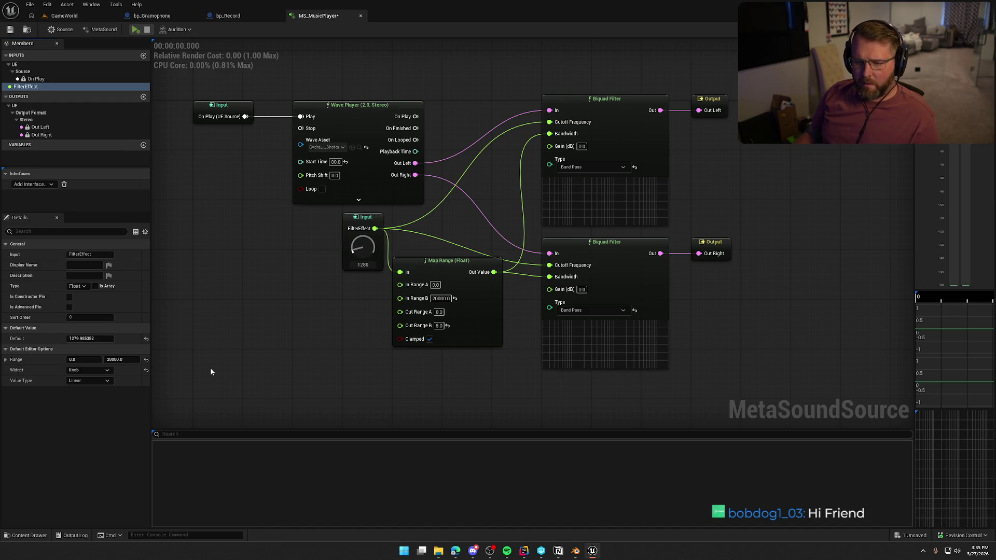
text(1)
key(Return)
Add a FilterEffect-fed Map Range (Float) node with Out Range B set to 20000.
mouse_move(421, 219)
mouse_down()
mouse_move(270, 224)
mouse_move(337, 258)
mouse_up()
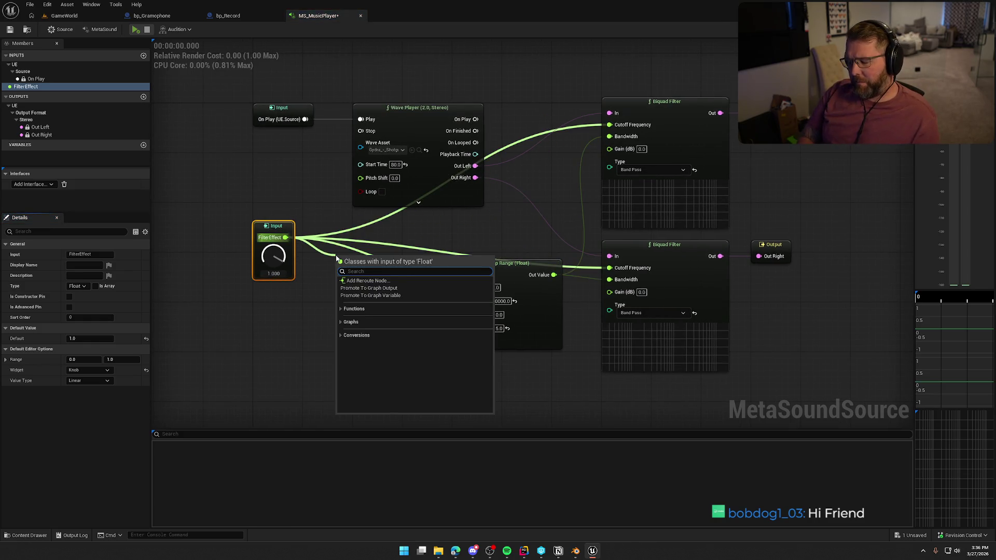
text(map)
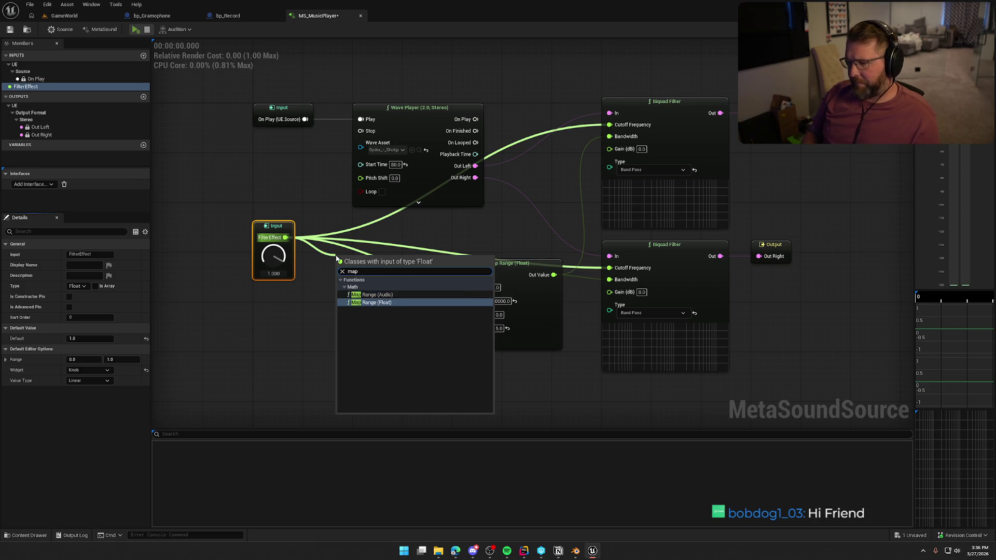
click(376, 303)
click(382, 324)
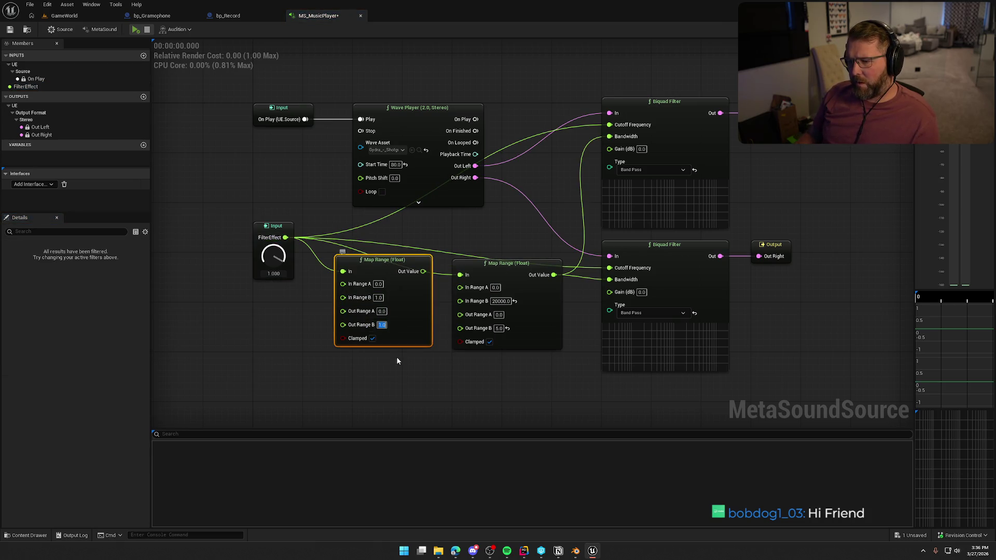
text(20000)
key(Return)
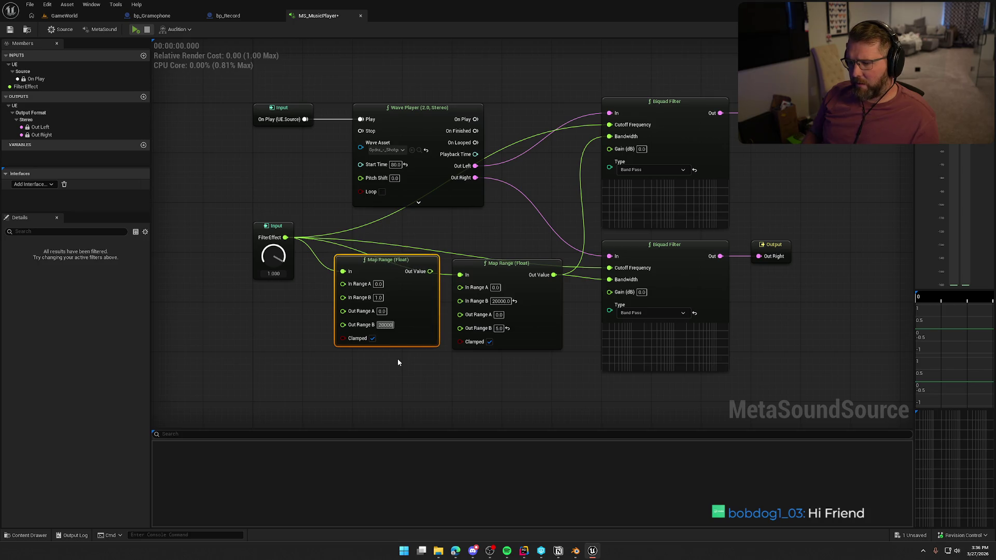
Wire the new Map Range into the lower filter's Cutoff Frequency and stack both Map Range nodes.
mouse_move(393, 259)
mouse_down()
mouse_move(361, 269)
mouse_move(609, 125)
mouse_up()
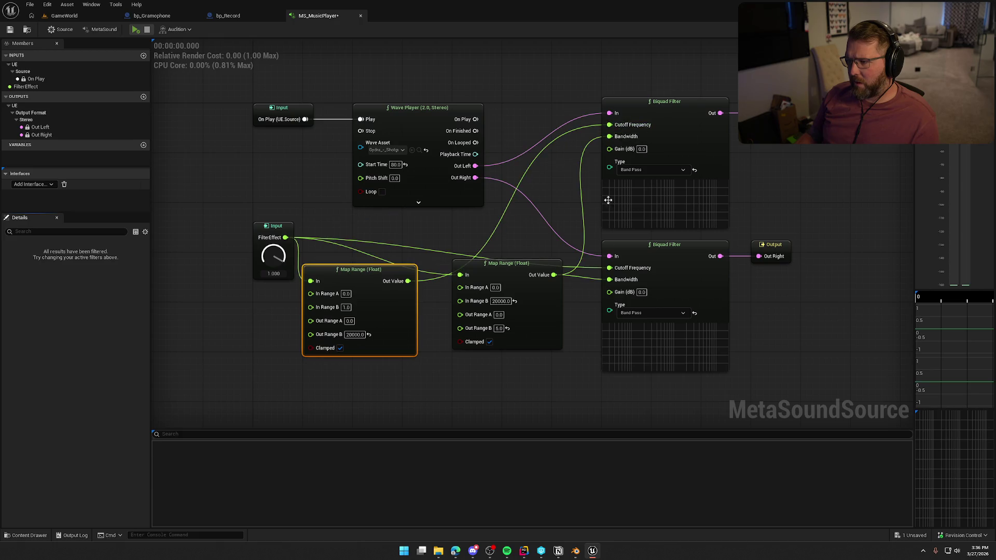
mouse_move(610, 268)
mouse_down()
mouse_move(431, 289)
mouse_move(407, 281)
mouse_up()
drag(505, 266, 497, 297)
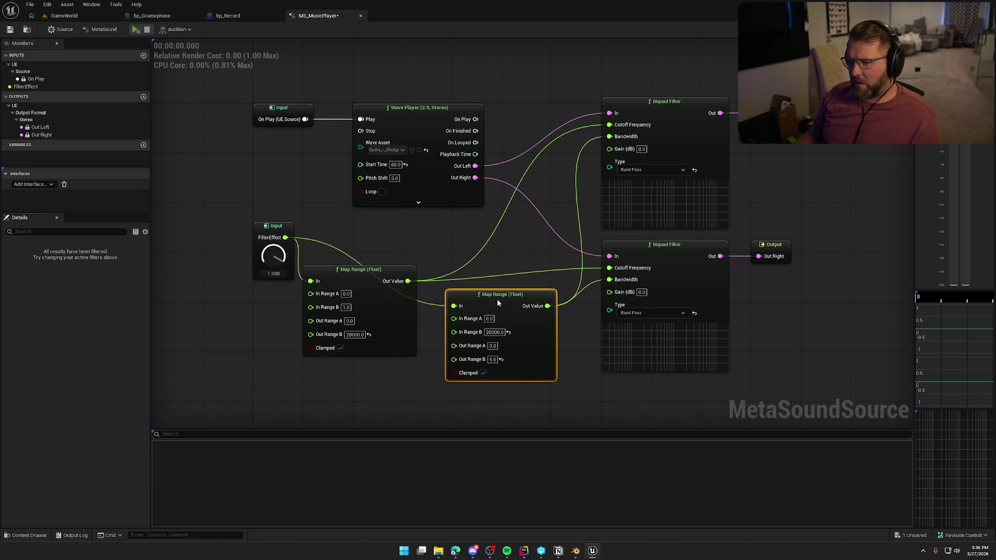
drag(369, 272, 513, 210)
drag(578, 358, 523, 267)
drag(521, 227, 527, 233)
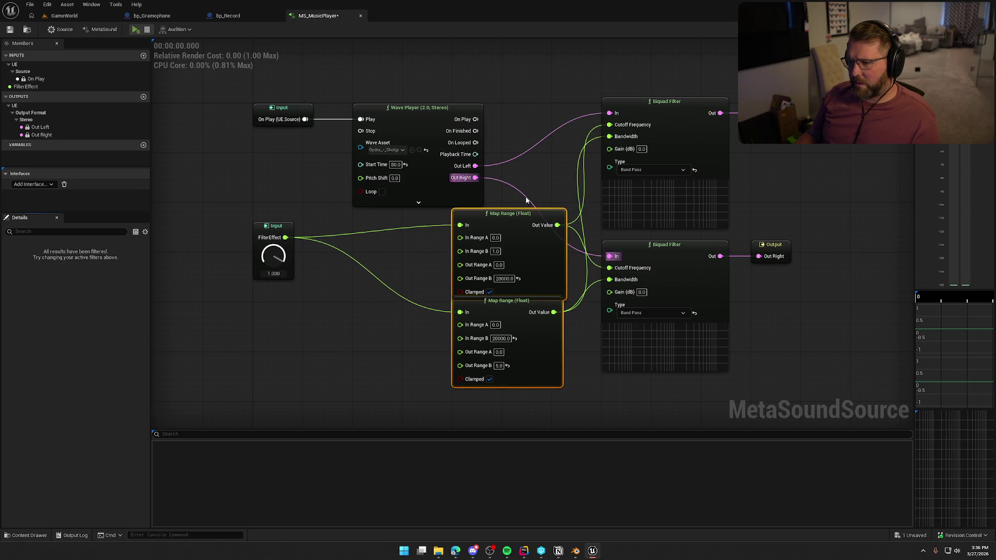
drag(528, 314, 518, 319)
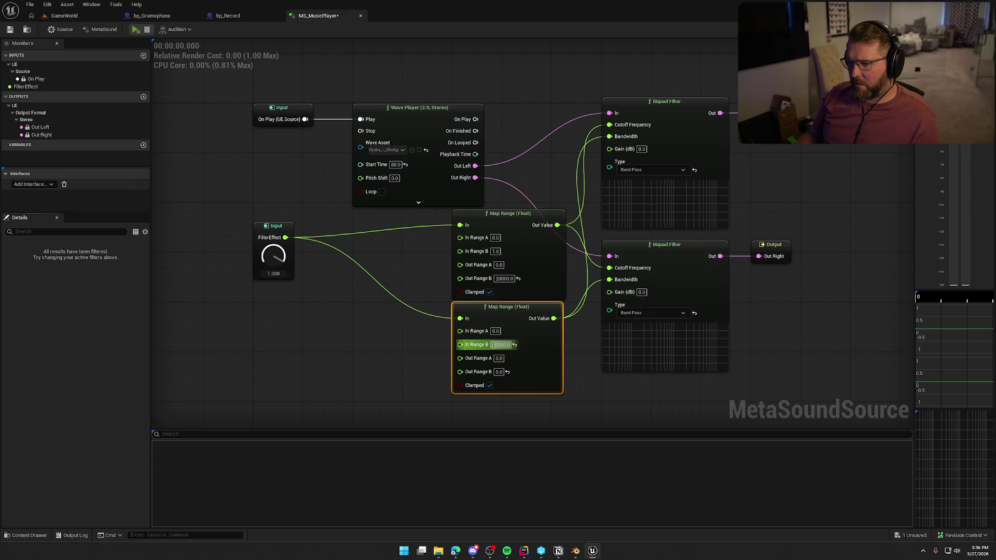
Set the other Map Range's In Range B to 1.0.
key(BackSpace)
text(1)
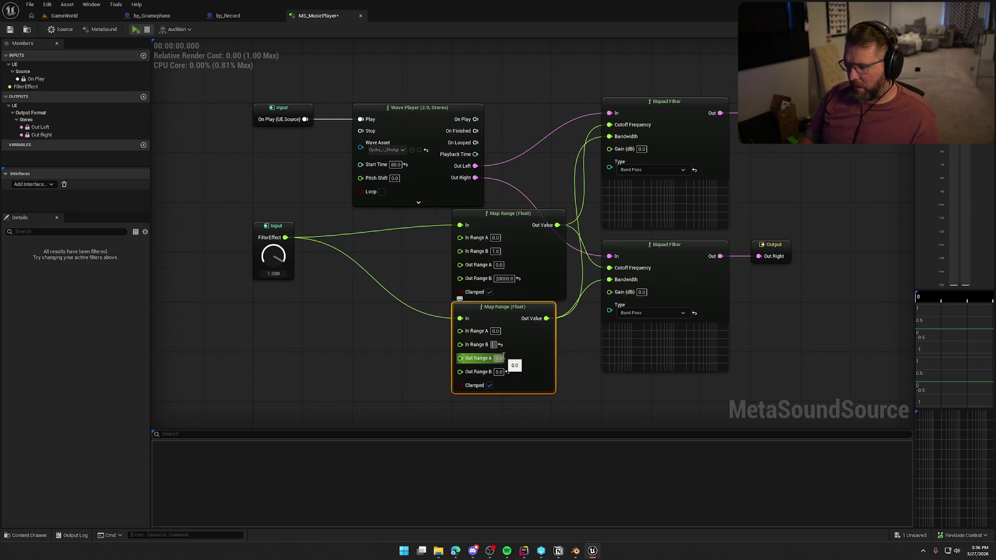
click(344, 338)
mouse_move(285, 237)
mouse_down()
mouse_move(460, 225)
mouse_move(353, 221)
mouse_move(372, 219)
mouse_up()
click(271, 234)
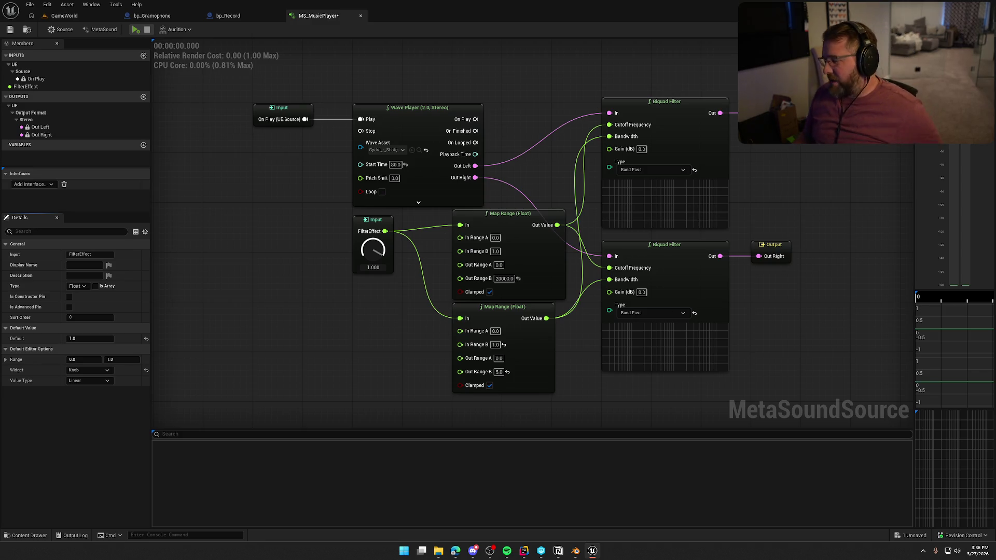
Move both stereo Output nodes right, away from the filters, then start auditioning.
drag(771, 373, 733, 343)
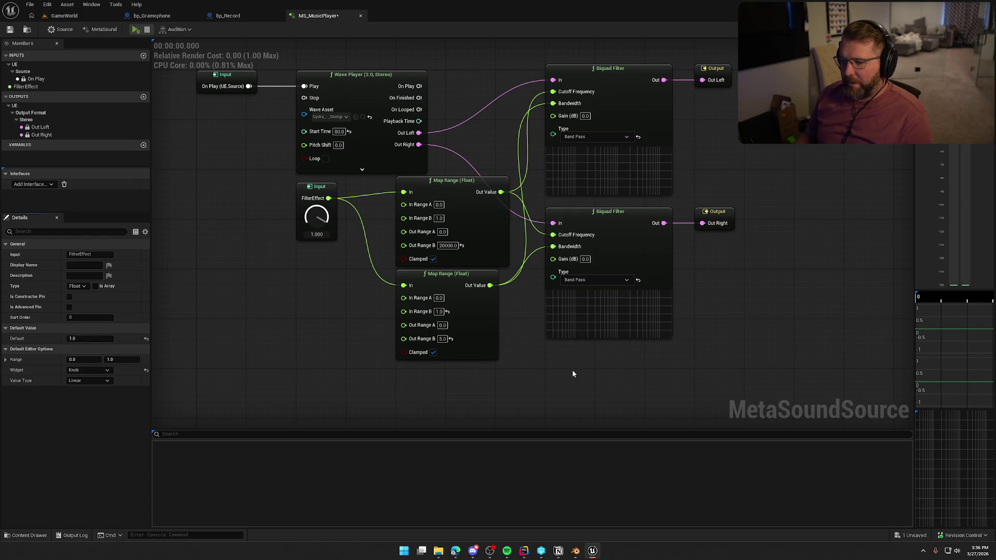
drag(816, 228, 657, 229)
mouse_move(690, 289)
mouse_down()
mouse_move(605, 126)
mouse_move(526, 57)
mouse_move(706, 77)
mouse_up()
drag(619, 138, 693, 132)
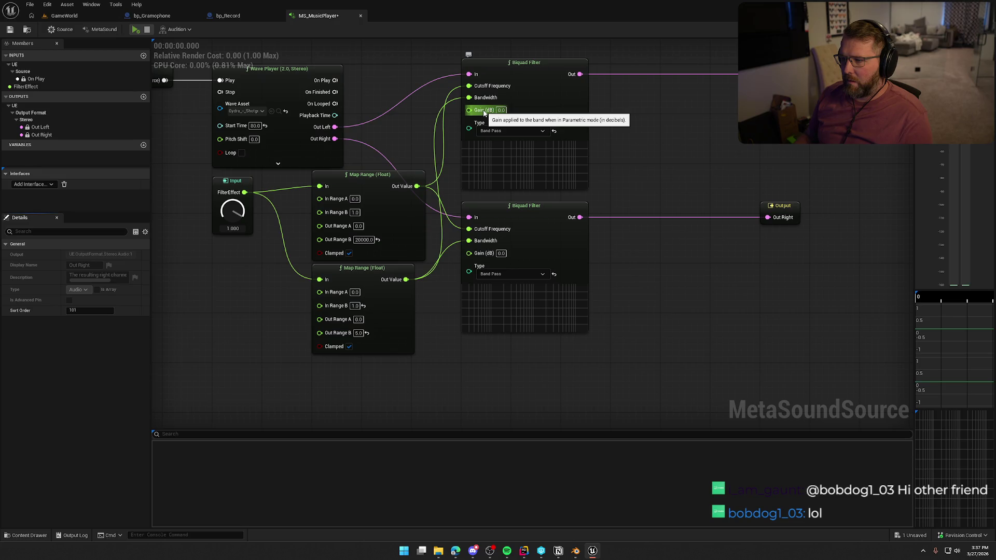
drag(663, 176, 683, 178)
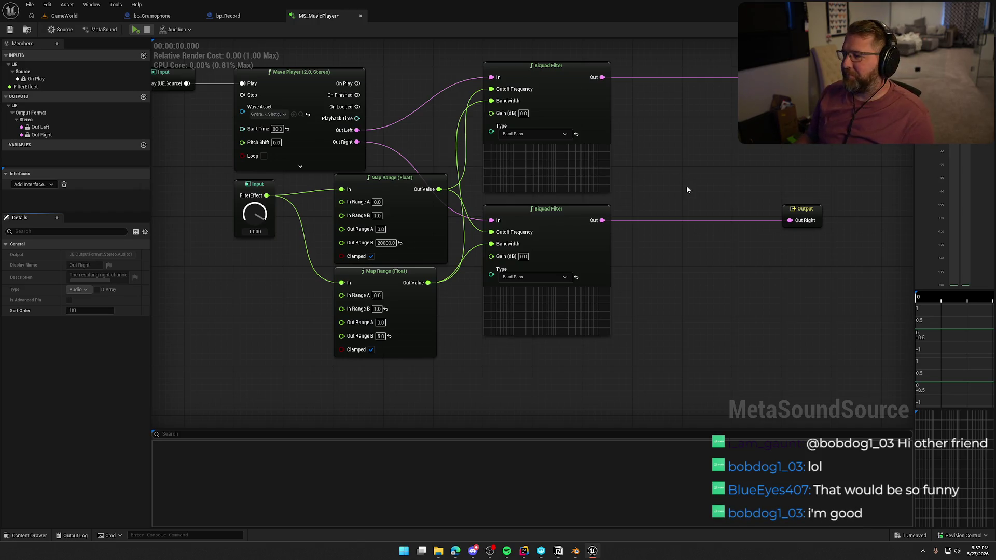
click(136, 29)
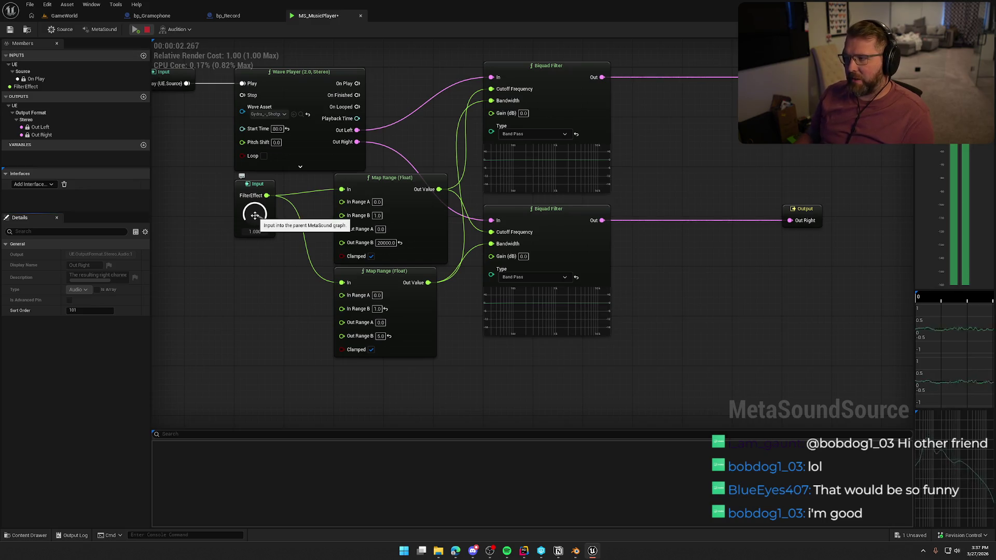
Turn FilterEffect down while auditioning, then stop playback.
drag(254, 215, 270, 332)
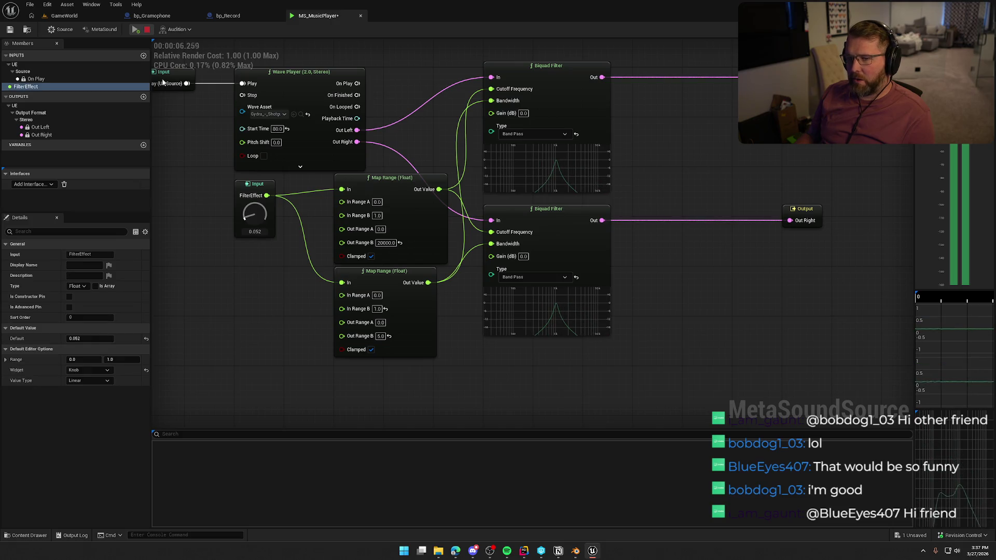
click(147, 29)
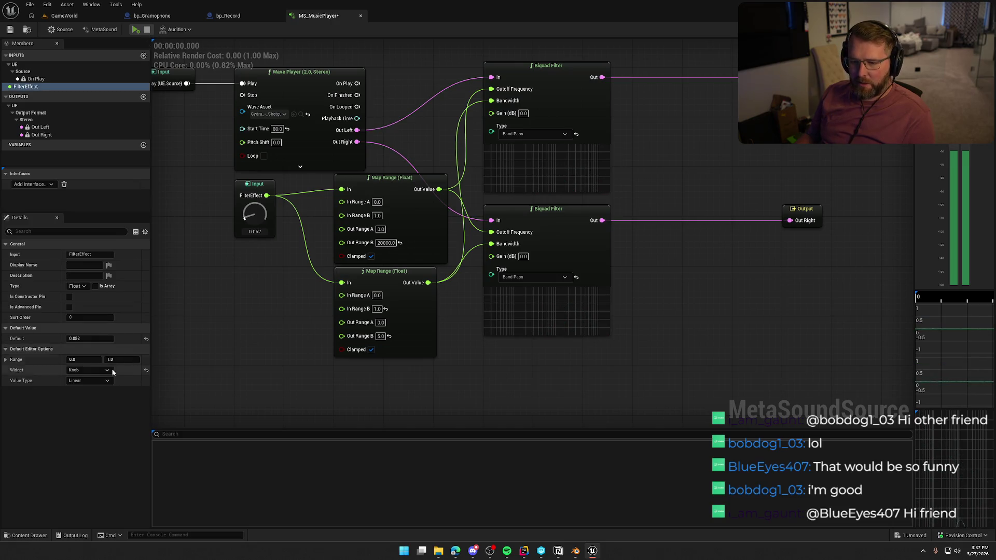
click(75, 359)
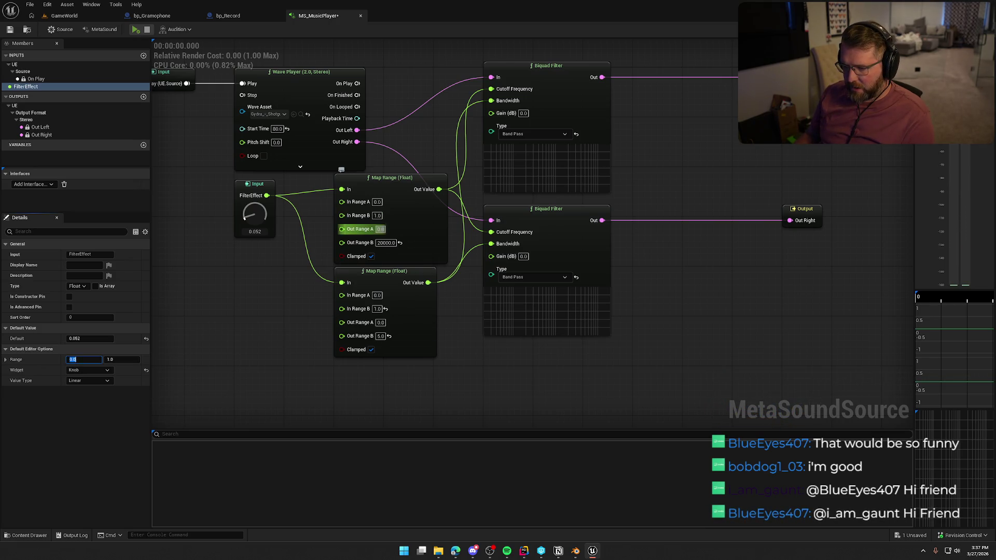
Set Out Range A to 50 on the cutoff Map Range and 0.5 on bandwidth, then audition at FilterEffect 0.
click(381, 228)
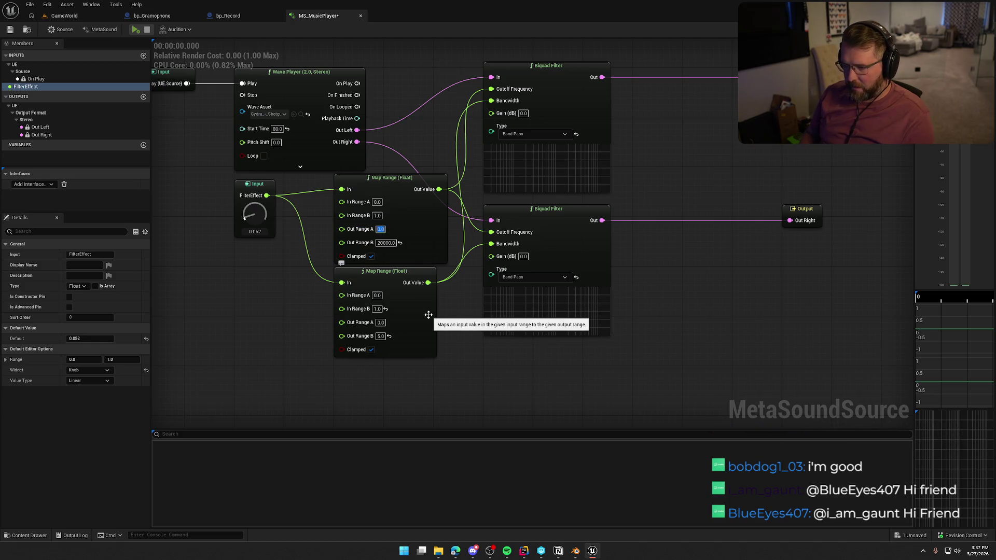
text(50)
click(380, 322)
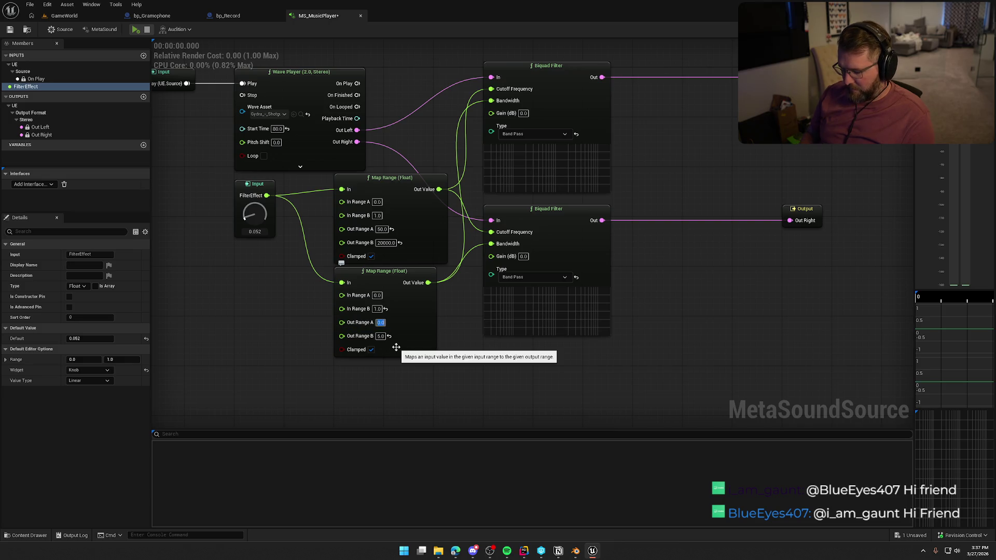
text(0.5)
key(Return)
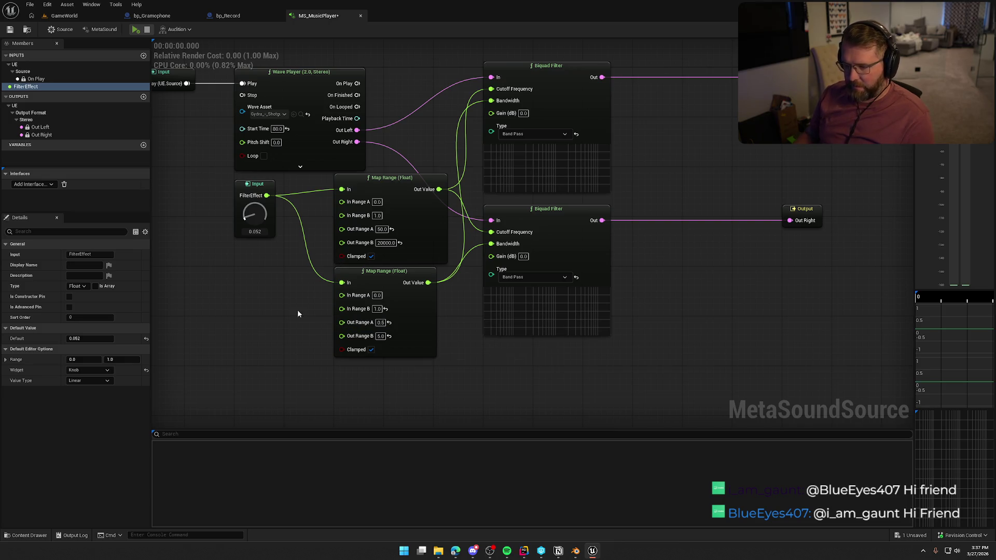
key(space)
drag(248, 217, 251, 213)
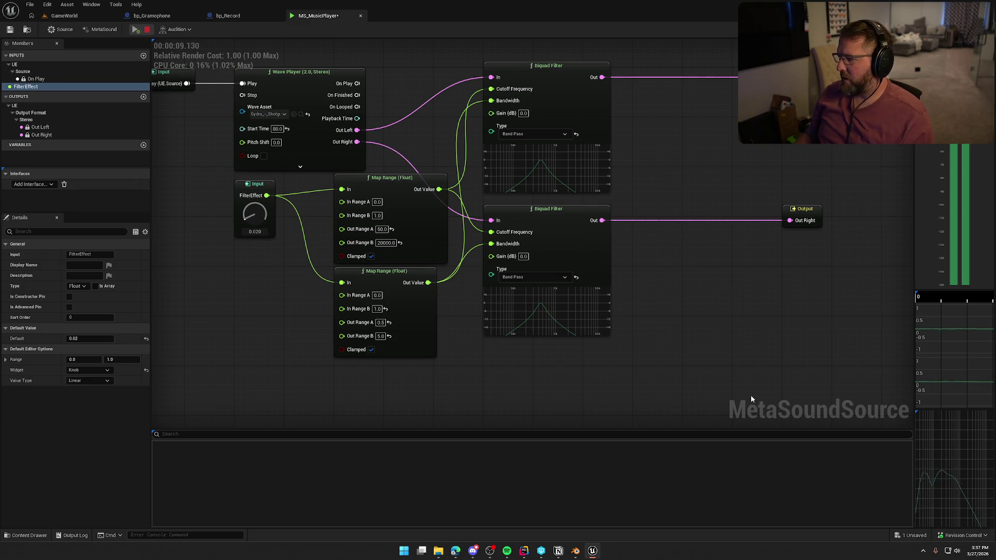
Sweep FilterEffect from full to near zero and back to 1.0, then stop the preview.
drag(248, 214, 249, 156)
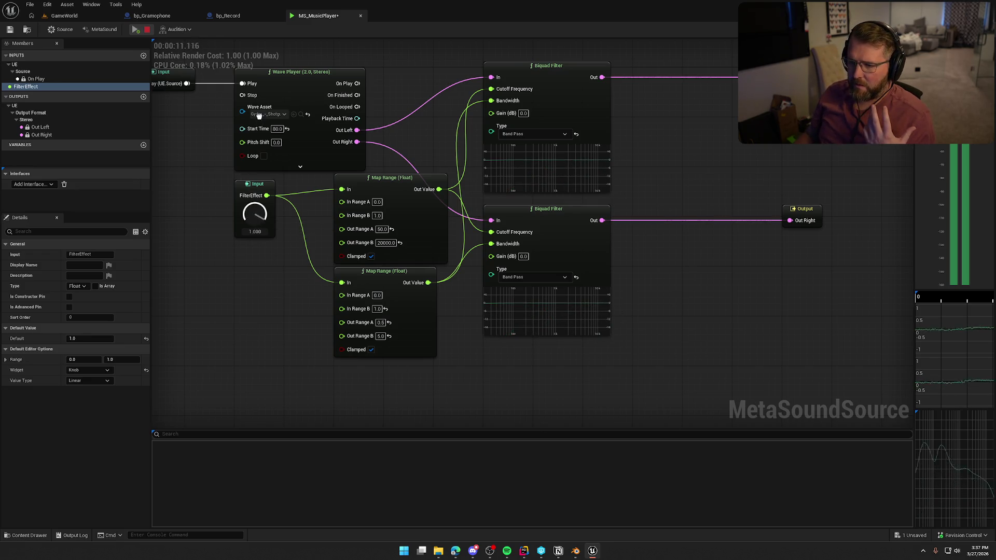
drag(263, 99, 264, 199)
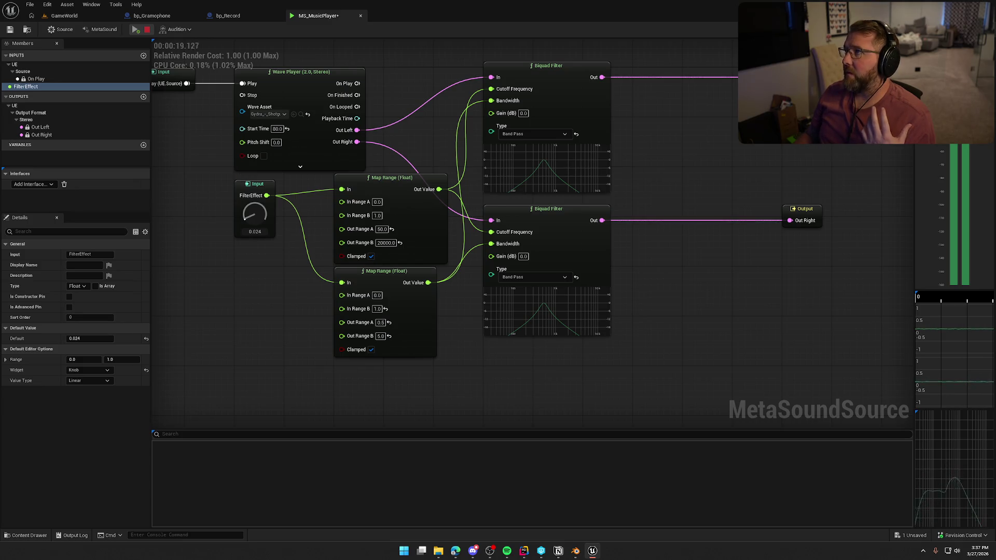
drag(255, 212, 255, 173)
drag(260, 128, 269, 83)
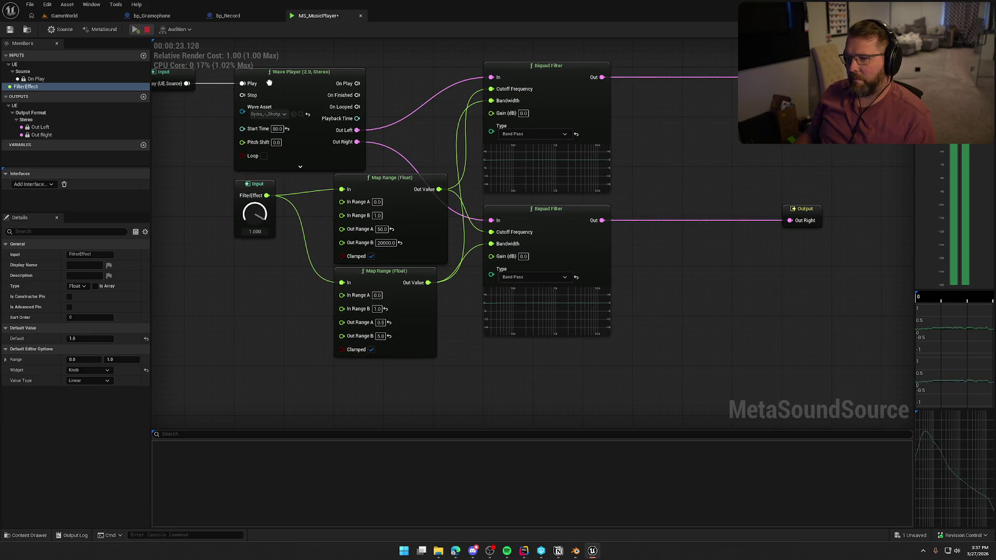
key(space)
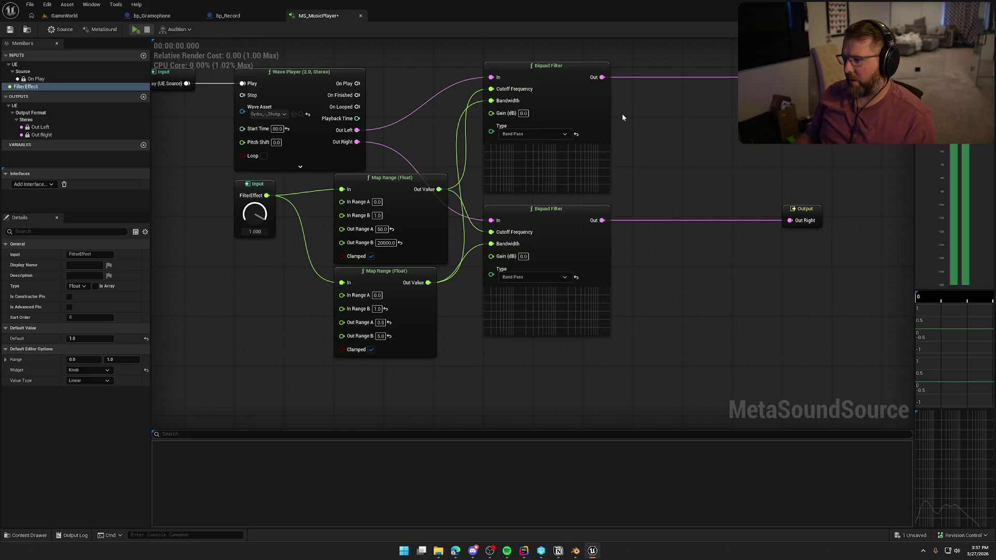
drag(601, 76, 676, 89)
Insert a Multiply (Audio) node after the upper Biquad Filter.
text(*)
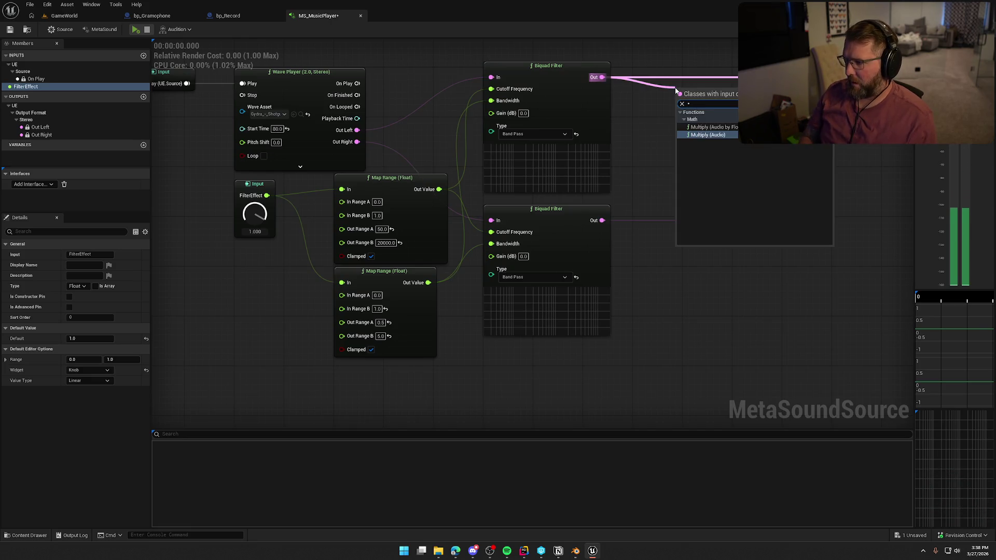
key(Return)
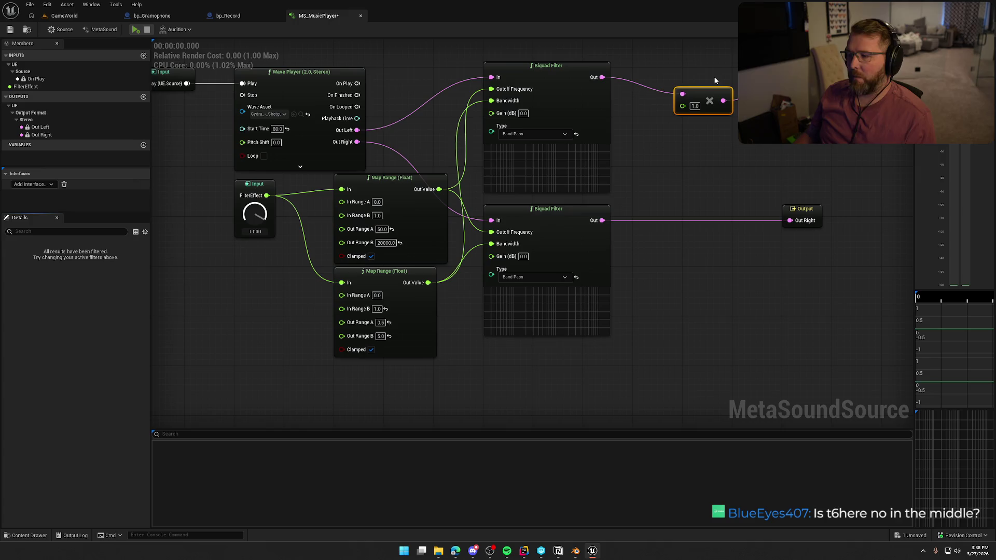
mouse_move(708, 96)
mouse_down()
mouse_move(672, 75)
mouse_move(668, 84)
mouse_up()
click(712, 154)
Copy the multiply node for the lower filter's output and place Out Right beside it.
click(674, 96)
key(ctrl+c)
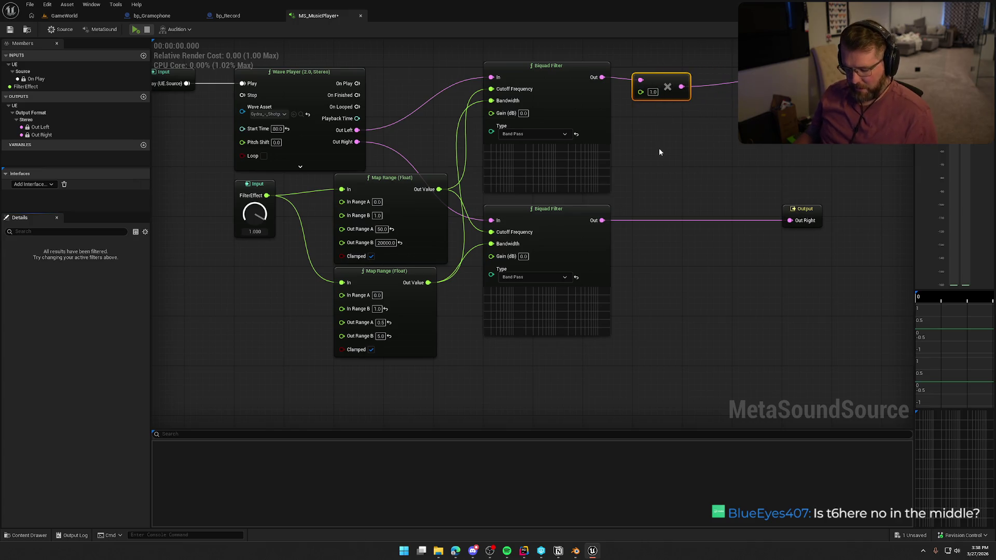
key(ctrl+v)
drag(601, 221, 790, 220)
drag(688, 218, 664, 224)
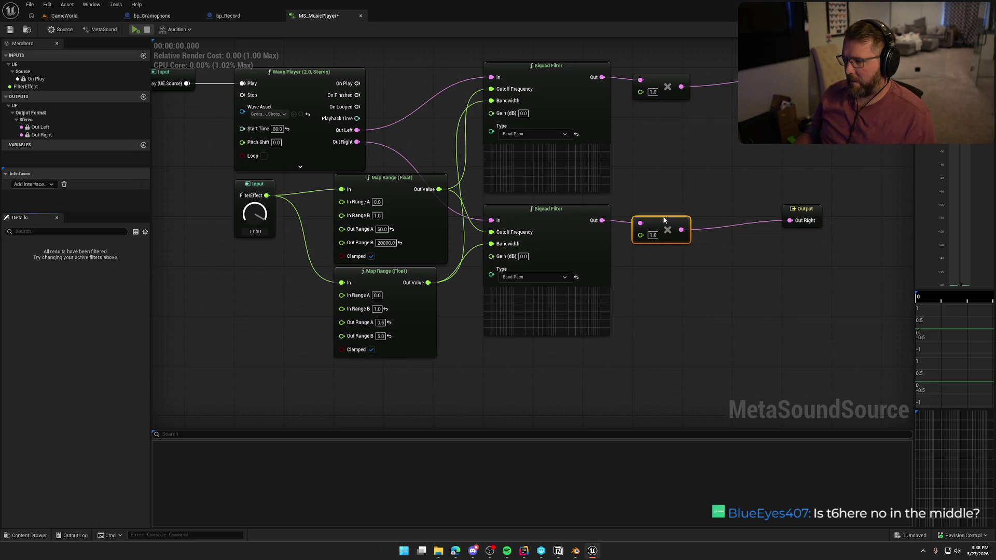
drag(804, 211, 753, 223)
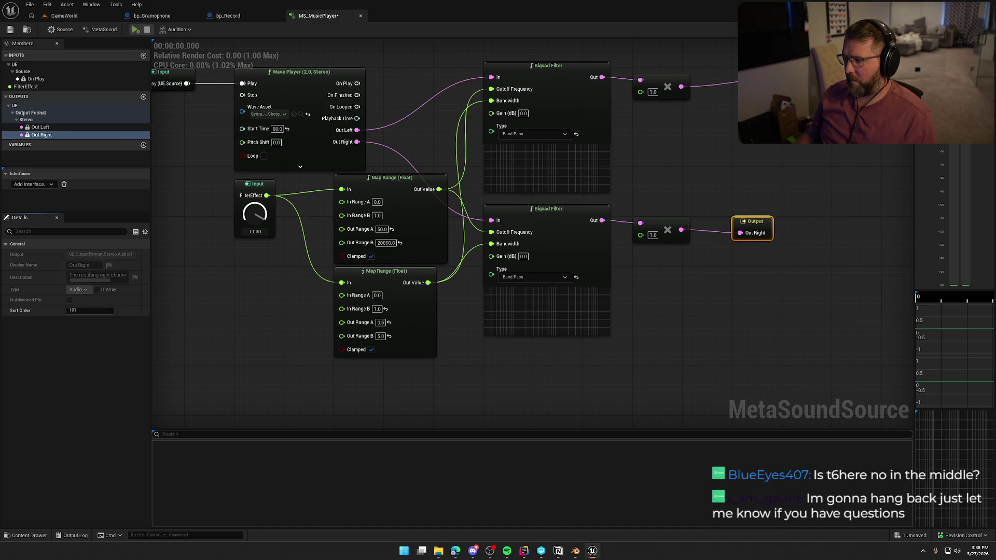
click(729, 134)
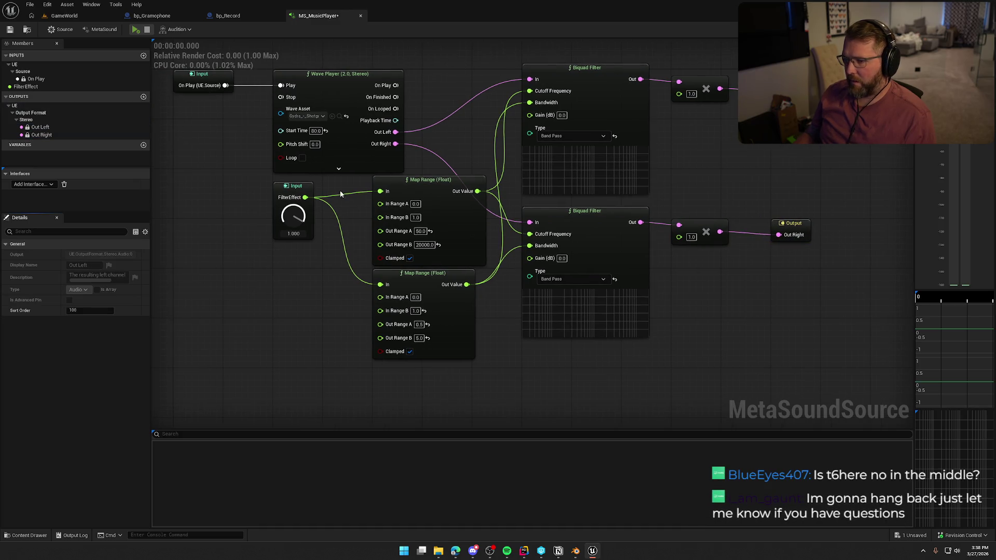
Add a Map Range (Float) node fed by FilterEffect.
mouse_move(305, 197)
mouse_down()
mouse_move(601, 174)
mouse_move(688, 155)
mouse_up()
text(map)
click(729, 203)
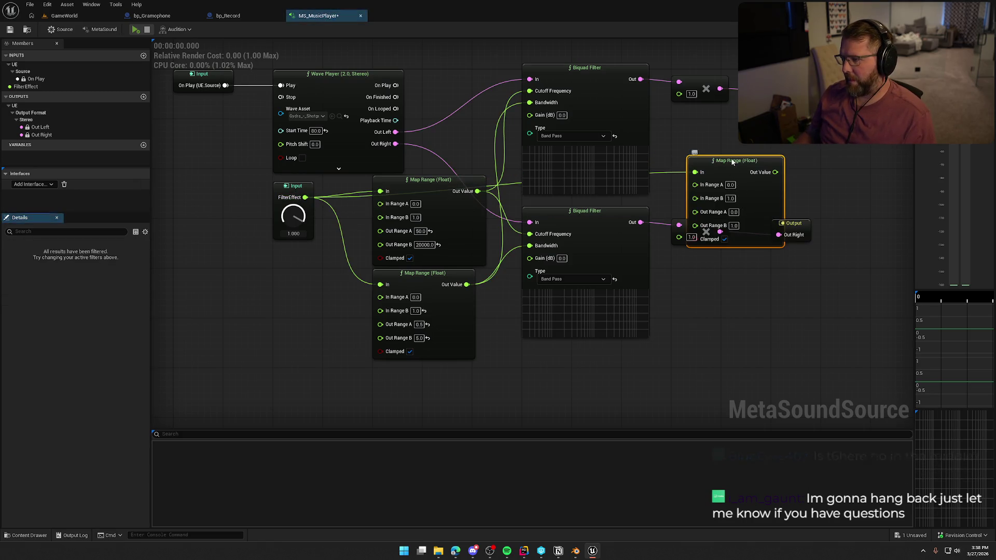
Wire the new Map Range's Out Value into both multiply nodes' gain inputs.
drag(726, 159, 714, 124)
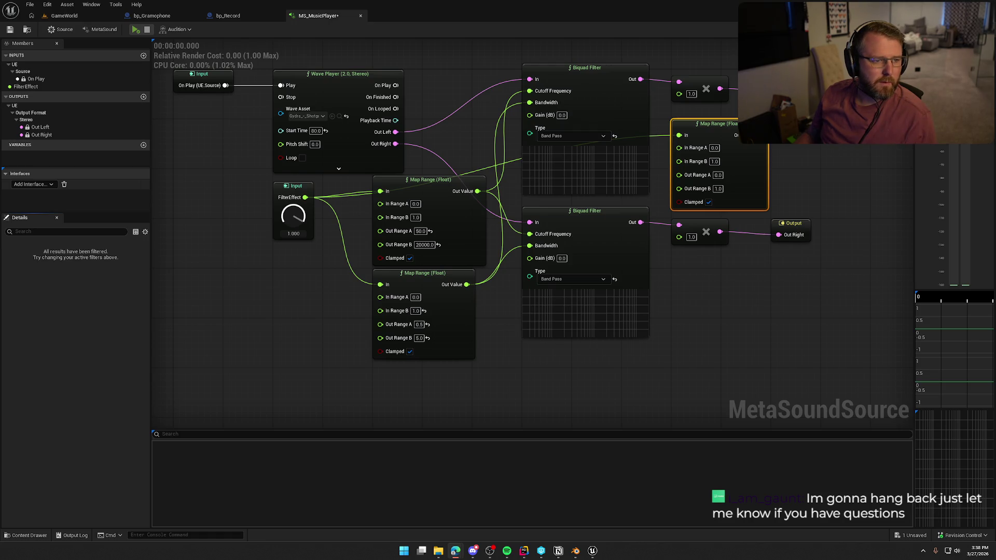
drag(864, 266, 748, 261)
drag(643, 131, 563, 89)
drag(643, 130, 563, 230)
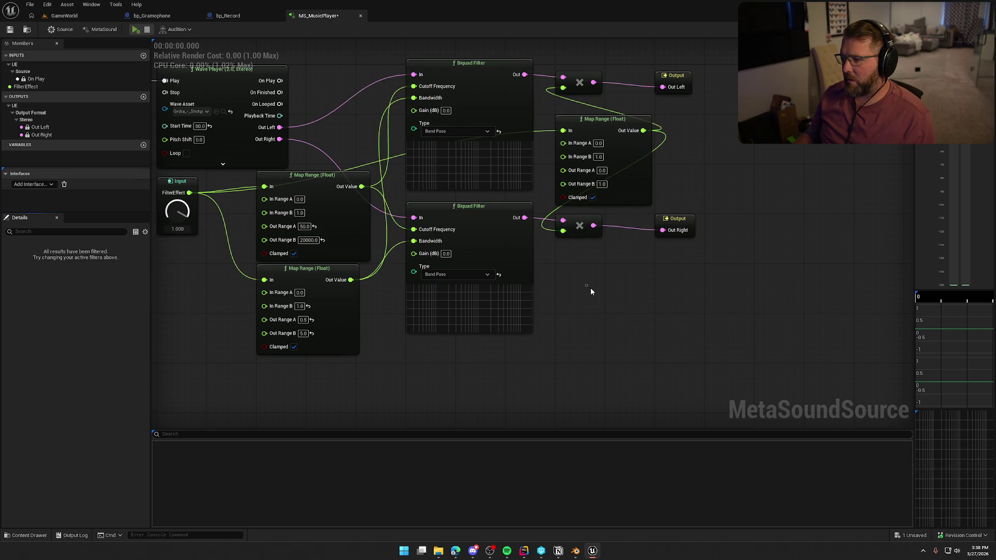
drag(588, 290, 625, 292)
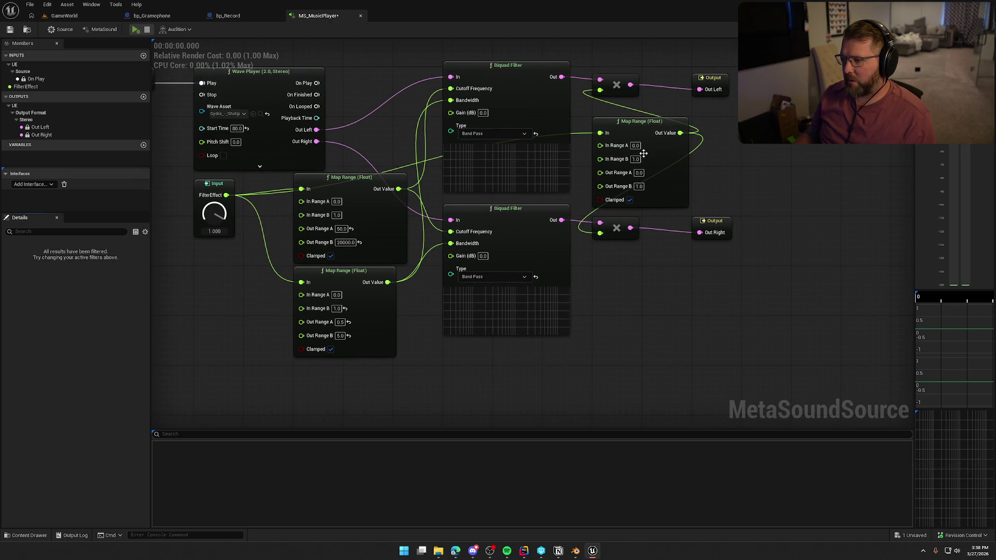
Set Out Range A to 2.0 and audition while lowering FilterEffect, then stop.
click(638, 173)
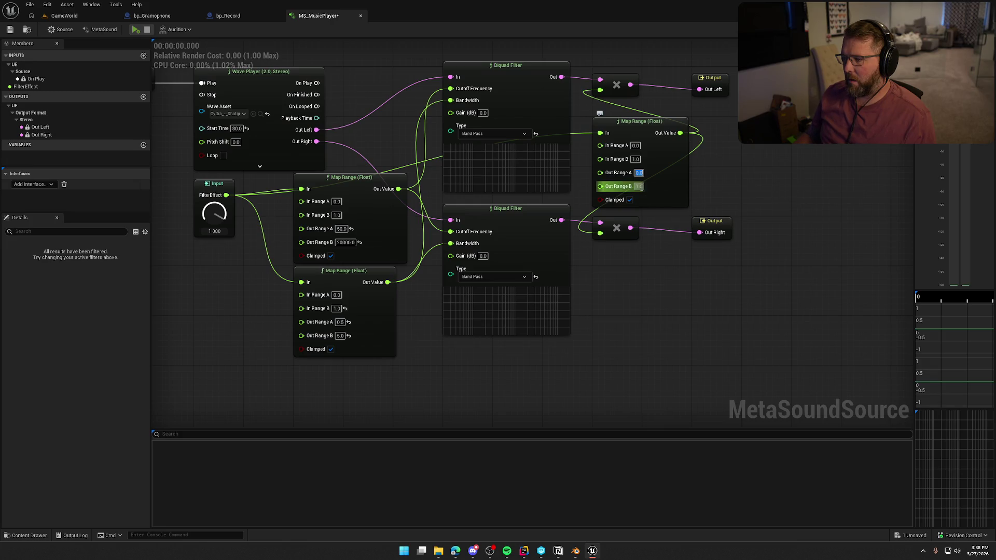
text(2)
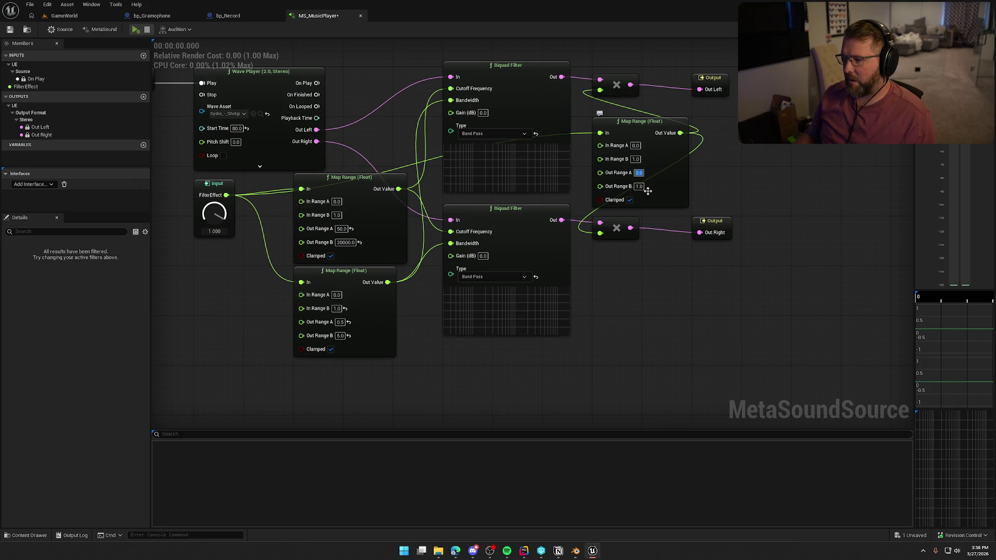
key(Return)
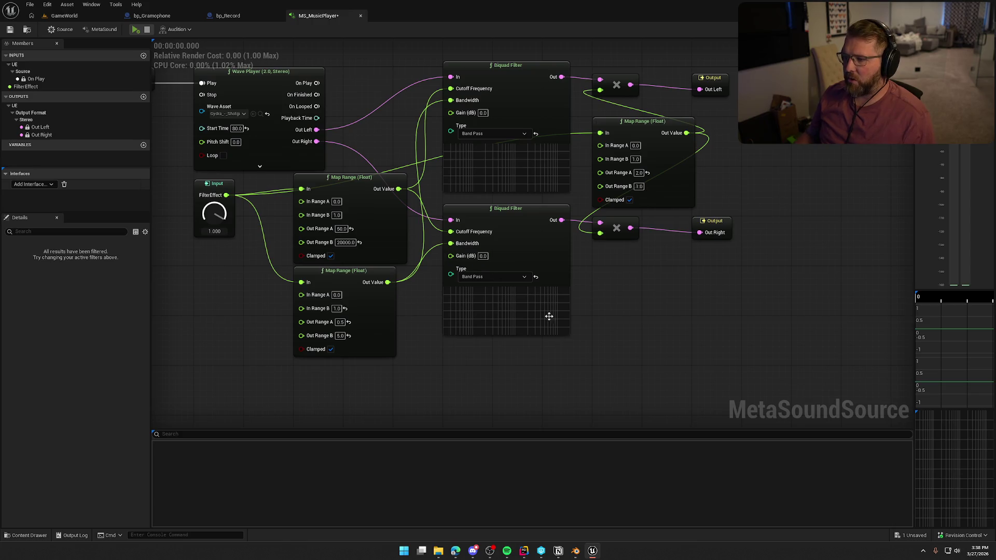
click(135, 29)
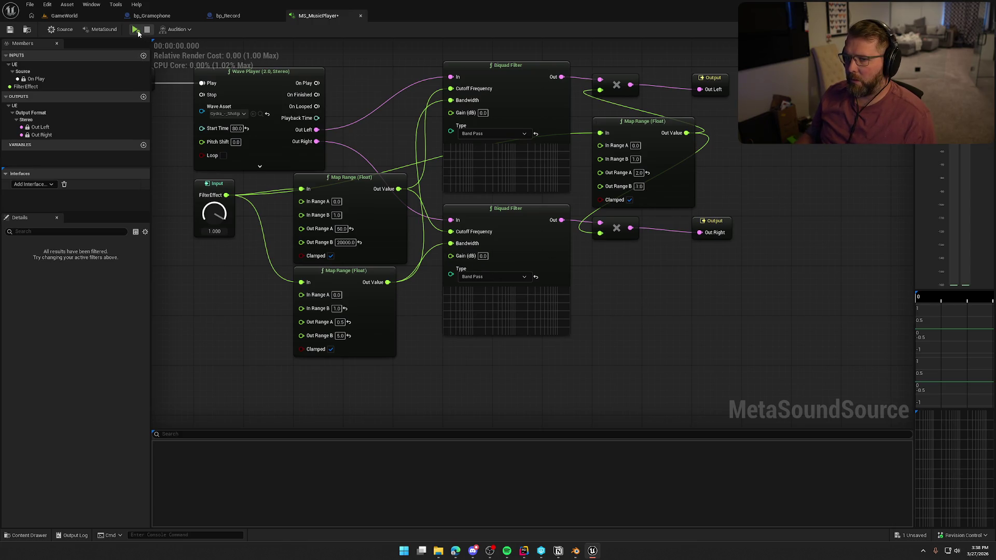
mouse_move(215, 219)
mouse_down()
mouse_move(234, 312)
mouse_move(233, 146)
mouse_up()
click(147, 29)
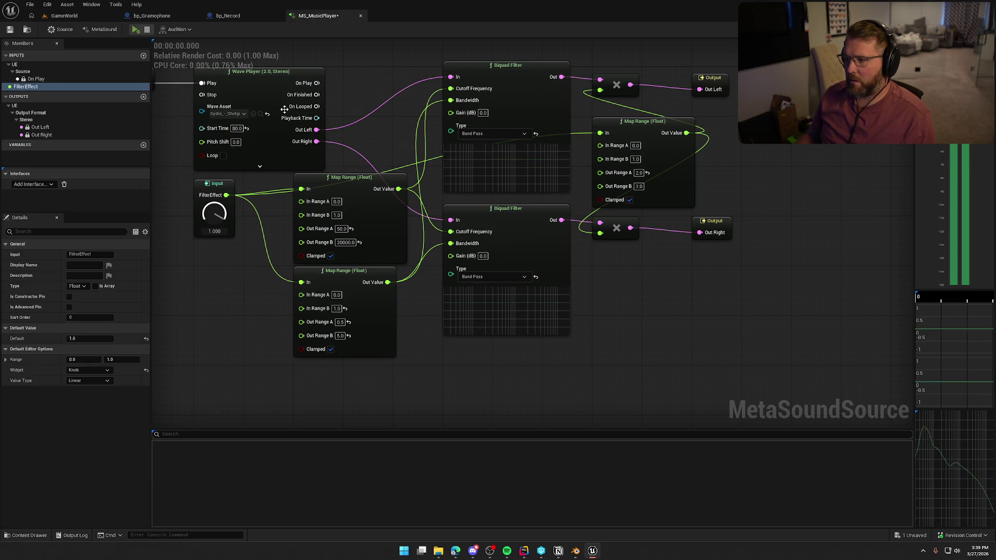
Change Out Range A to 3.0 and start previewing again.
click(638, 173)
text(3)
key(Return)
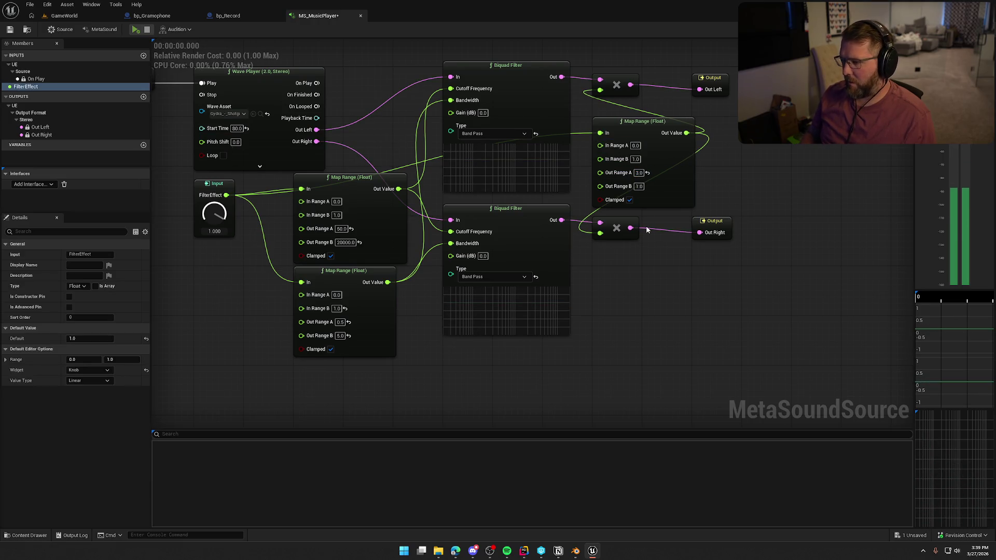
click(136, 30)
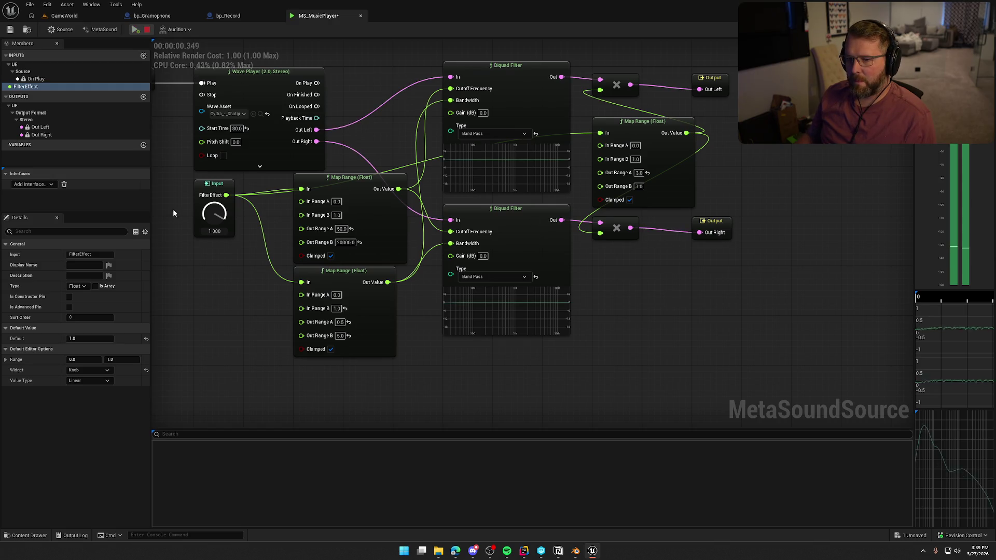
drag(216, 224, 231, 321)
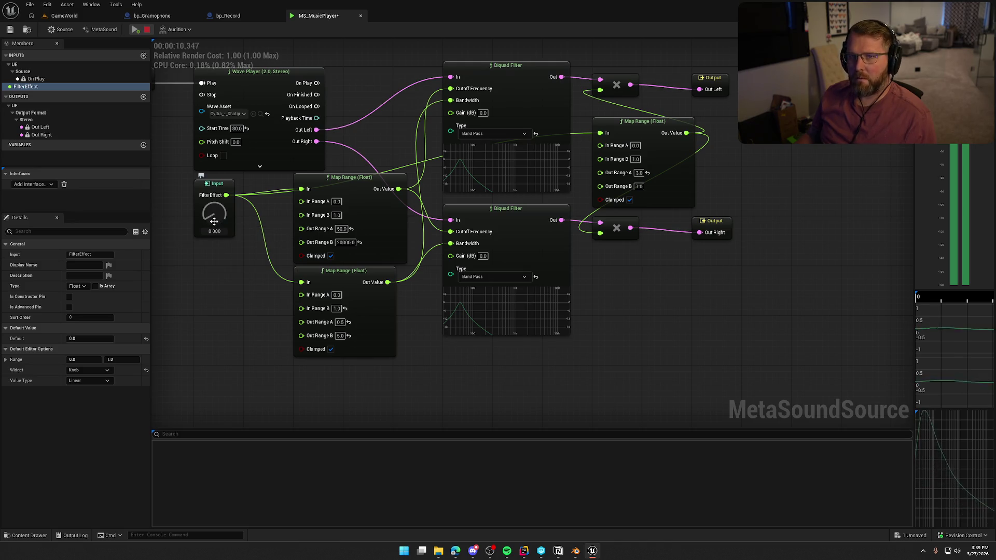
mouse_move(213, 221)
mouse_down()
mouse_move(223, 117)
mouse_move(226, 220)
mouse_up()
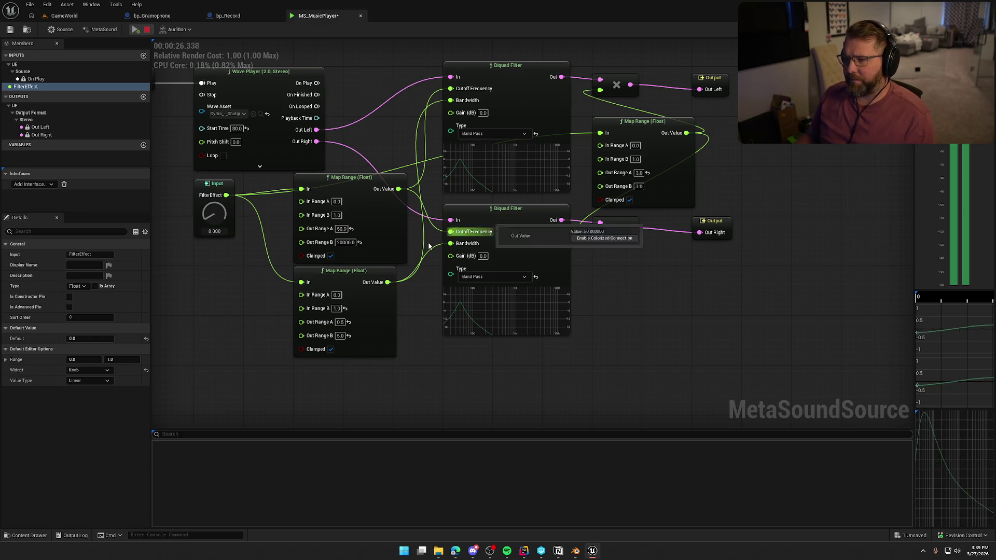
drag(212, 215, 211, 209)
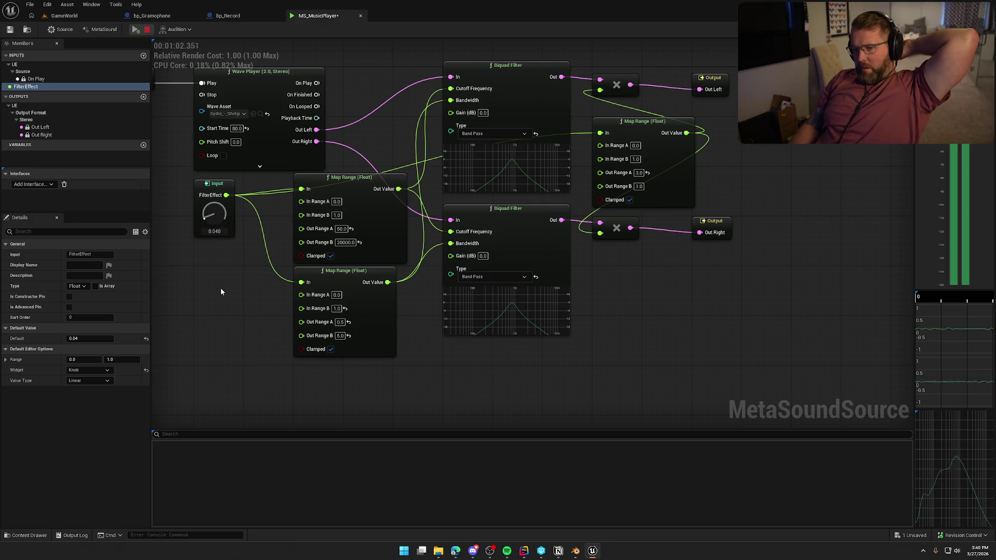
drag(214, 212, 220, 106)
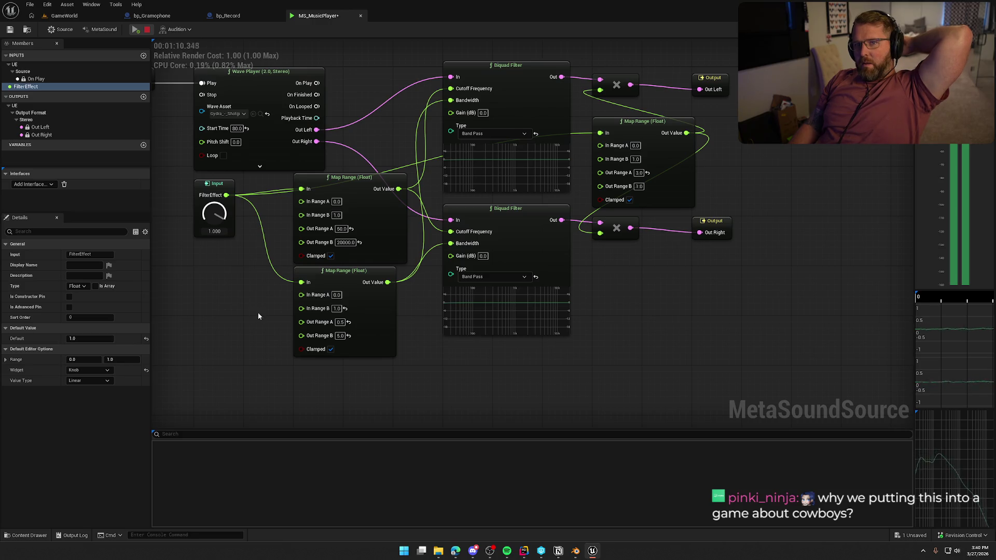
click(147, 29)
Pan the graph to show the On Play input and open the list of interfaces to add.
drag(229, 284, 287, 294)
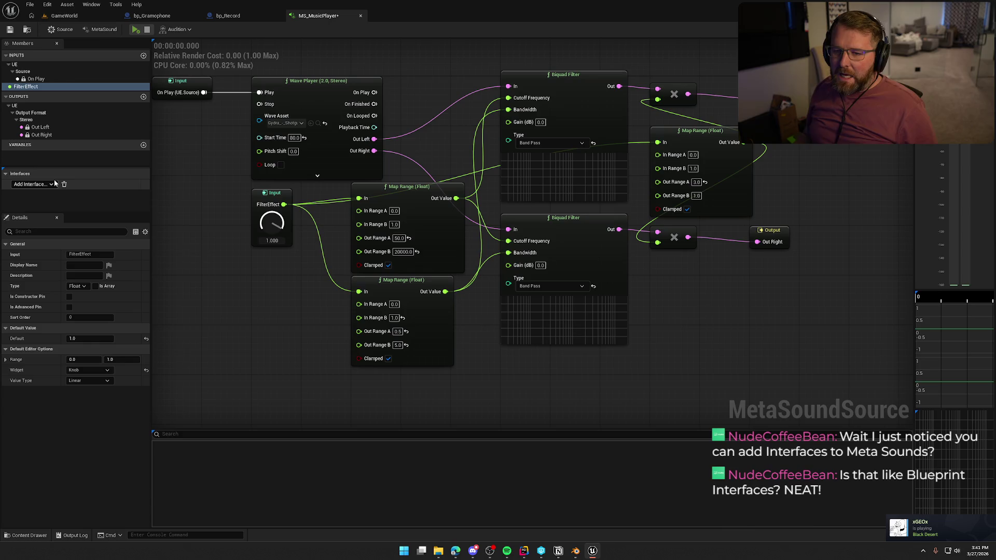
click(40, 185)
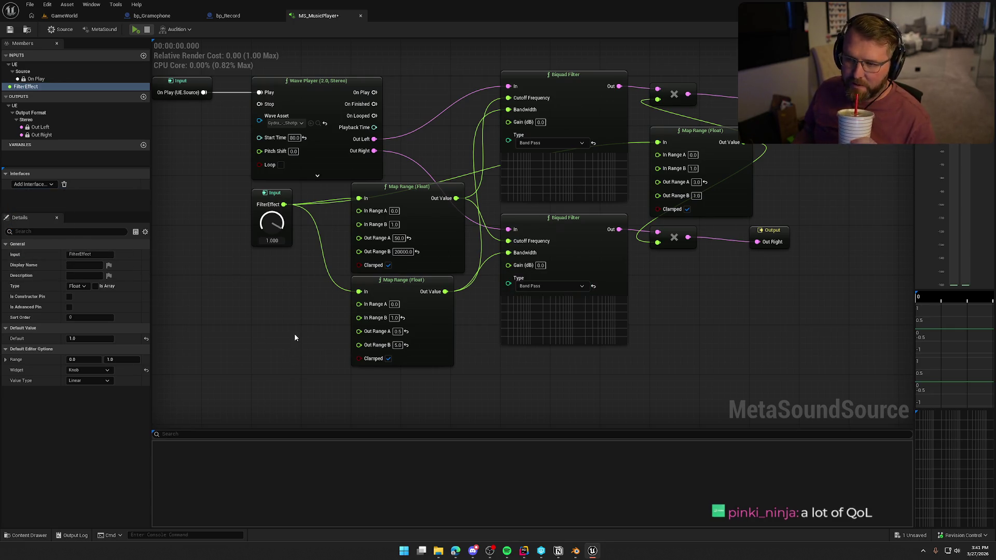
drag(294, 333, 349, 345)
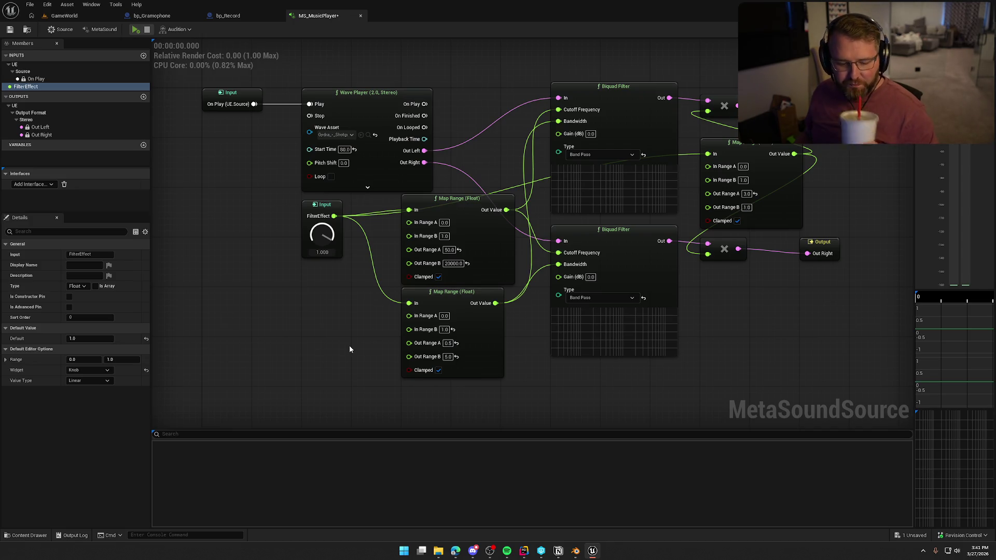
drag(343, 343, 301, 333)
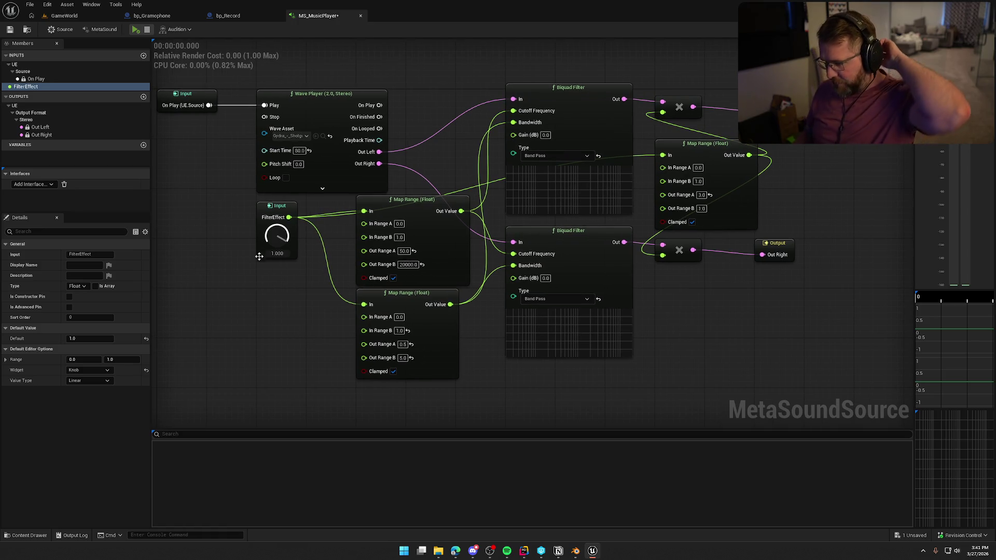
click(276, 210)
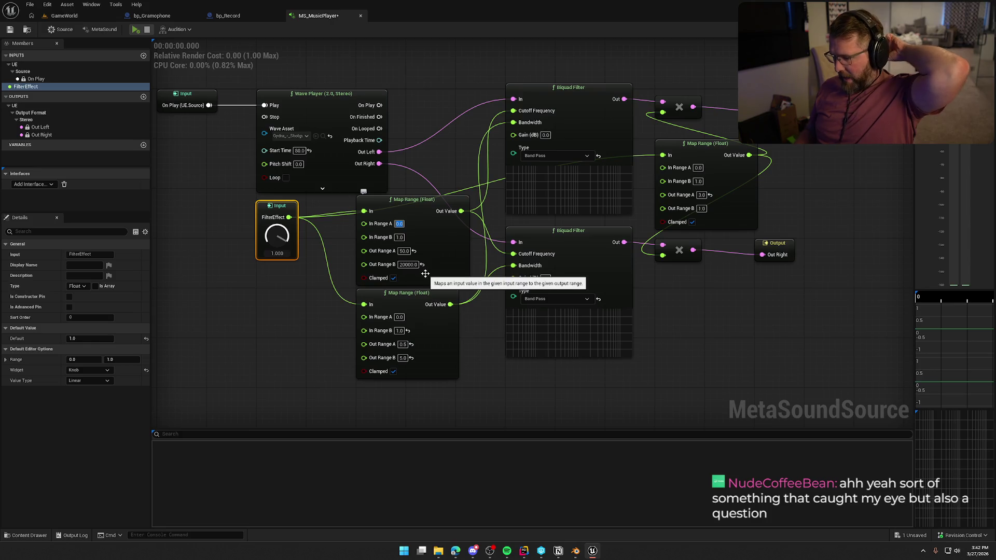
Invert the upper and lower Map Ranges' input range to 1.0 → 0.0.
text(1)
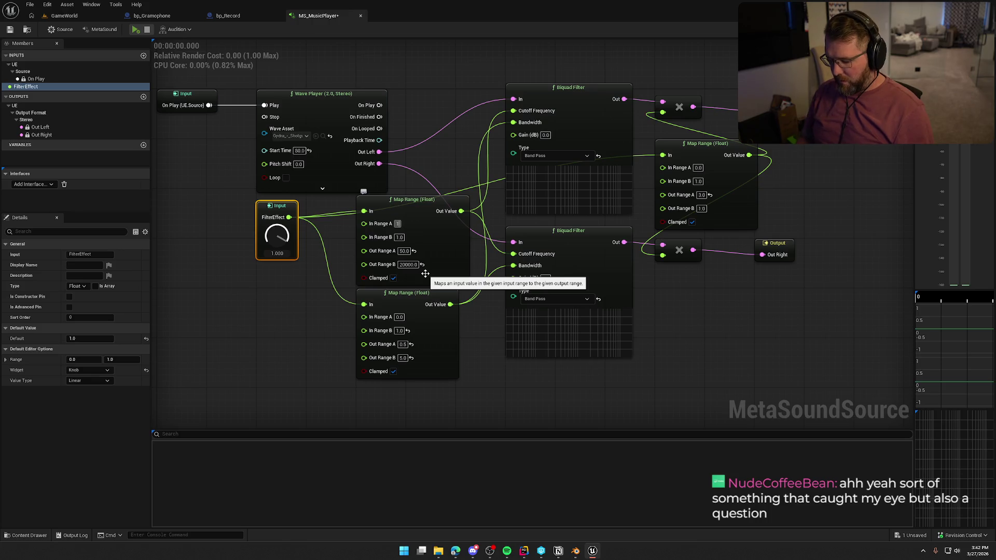
click(425, 273)
click(399, 237)
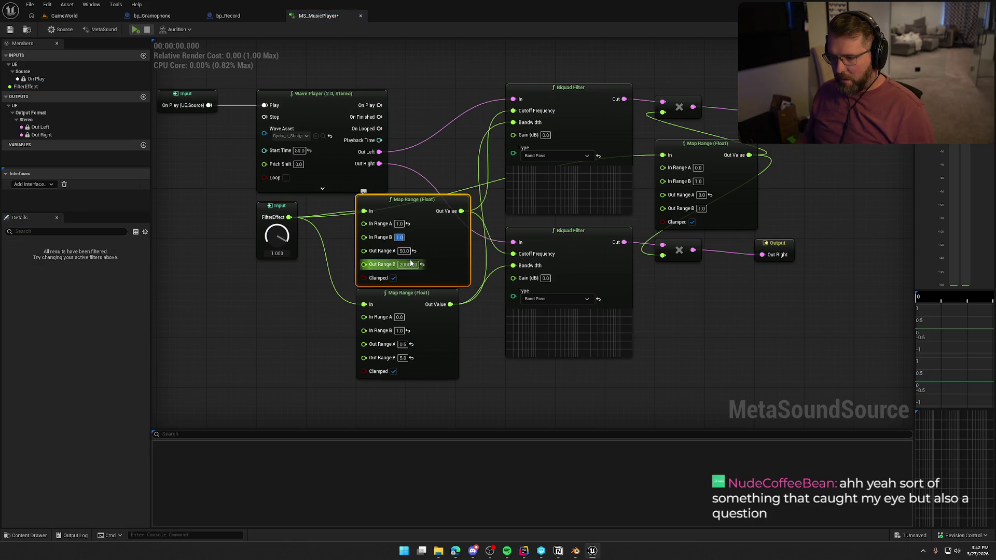
text(0)
key(Return)
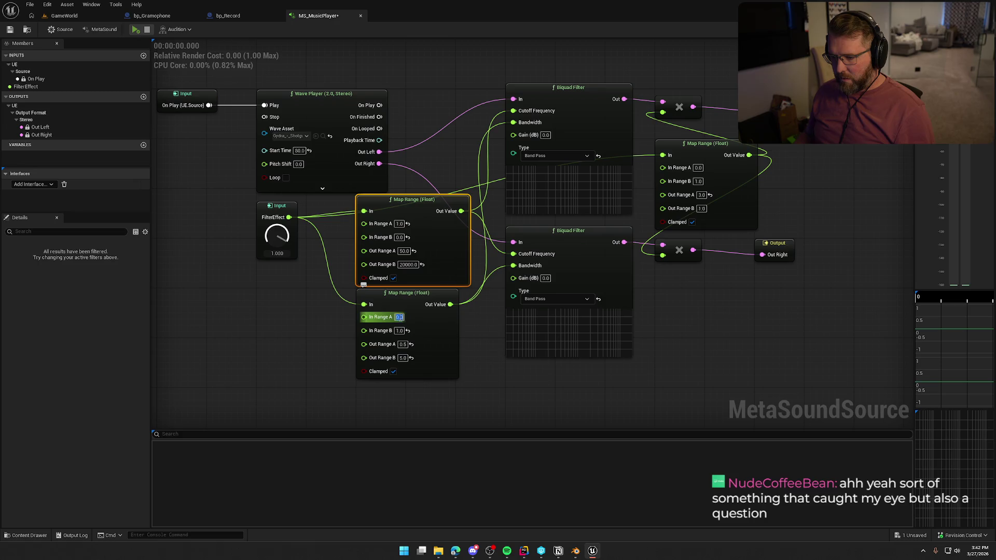
text(1)
key(Tab)
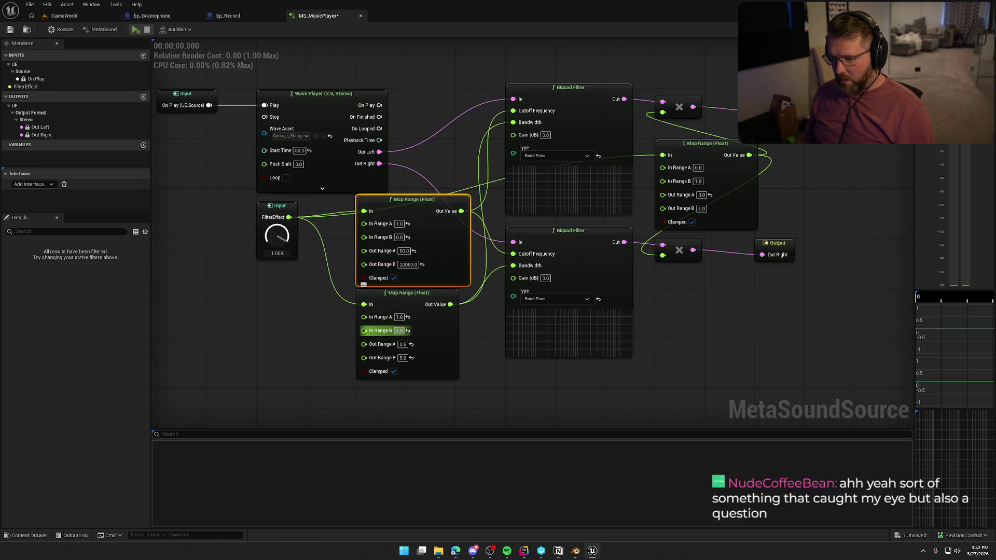
text(0)
click(297, 212)
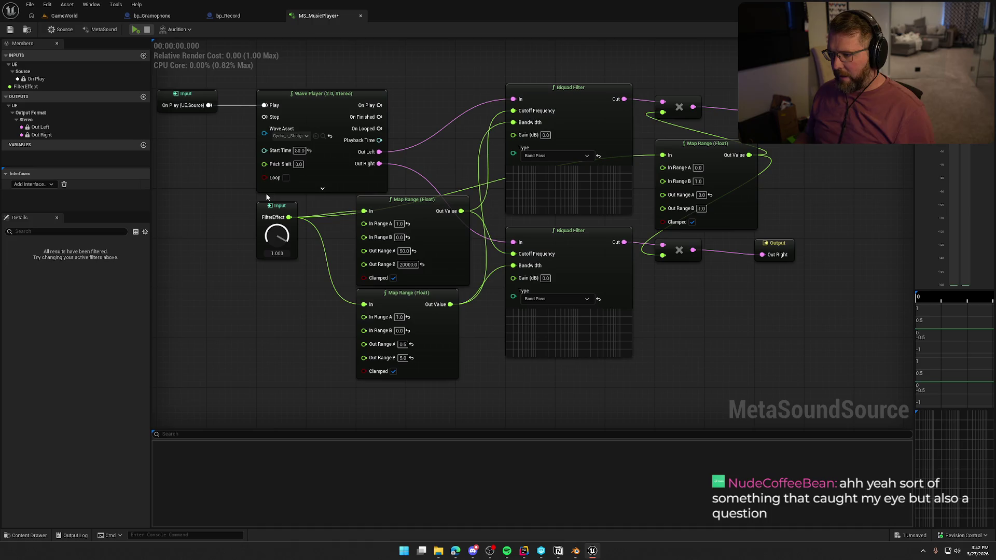
Audition while lowering FilterEffect, then stop the preview.
click(136, 30)
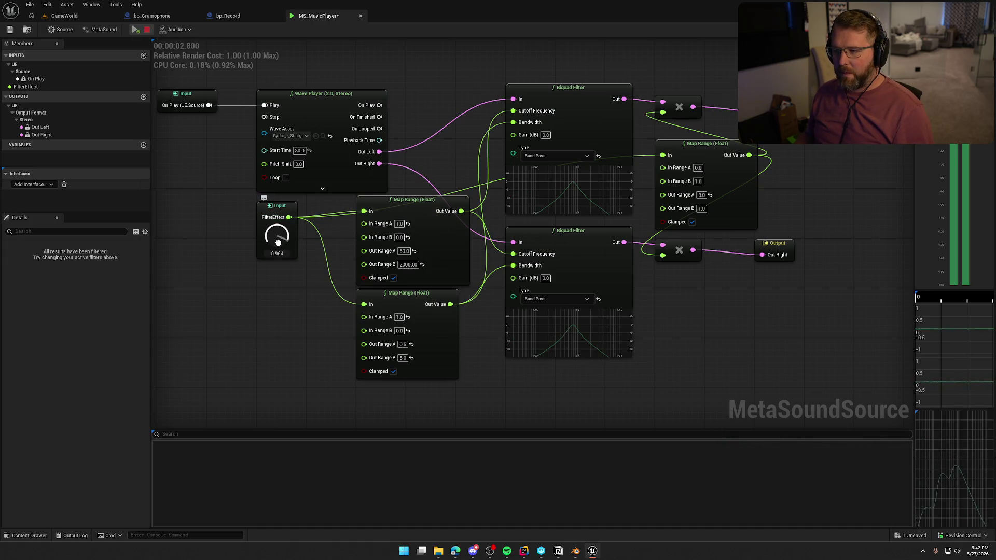
drag(278, 239, 286, 342)
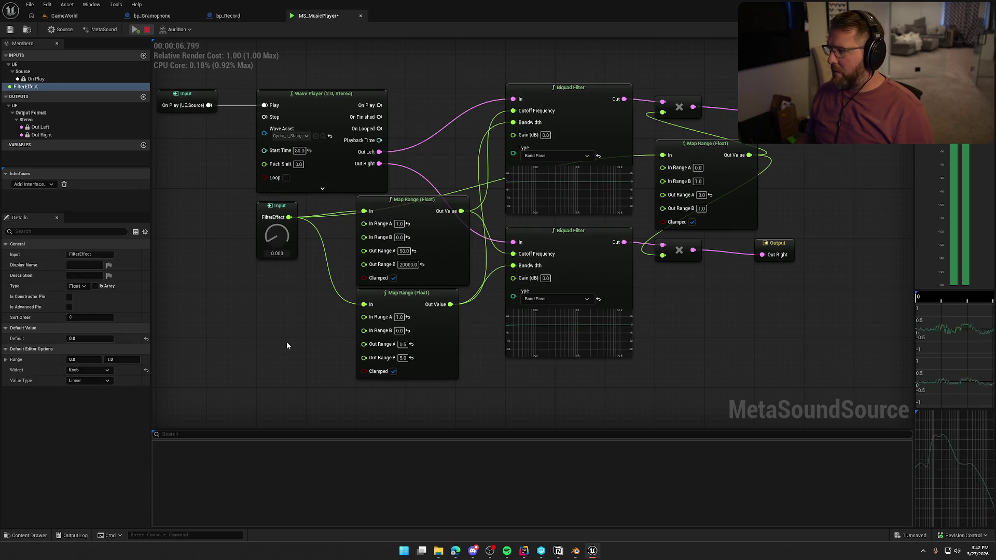
key(space)
Set the right Map Range's In Range A to 1.0 and In Range B to 0.0.
drag(698, 168, 706, 167)
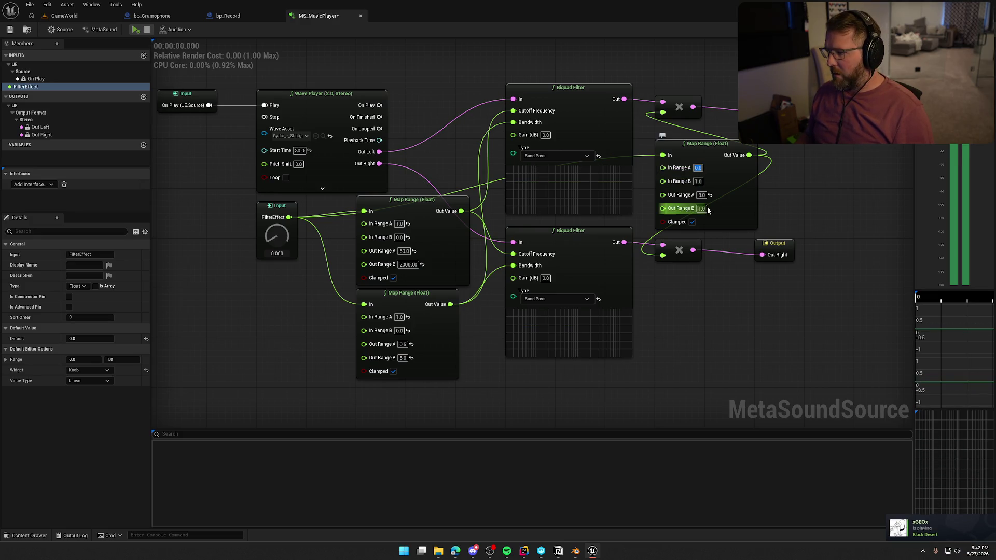
text(10)
key(Return)
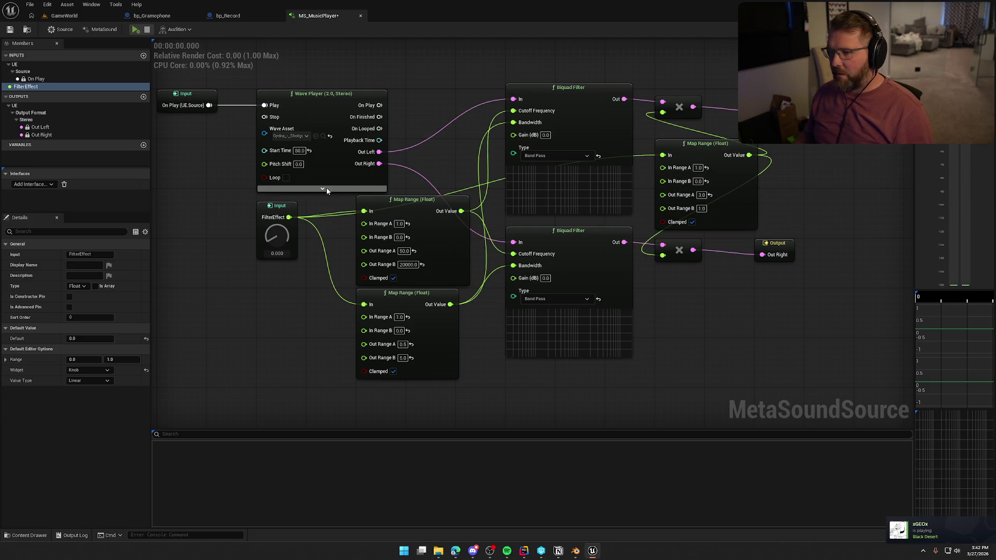
mouse_move(299, 316)
mouse_down()
mouse_move(270, 303)
mouse_move(301, 304)
mouse_up()
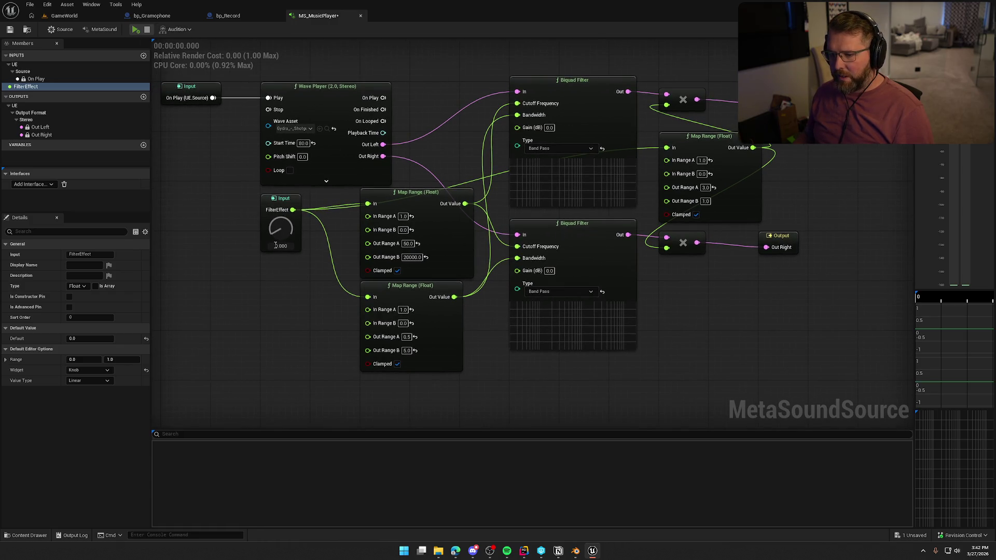
click(408, 244)
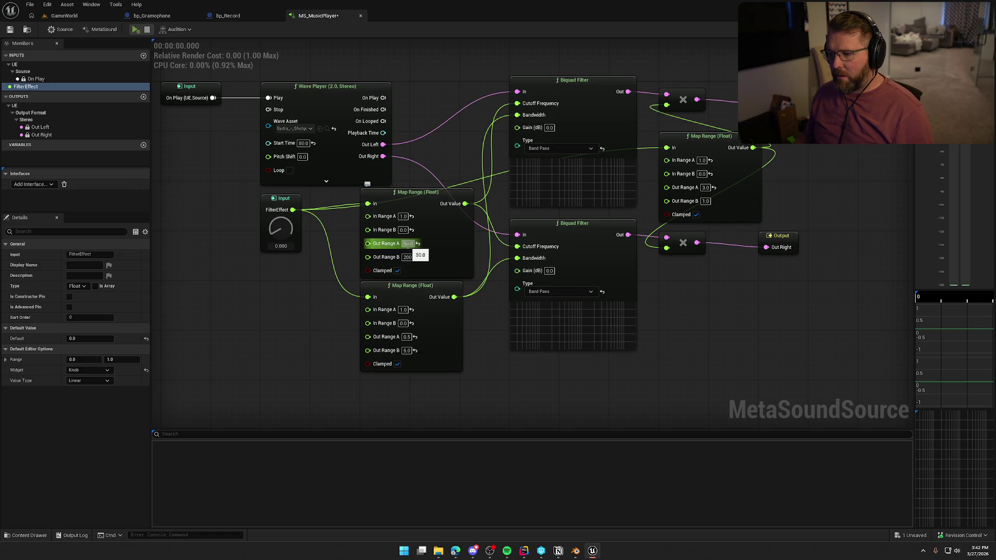
Set the upper Map Range Out Range A to 100 and audition with FilterEffect at 1.000.
text(100)
key(Return)
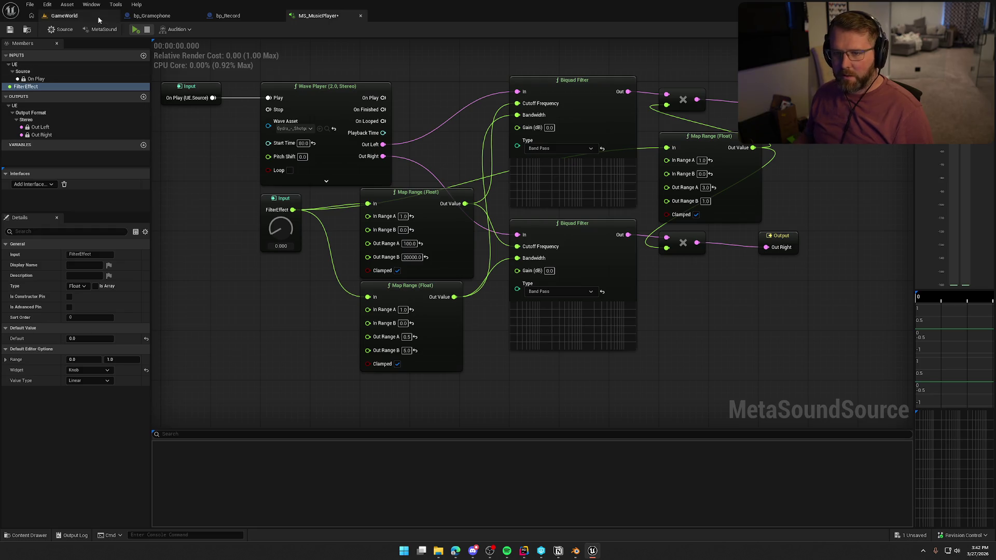
key(space)
drag(280, 234, 285, 127)
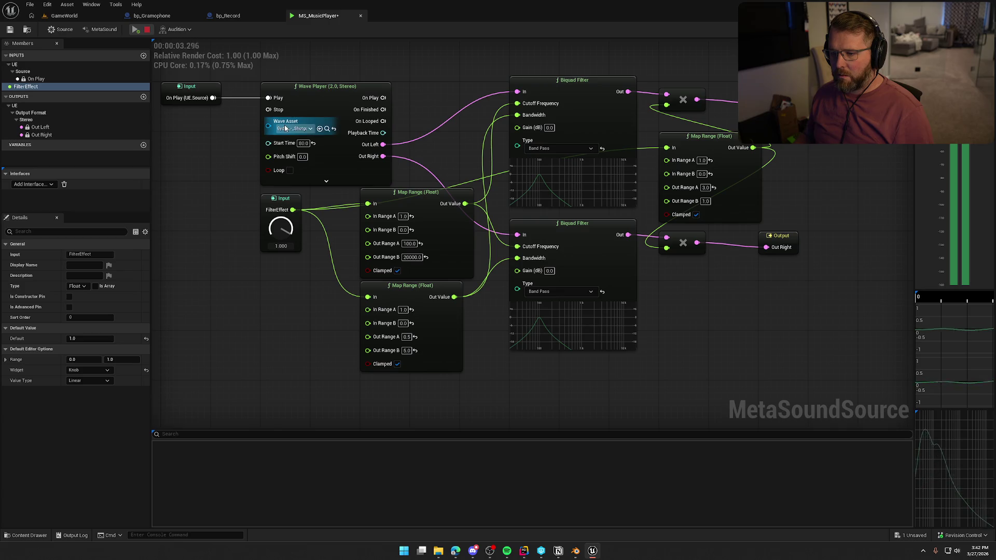
click(147, 29)
Raise the upper Out Range A to 200 and audition the filter sweep again.
click(409, 242)
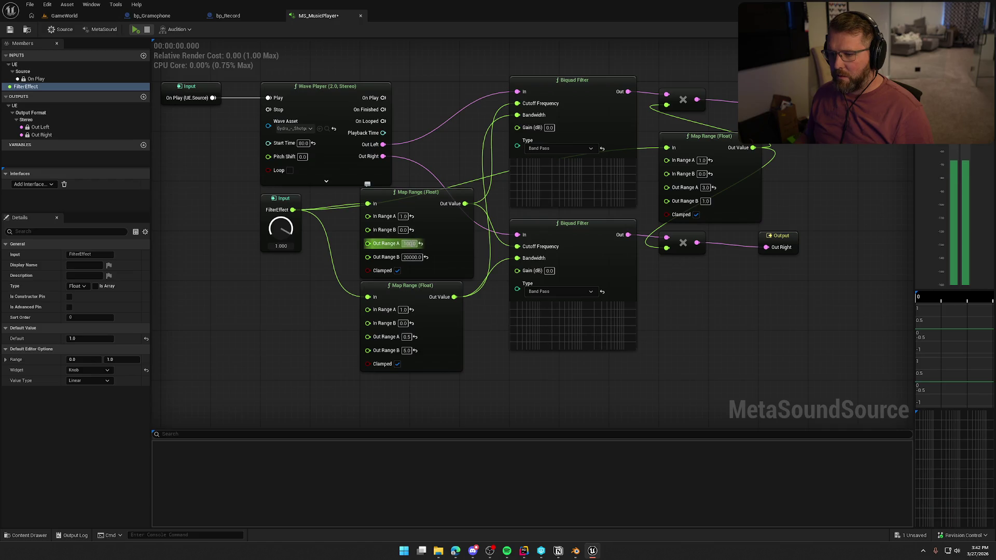
text(200)
key(Return)
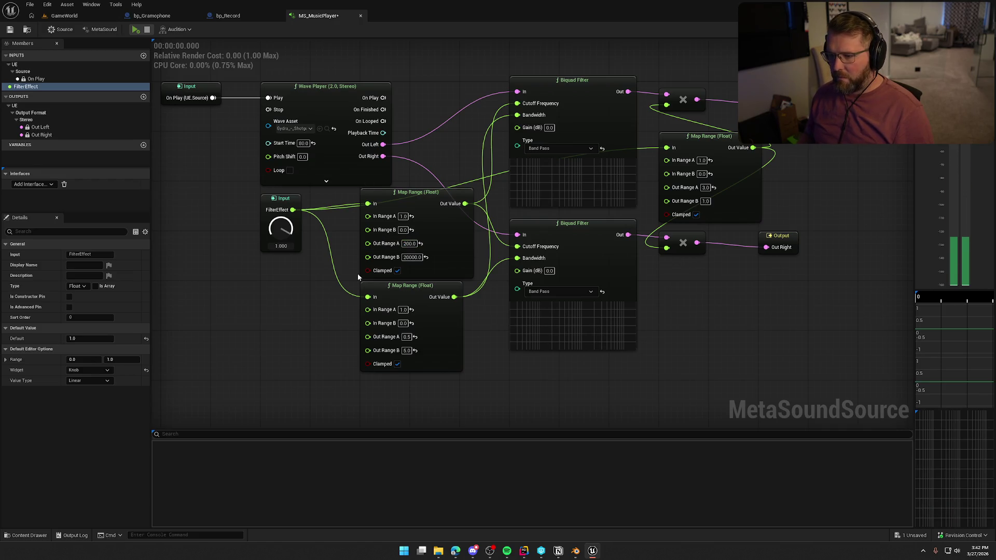
key(space)
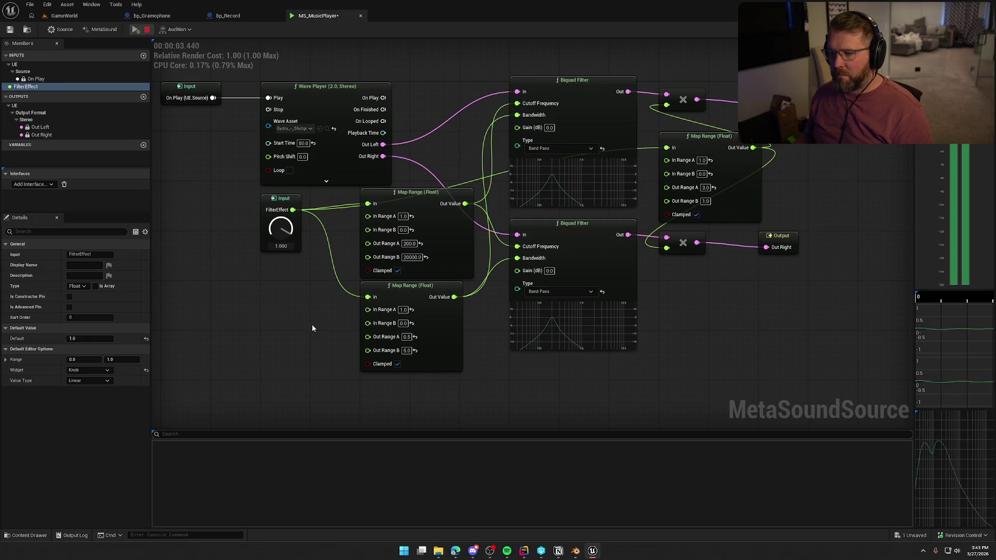
click(148, 31)
click(409, 244)
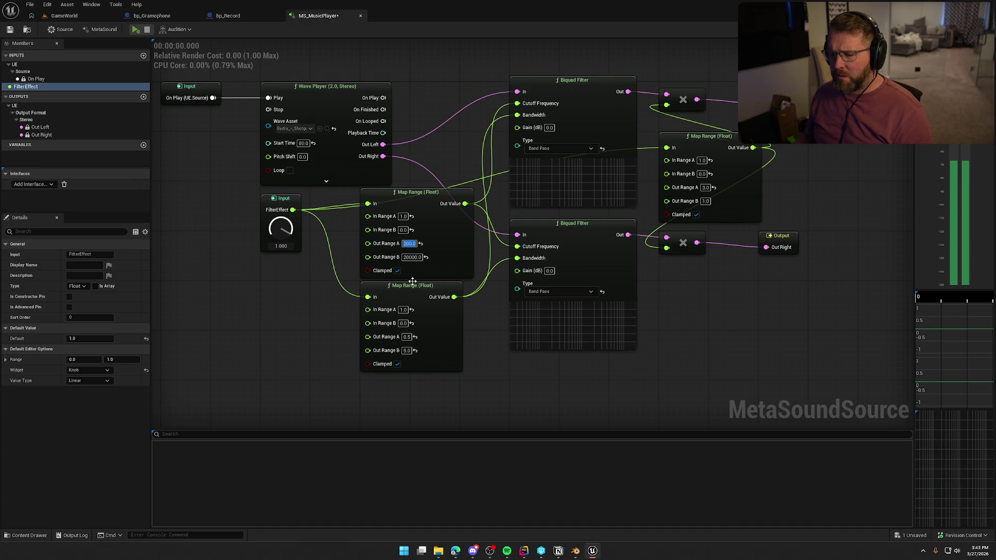
click(407, 336)
text(1)
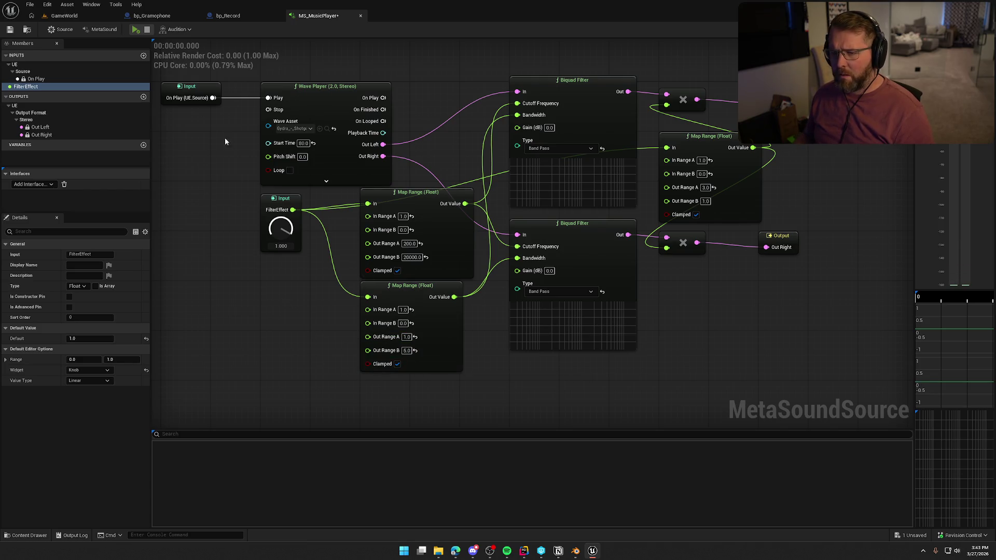
click(135, 30)
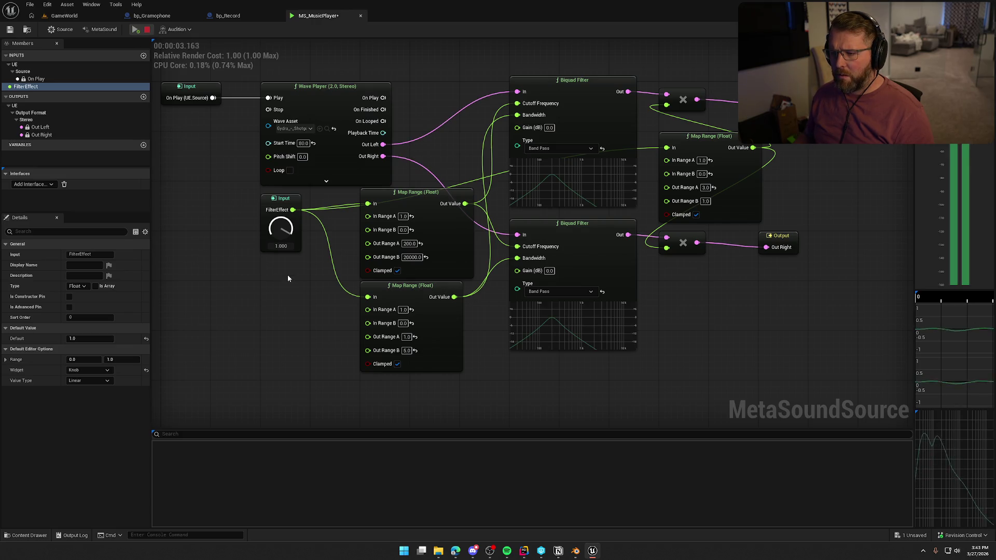
Try the upper Out Range A at 50, then 300, previewing each value.
click(147, 29)
click(409, 243)
text(50)
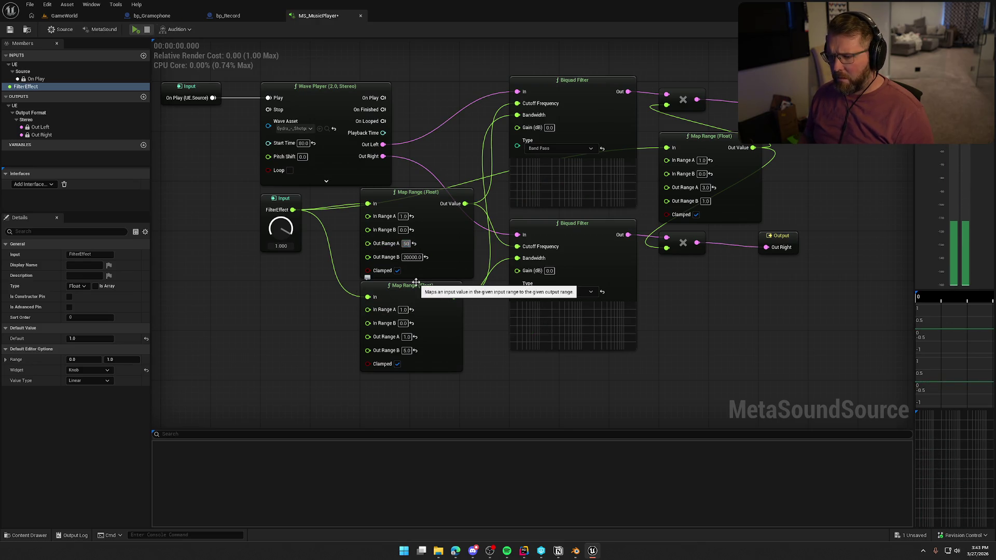
key(Return)
click(136, 29)
click(147, 30)
click(408, 243)
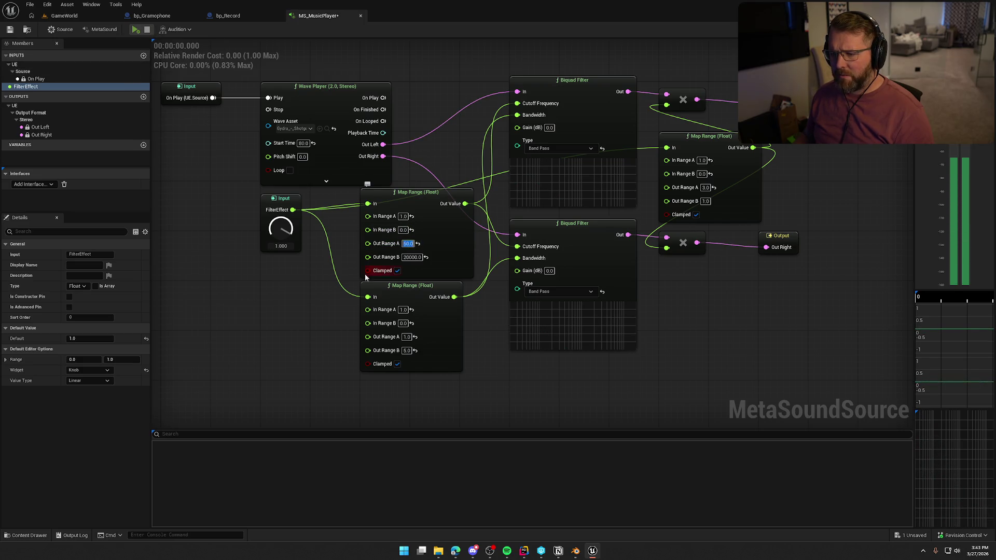
text(300)
key(Return)
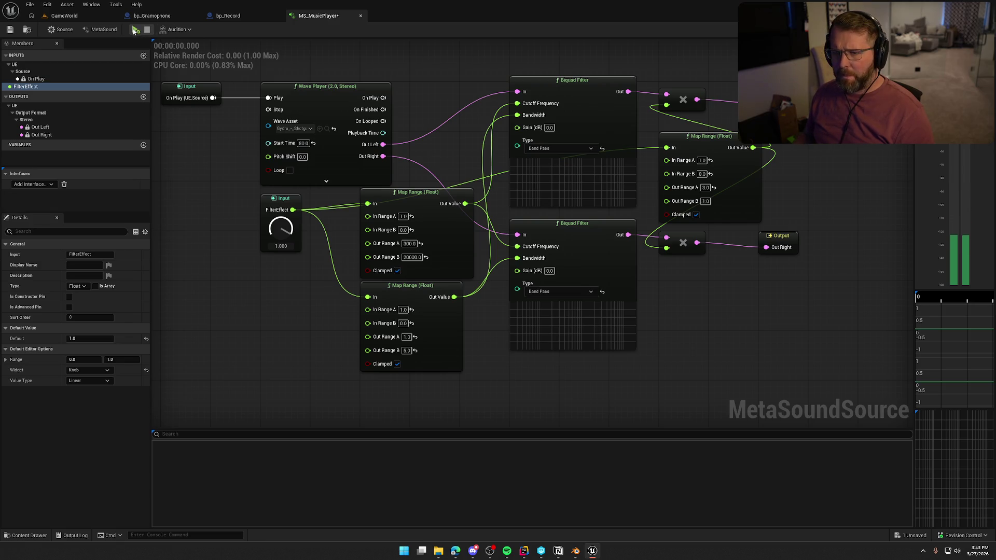
click(134, 30)
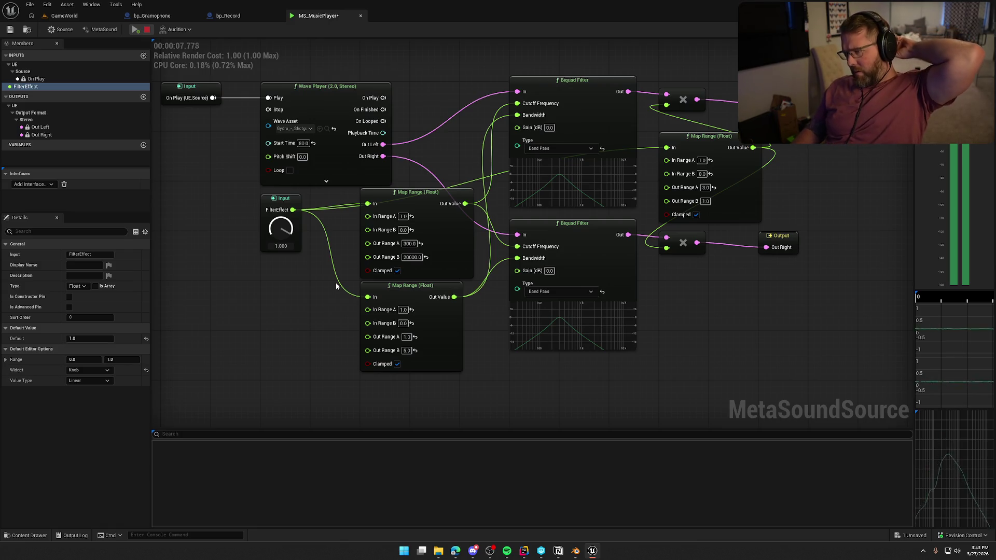
Sweep FilterEffect from about 0.16 up to about 0.98 while listening, then stop at 0.828.
drag(280, 237, 291, 338)
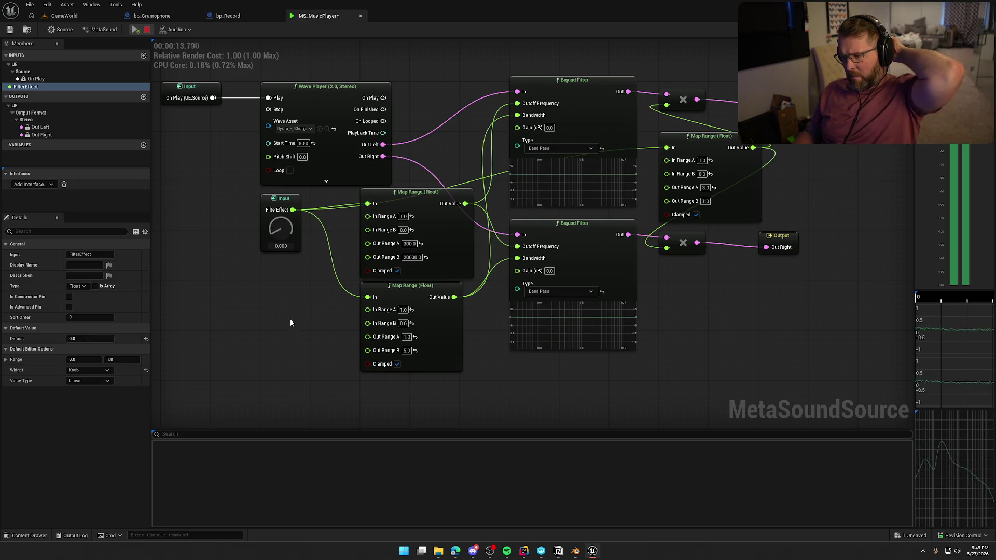
drag(280, 229, 282, 191)
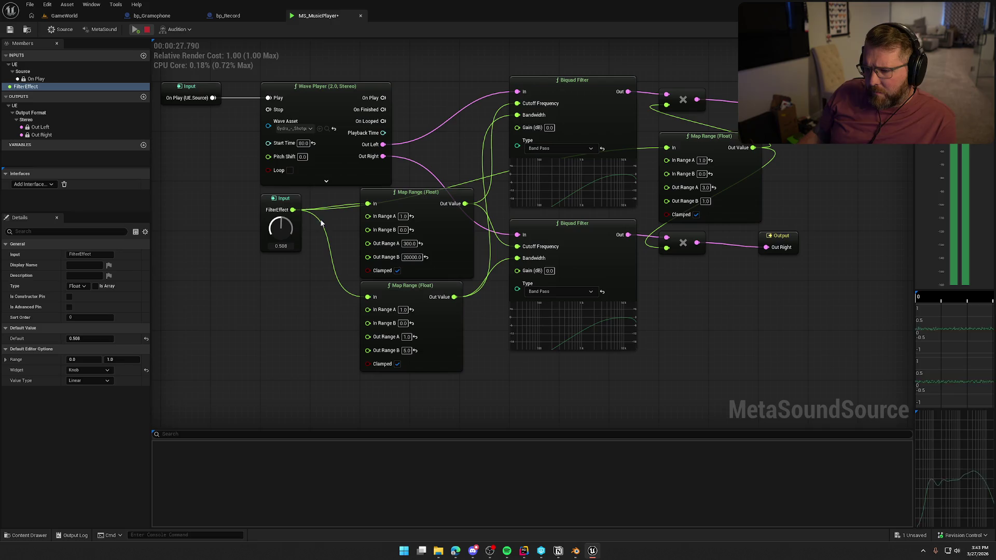
mouse_move(283, 209)
mouse_down()
mouse_move(291, 177)
mouse_move(294, 192)
mouse_up()
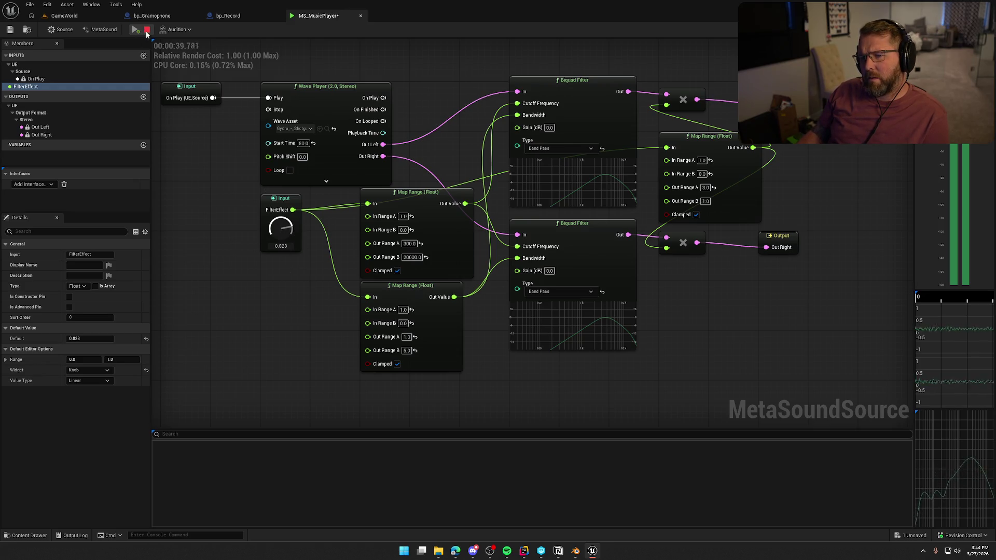
mouse_move(465, 203)
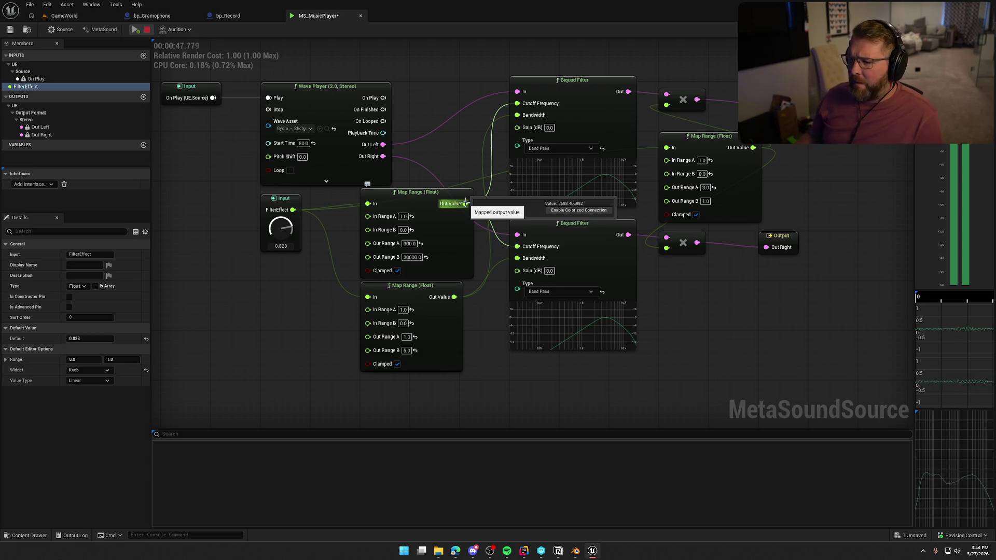
mouse_move(455, 296)
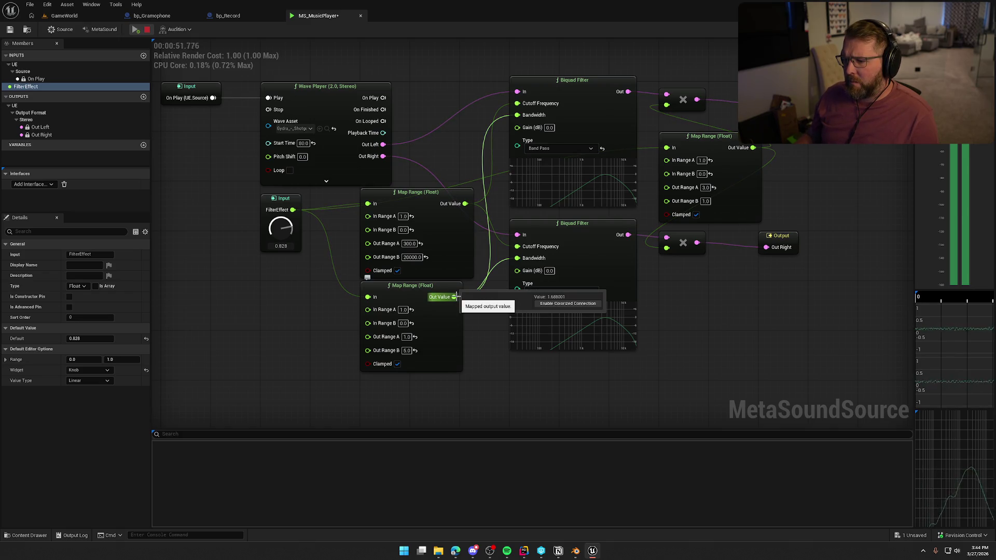
click(147, 29)
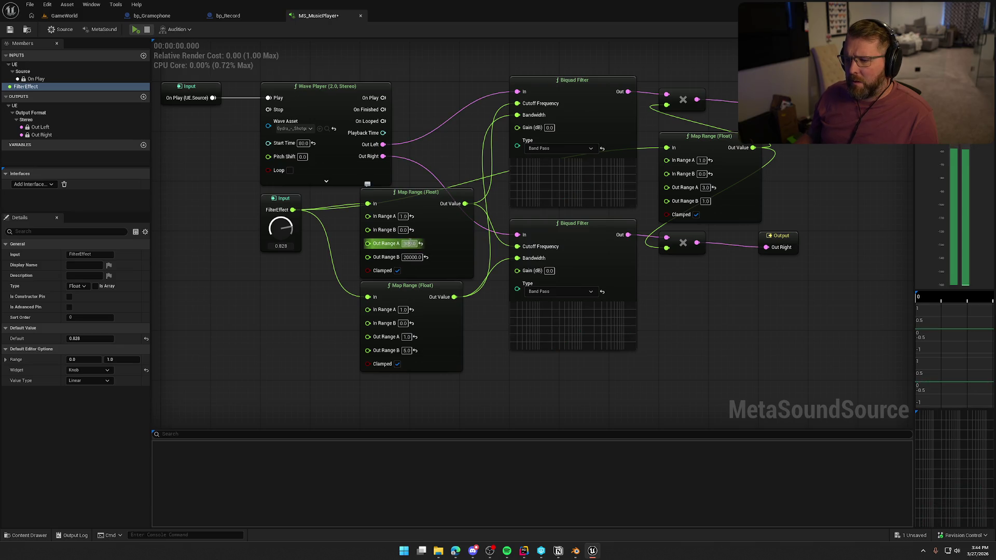
Set the cutoff Map Range Out Range A to 3500 and audition it with FilterEffect at 1.0.
text(5)
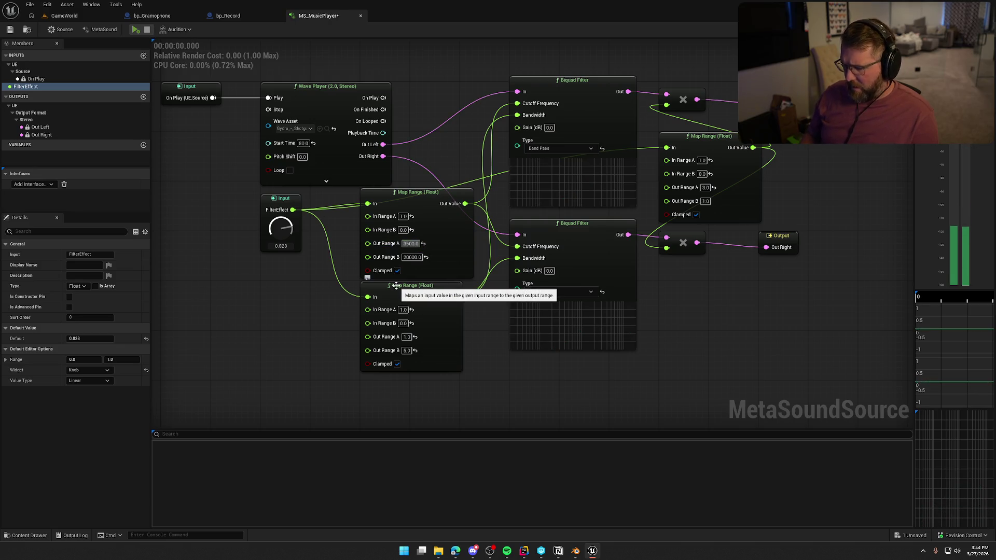
key(Return)
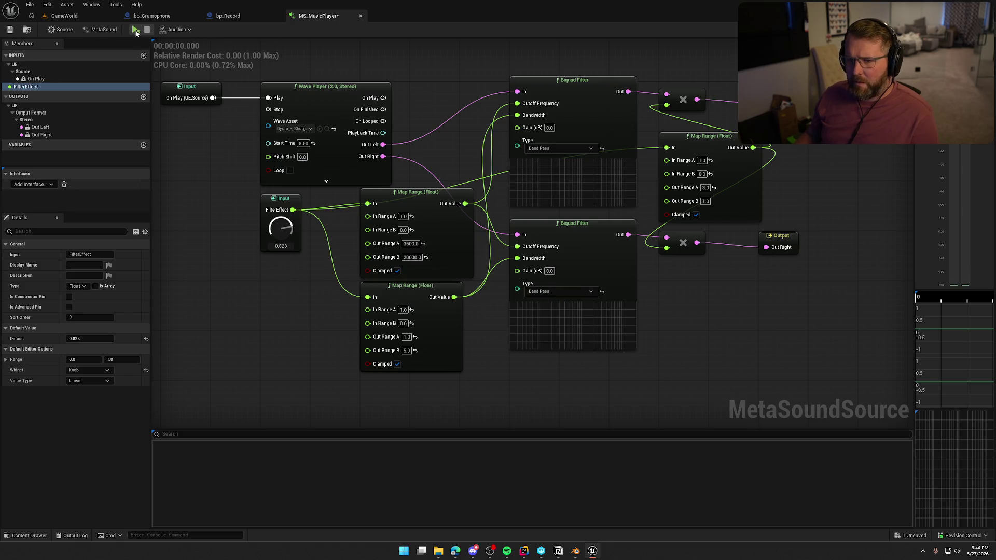
click(136, 30)
drag(278, 233, 278, 190)
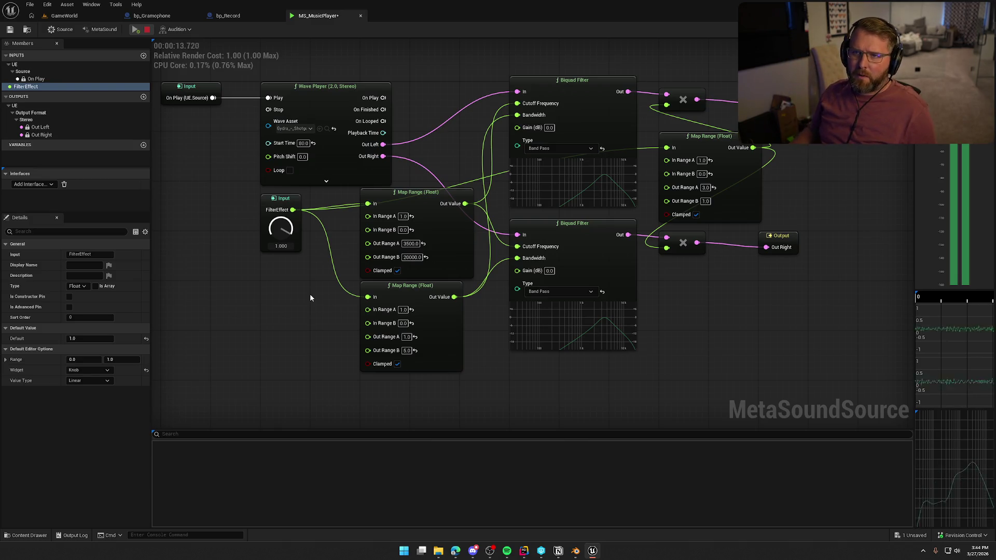
click(147, 30)
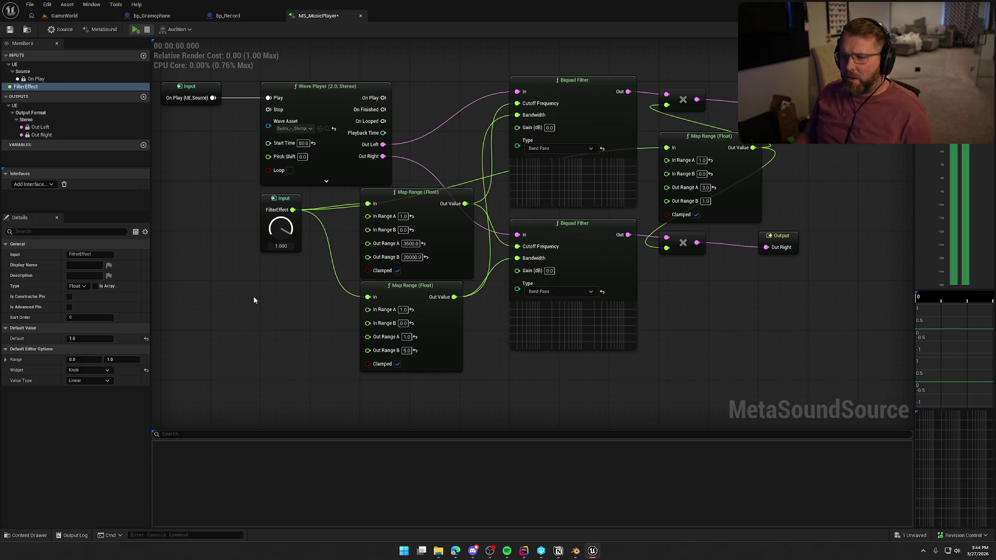
Assign DesertMusic from the Sounds folder to the Wave Player and preview it briefly.
key(ctrl+space)
click(31, 466)
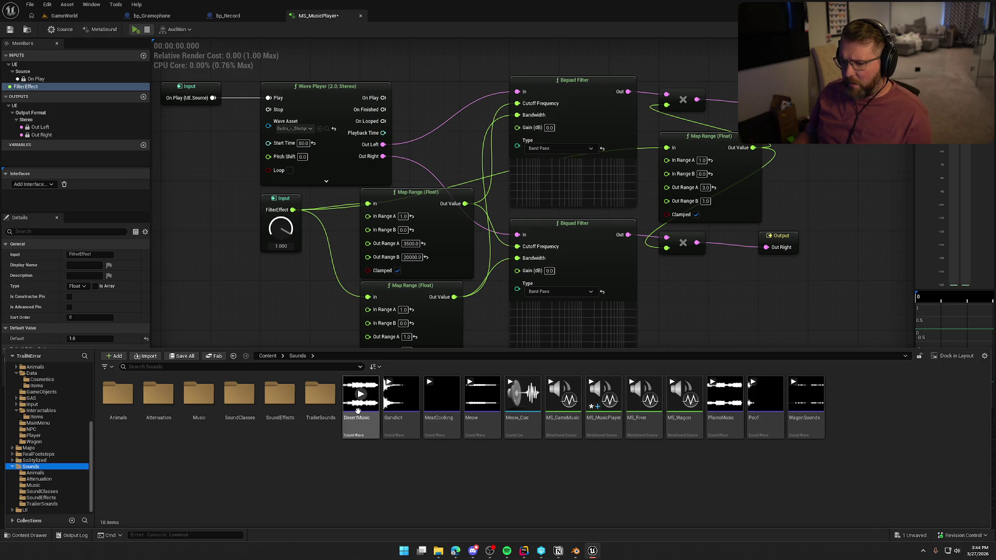
drag(361, 398, 289, 128)
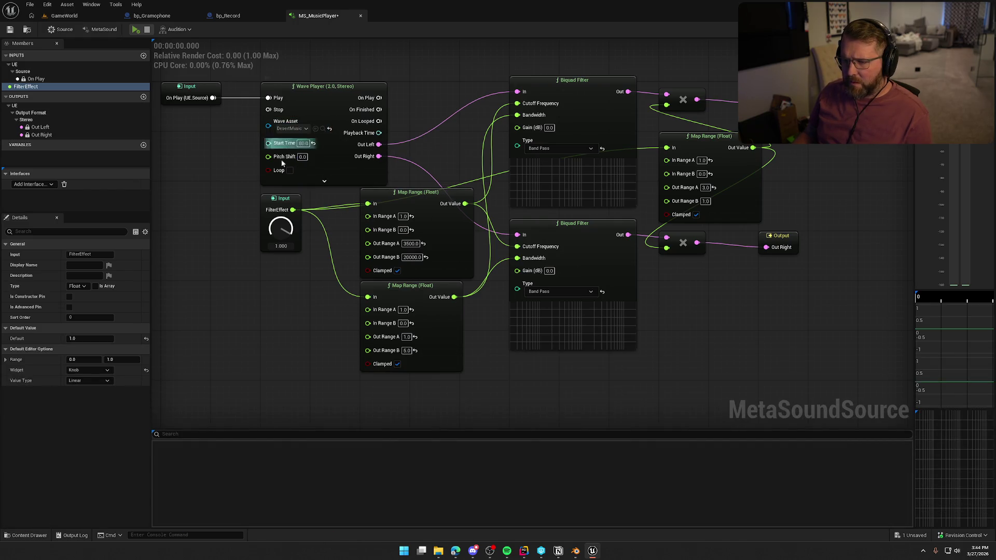
click(136, 29)
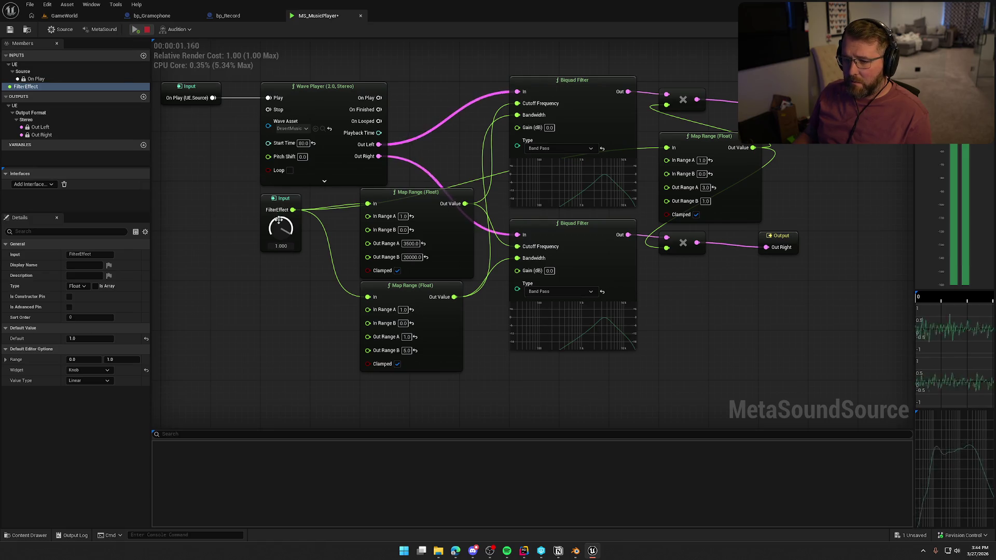
click(148, 30)
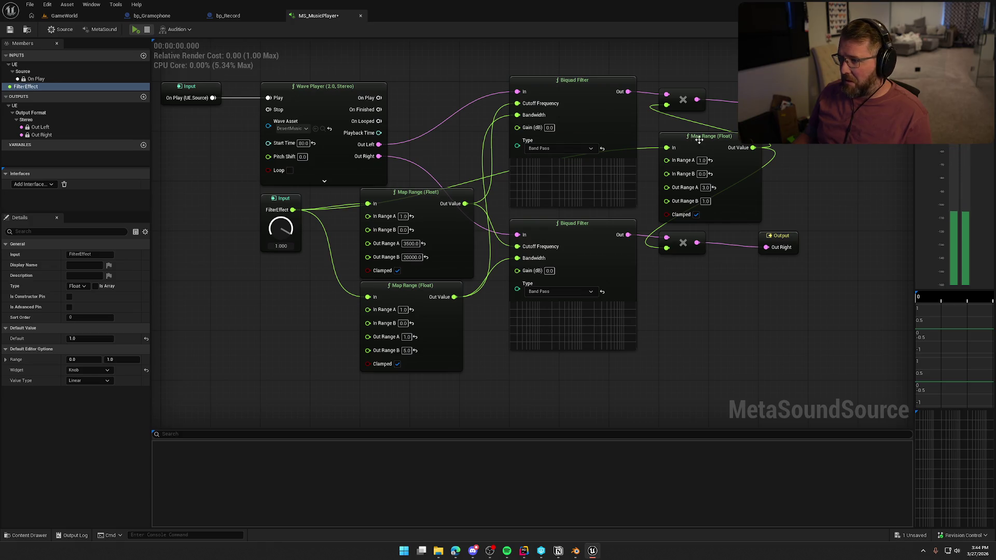
Route the lower filter to Out Right, reset Start Time to 0, and restart the preview.
drag(628, 235, 765, 248)
click(136, 30)
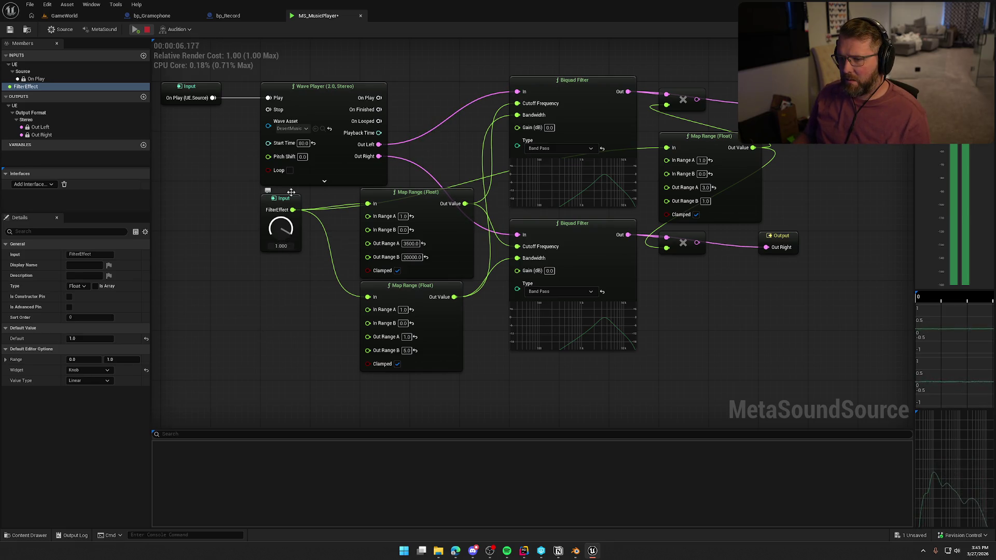
click(312, 143)
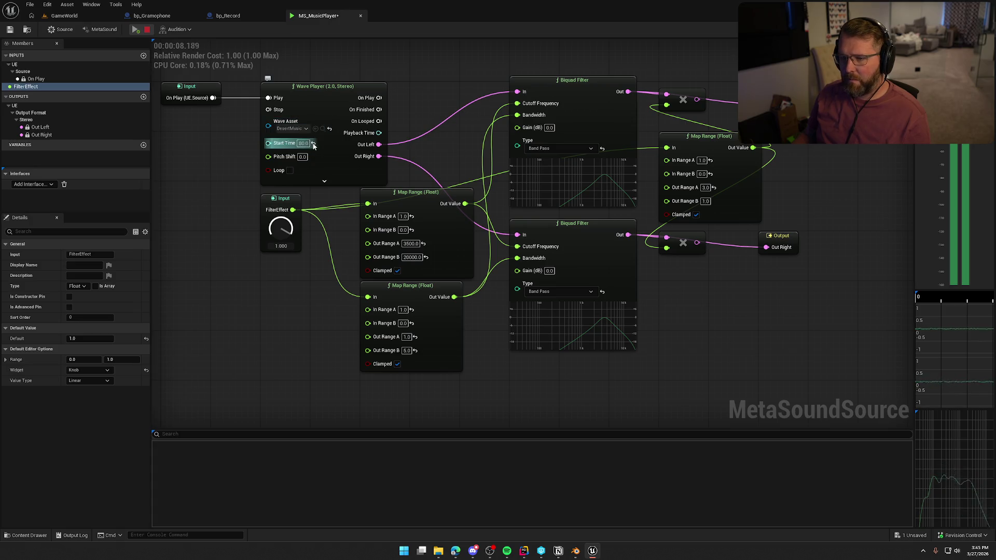
click(148, 30)
click(135, 30)
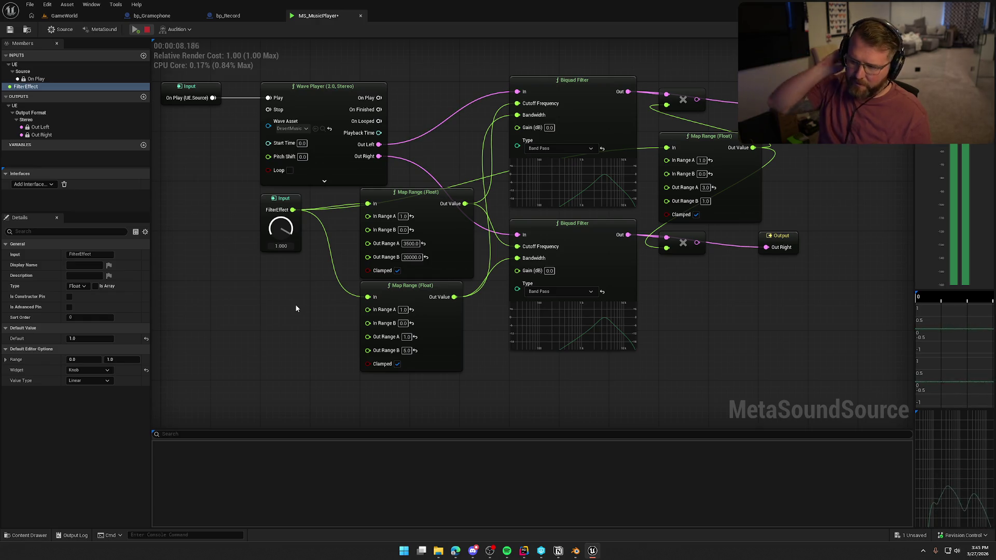
Move the Out Right output node and both multiply nodes further right, clear of the filters.
mouse_move(798, 109)
mouse_down()
mouse_move(652, 133)
mouse_move(695, 118)
mouse_up()
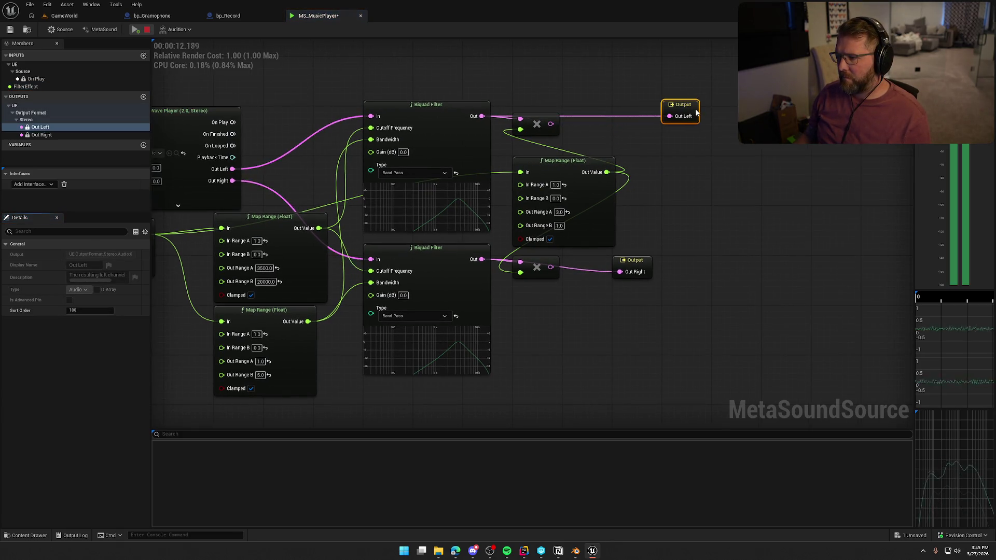
drag(650, 258, 677, 250)
drag(613, 315, 663, 301)
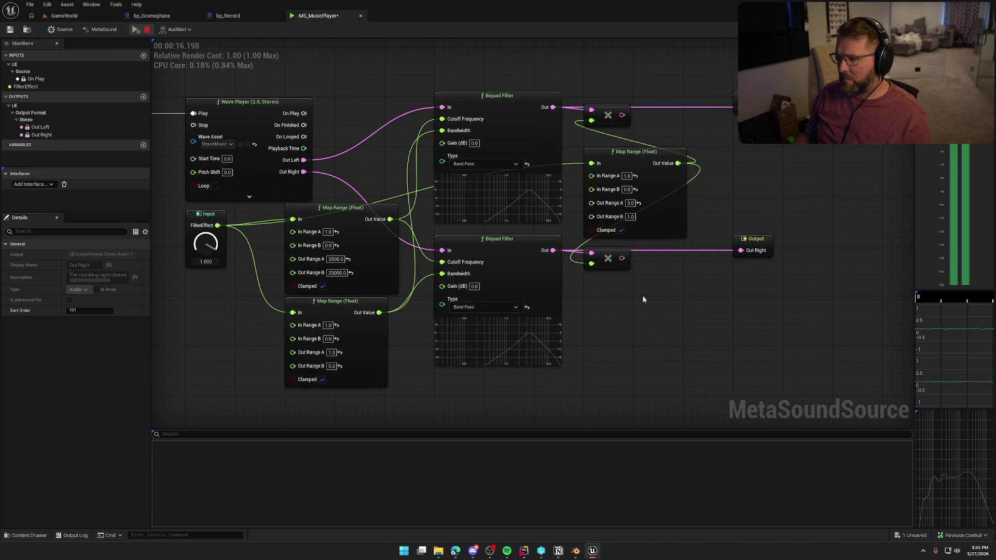
drag(613, 123, 712, 129)
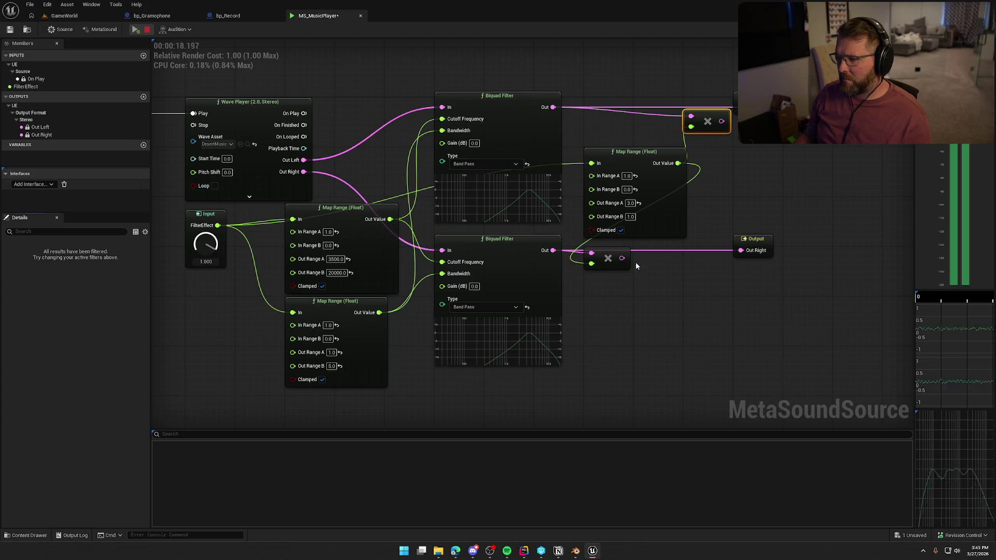
mouse_move(611, 260)
mouse_down()
mouse_move(711, 247)
mouse_move(721, 227)
mouse_move(711, 267)
mouse_up()
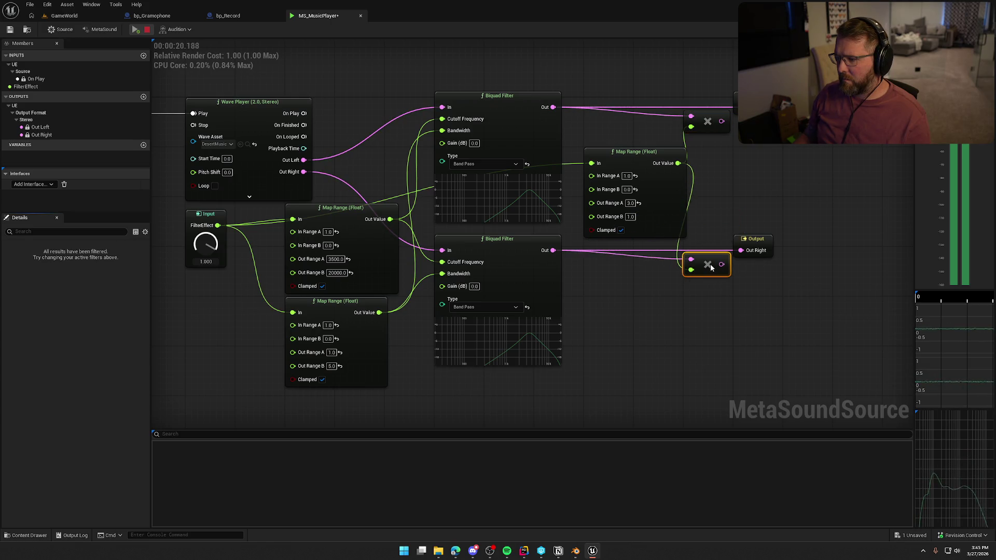
click(714, 306)
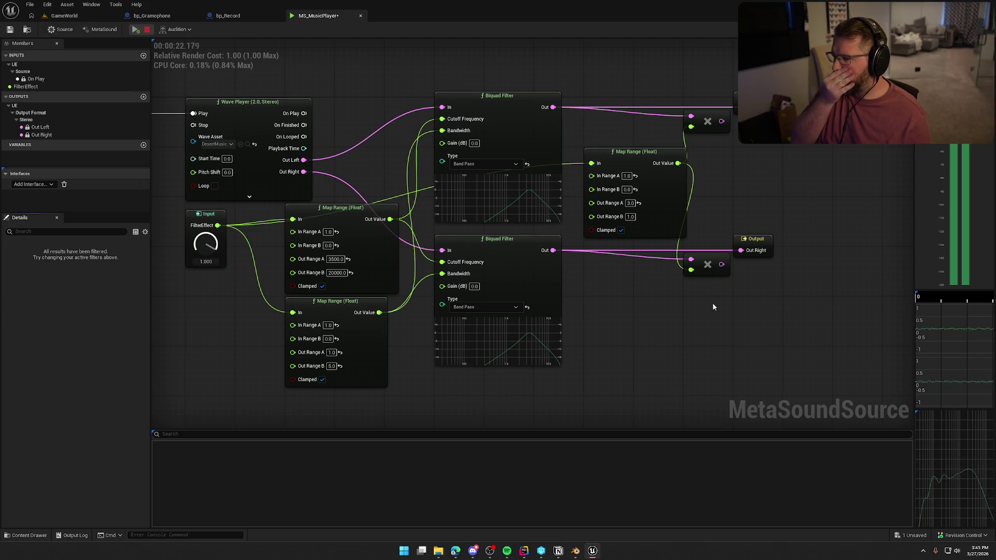
Lower FilterEffect to about 0.15 while listening, then stop the preview.
drag(649, 337, 750, 317)
mouse_move(319, 222)
mouse_down()
mouse_move(329, 315)
mouse_move(326, 223)
mouse_up()
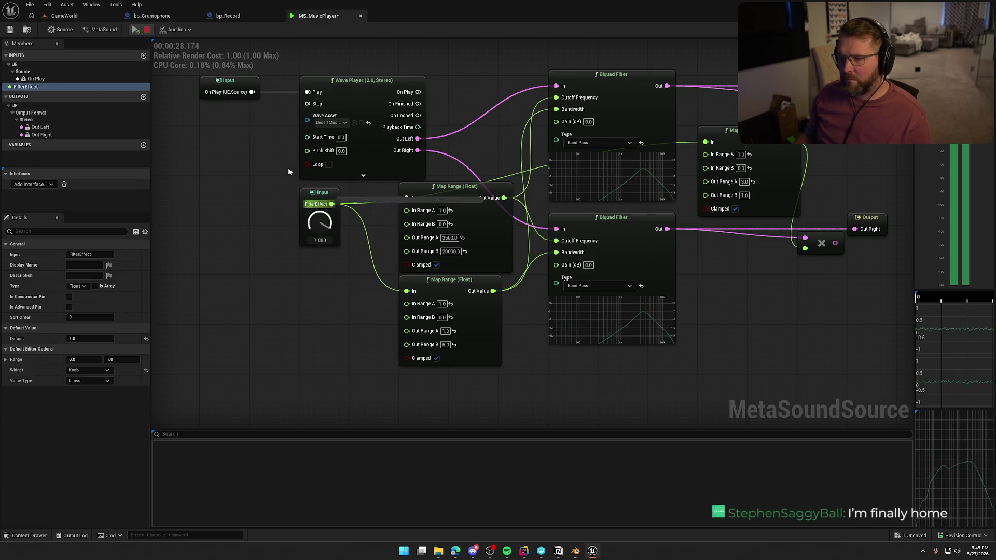
click(147, 30)
drag(267, 294, 148, 314)
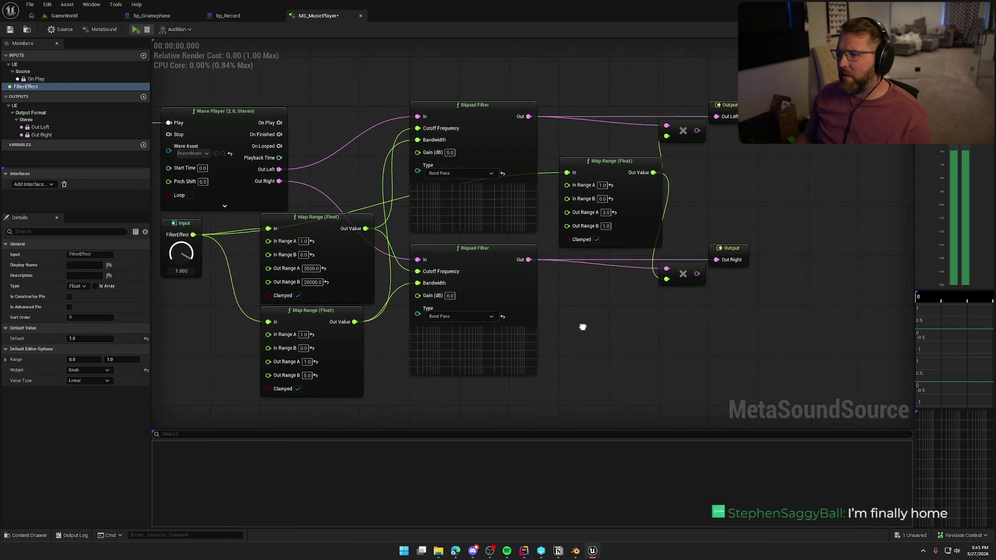
drag(726, 234, 565, 238)
drag(580, 110, 659, 116)
drag(547, 135, 588, 150)
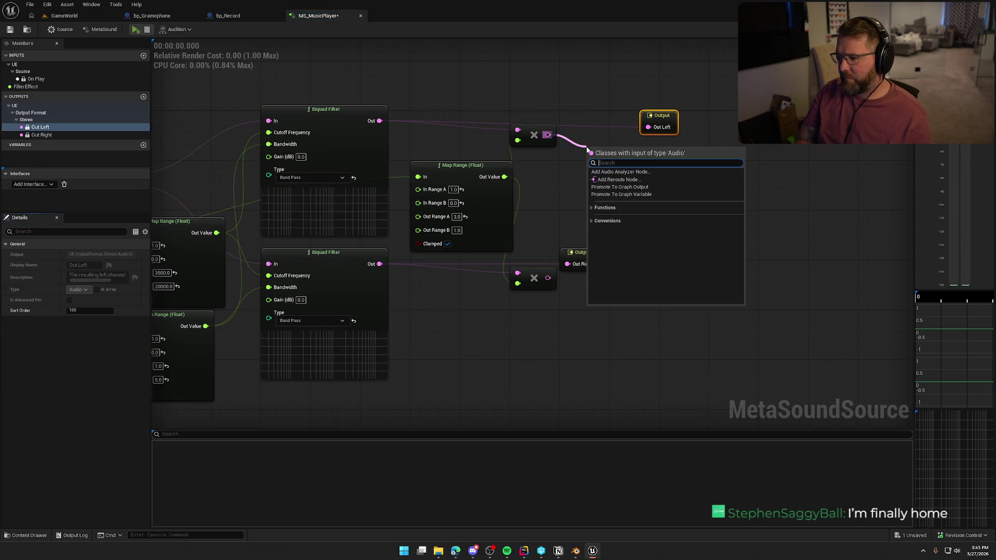
text(clam)
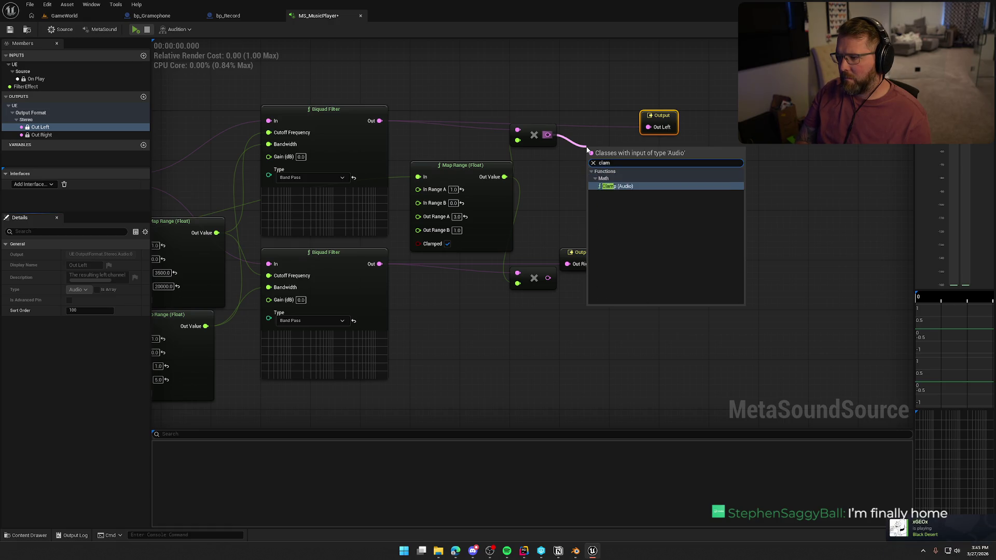
key(Return)
drag(659, 115, 679, 113)
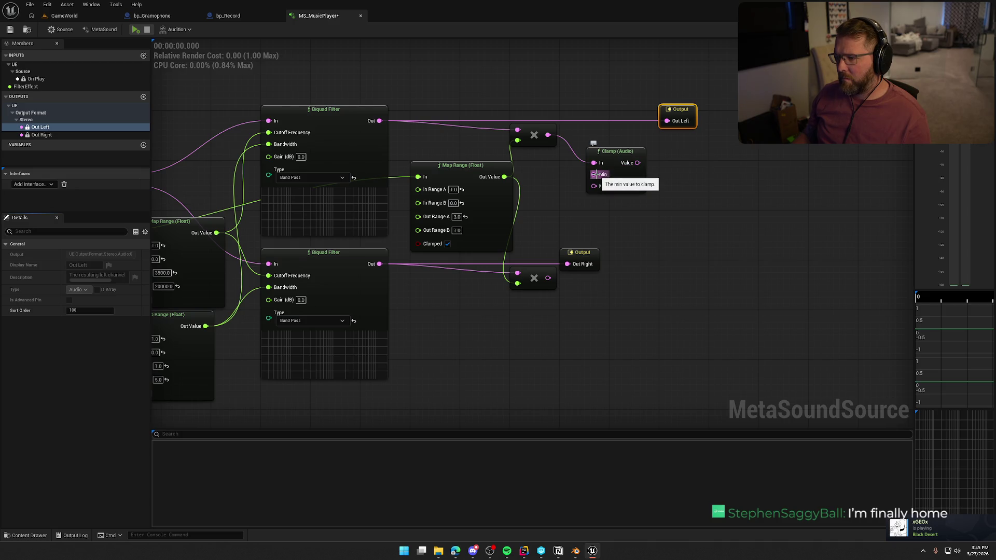
drag(594, 174, 557, 192)
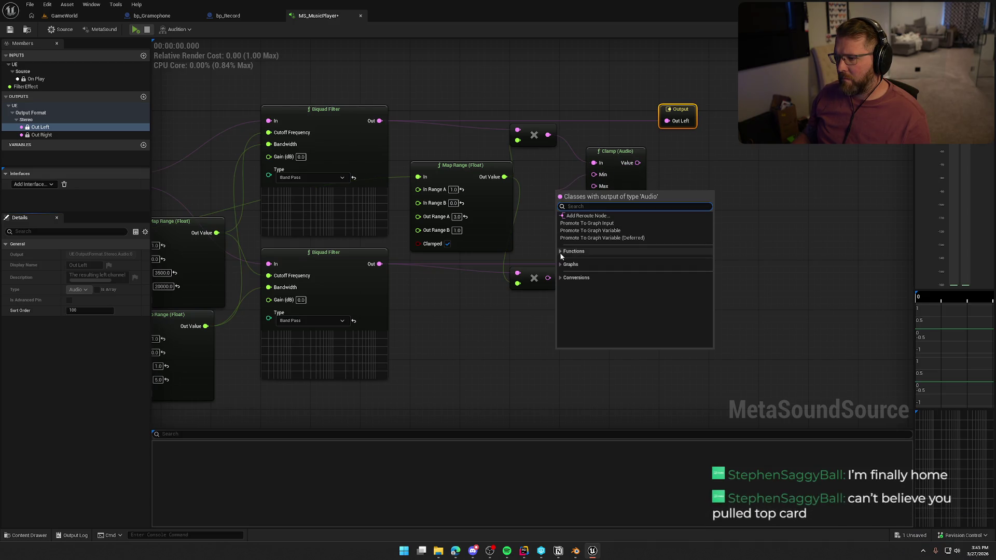
text(mak)
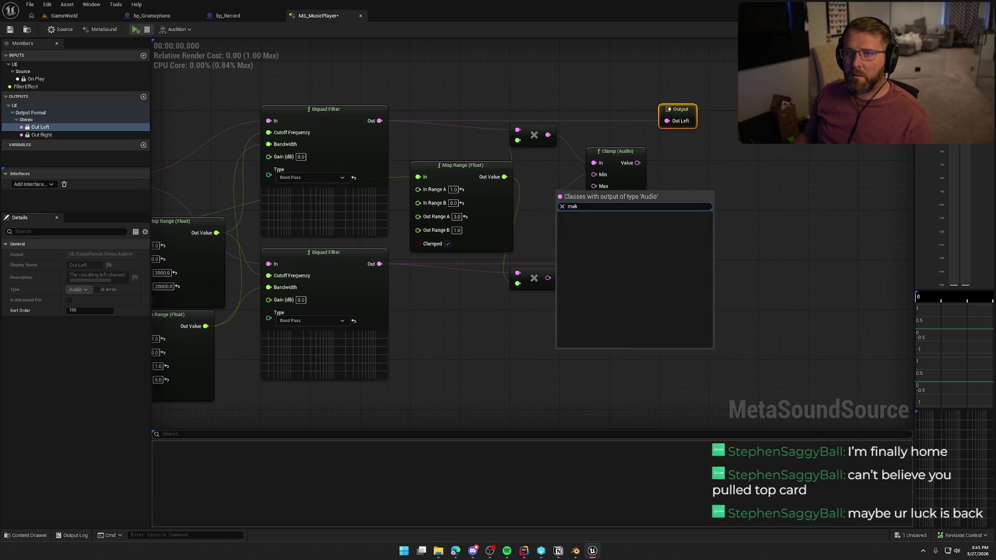
key(BackSpace)
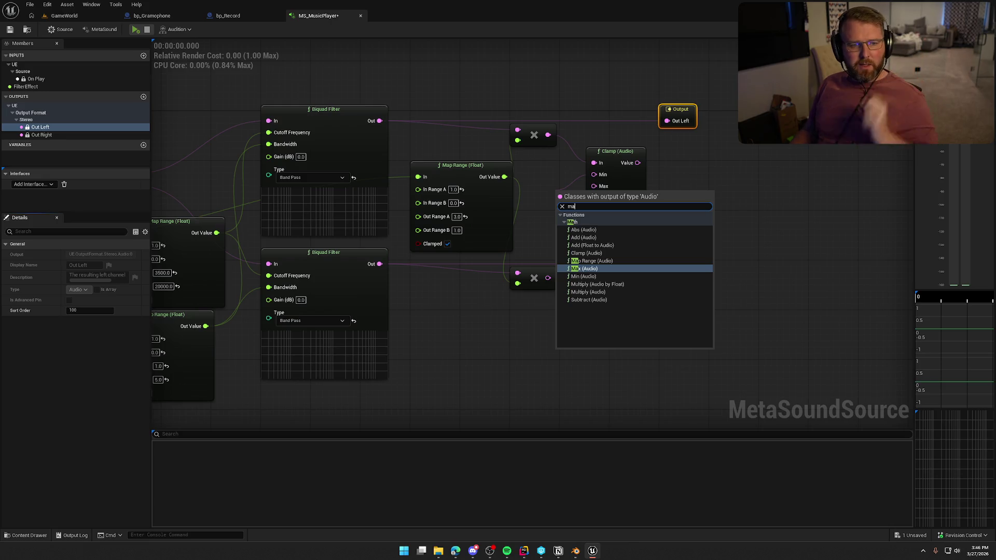
key(Escape)
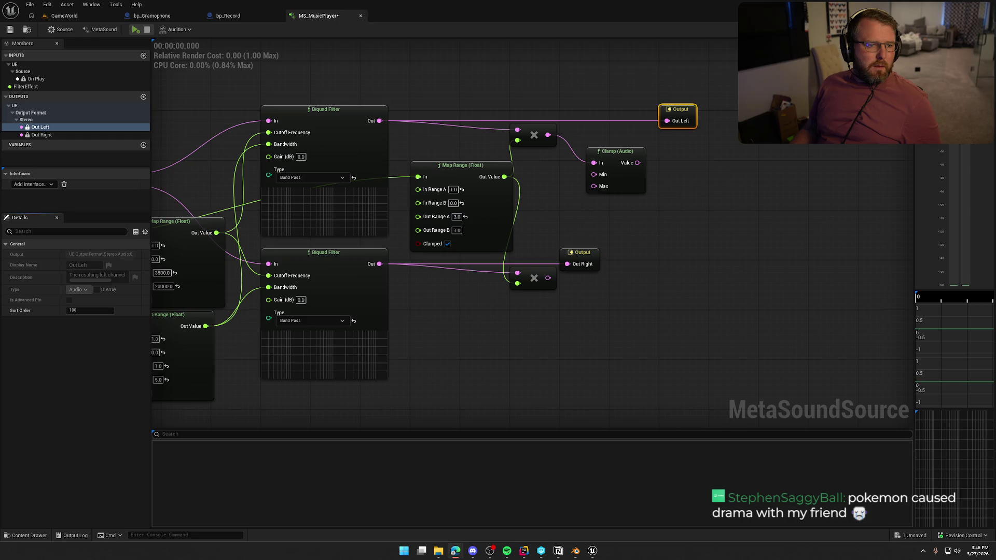
click(650, 293)
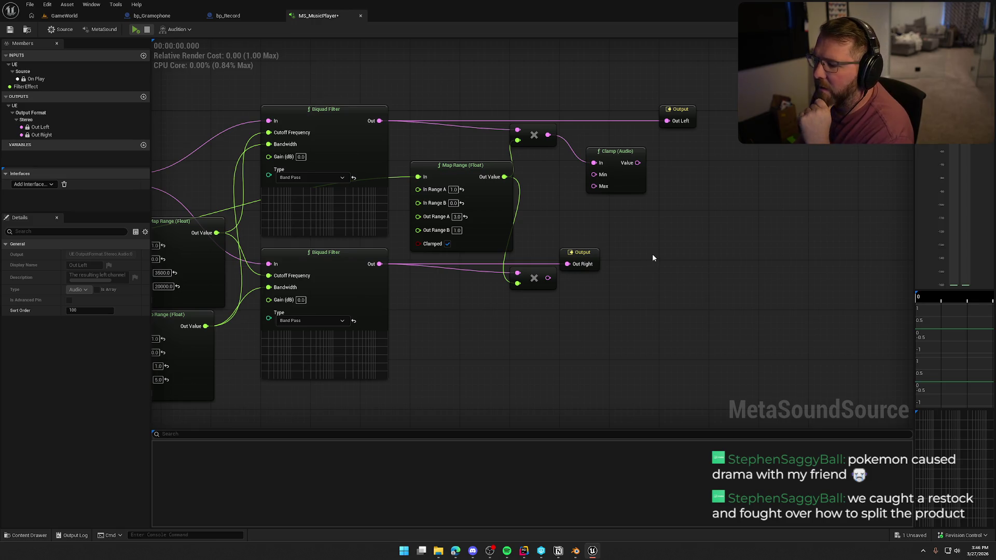
click(616, 157)
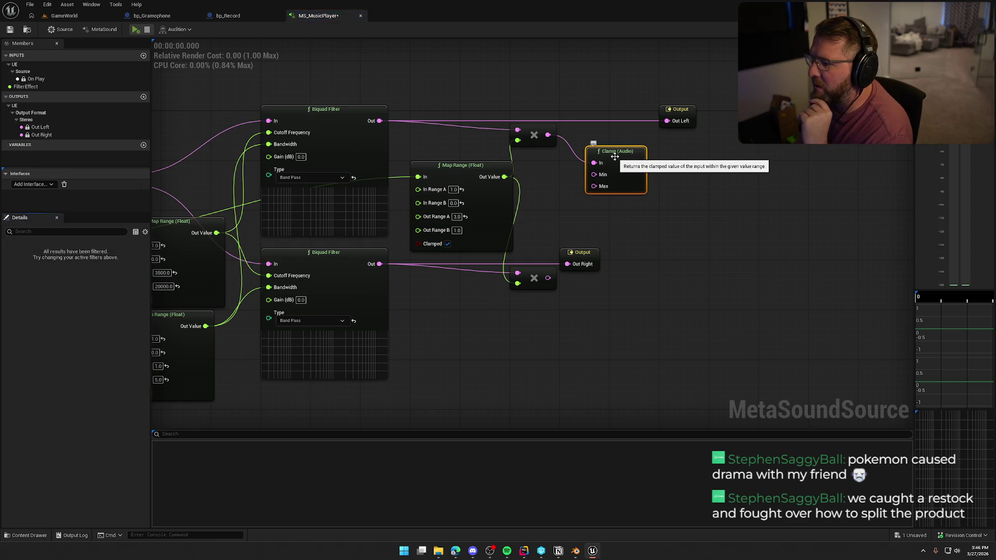
key(Delete)
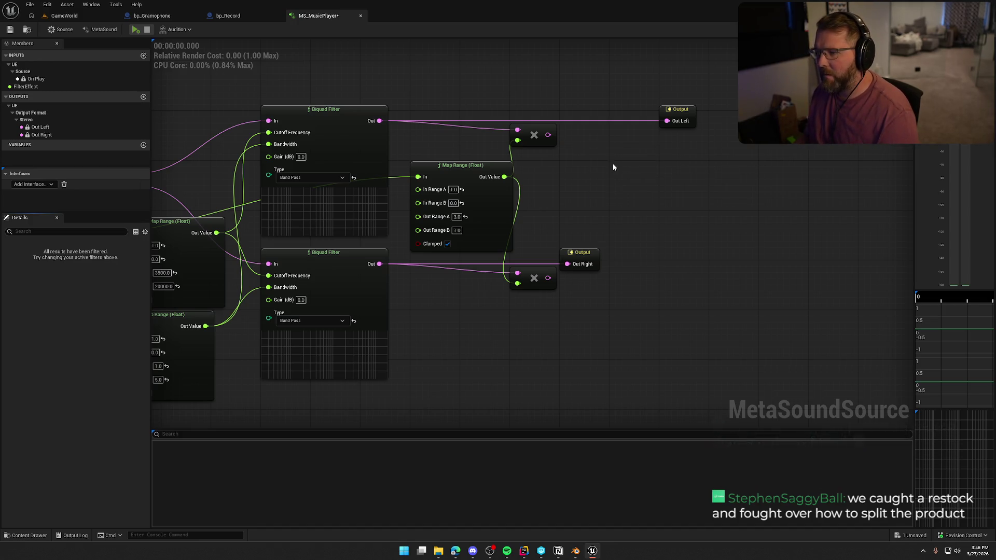
Add a Clamp (Audio) node wired to the upper multiply output.
drag(548, 135, 613, 140)
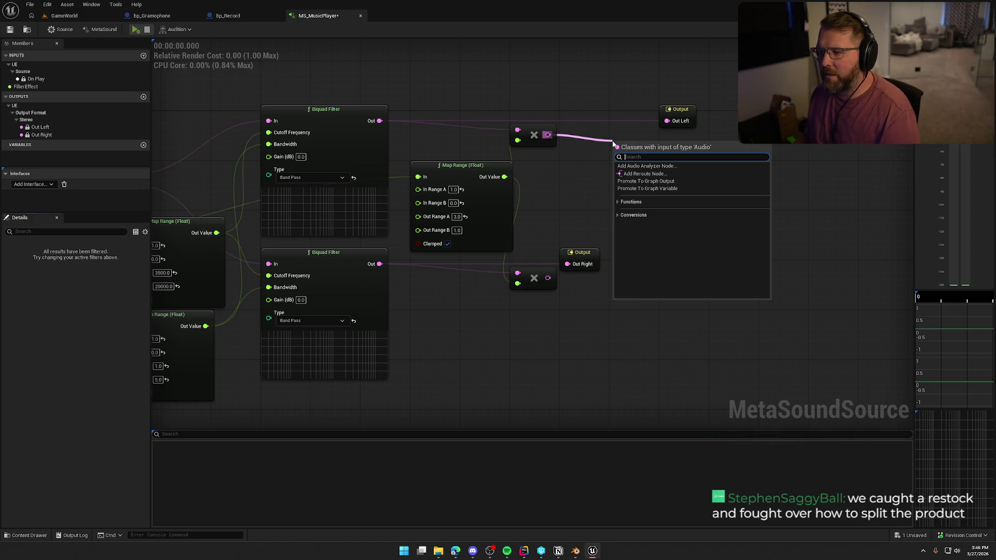
text(clamp)
key(Return)
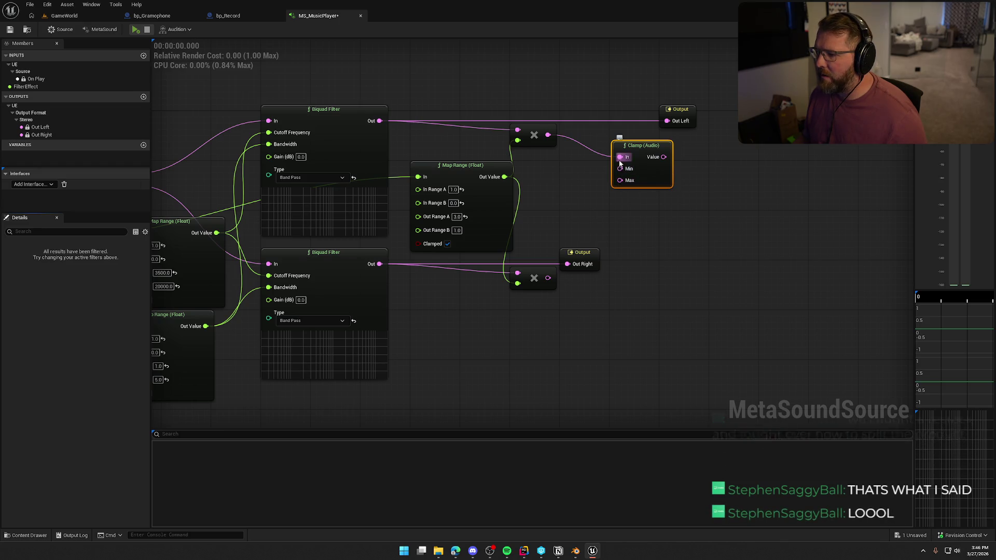
Browse Functions > Math in the node list from the Clamp's Min pin, then dismiss it unchanged.
mouse_move(639, 147)
mouse_down()
mouse_move(623, 165)
mouse_move(580, 165)
mouse_up()
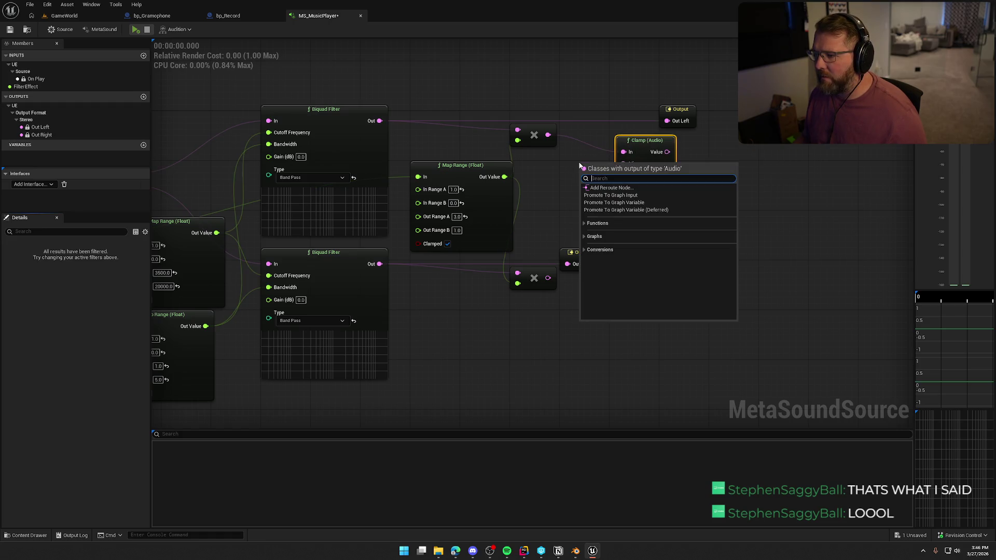
text(mak)
key(BackSpace)
key(BackSpace)
key(BackSpace)
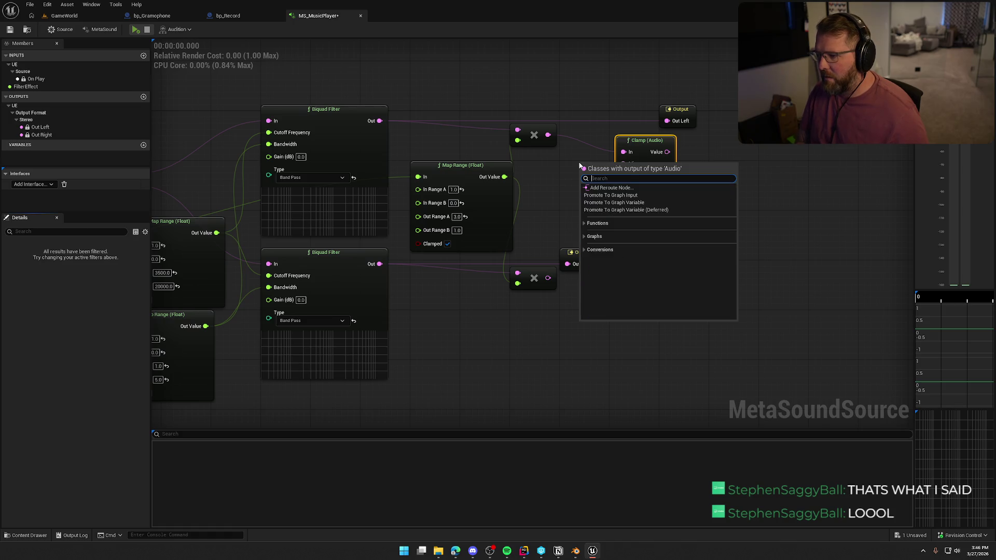
text(mak)
key(BackSpace)
key(BackSpace)
key(BackSpace)
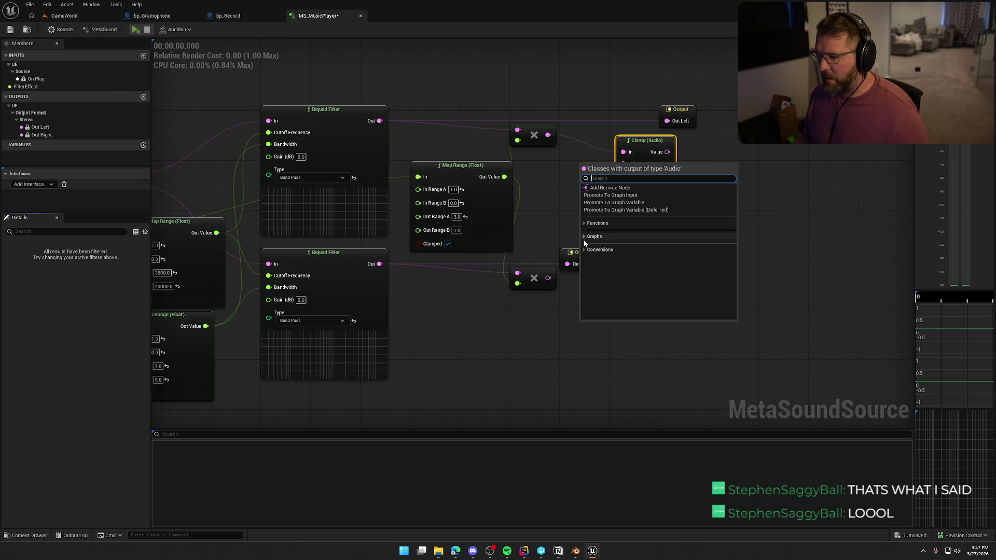
click(584, 224)
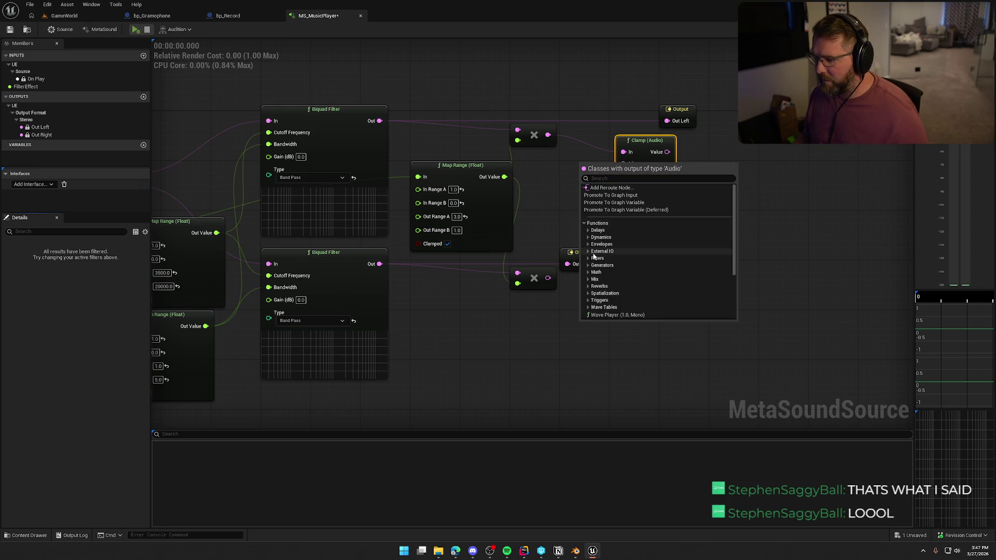
scroll(591, 243, down, 2)
click(588, 248)
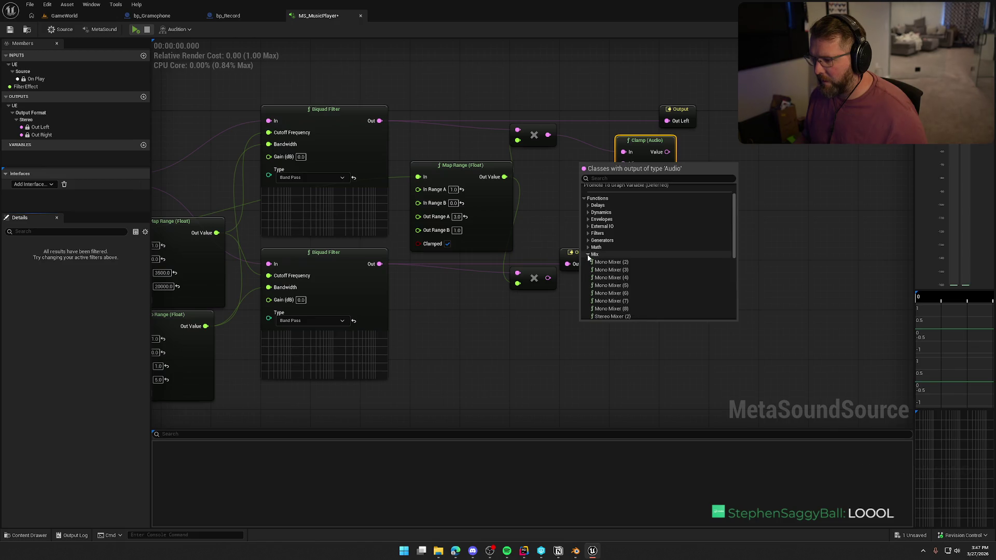
scroll(666, 258, down, 3)
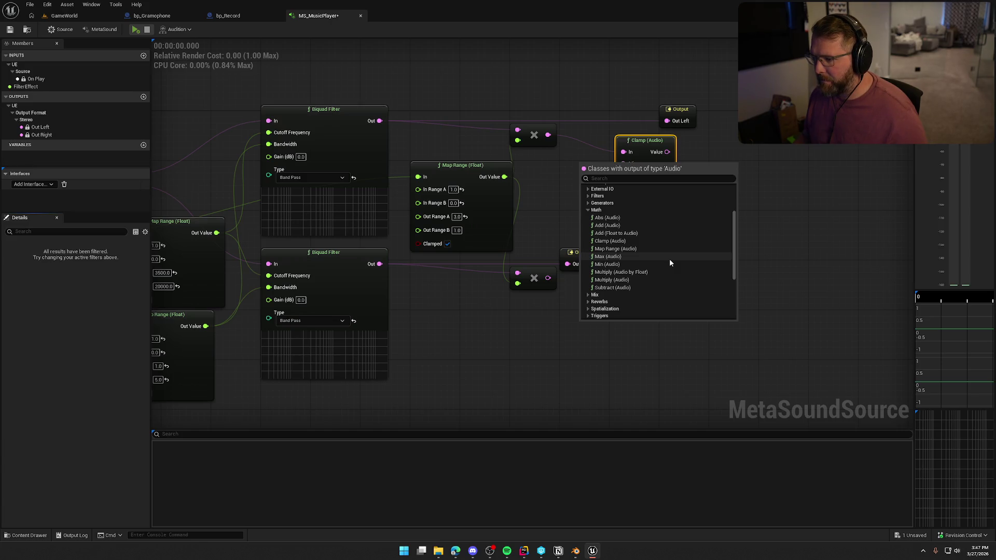
click(545, 175)
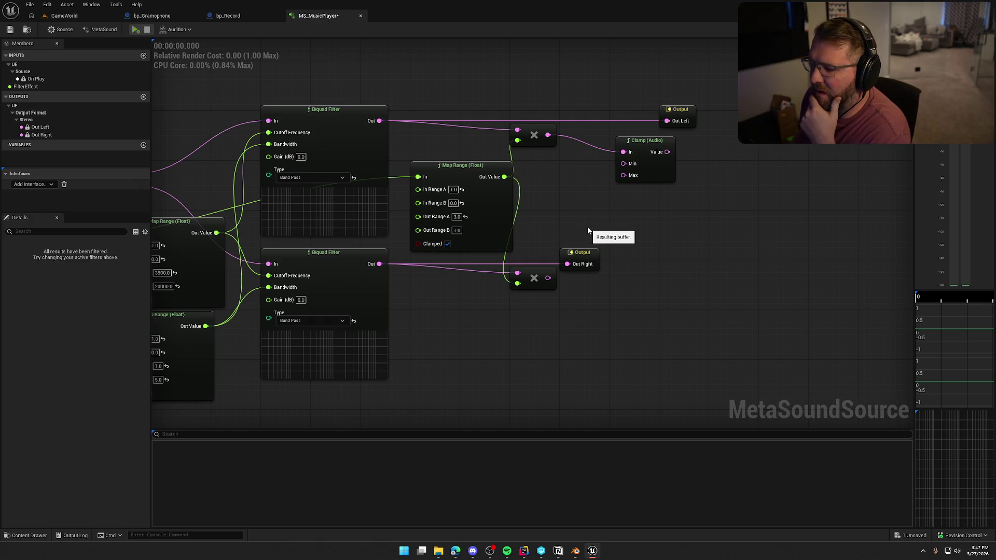
mouse_move(601, 222)
mouse_down()
mouse_move(512, 215)
mouse_move(788, 168)
mouse_up()
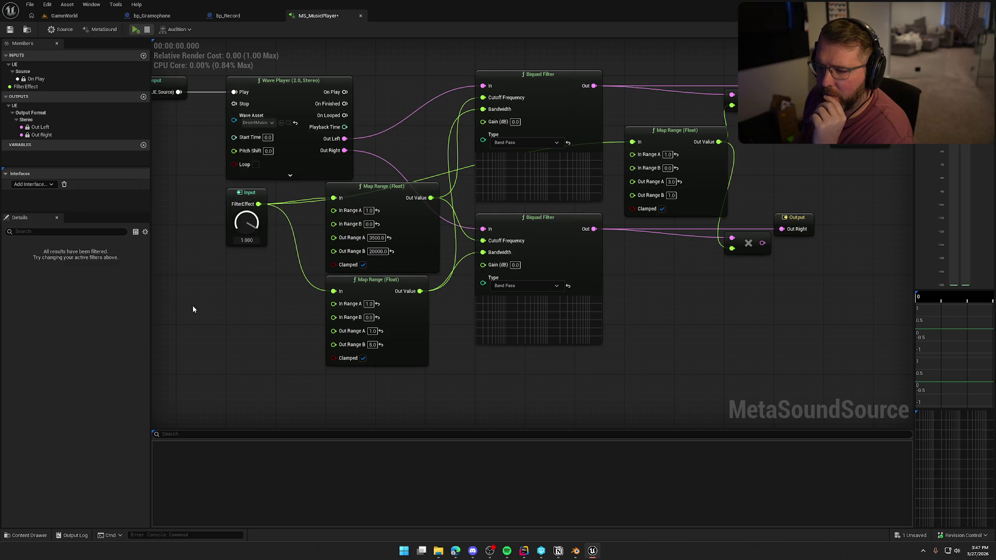
Locate the Wave Player's DesertMusic asset in the Sounds folder.
drag(182, 303, 293, 296)
click(399, 117)
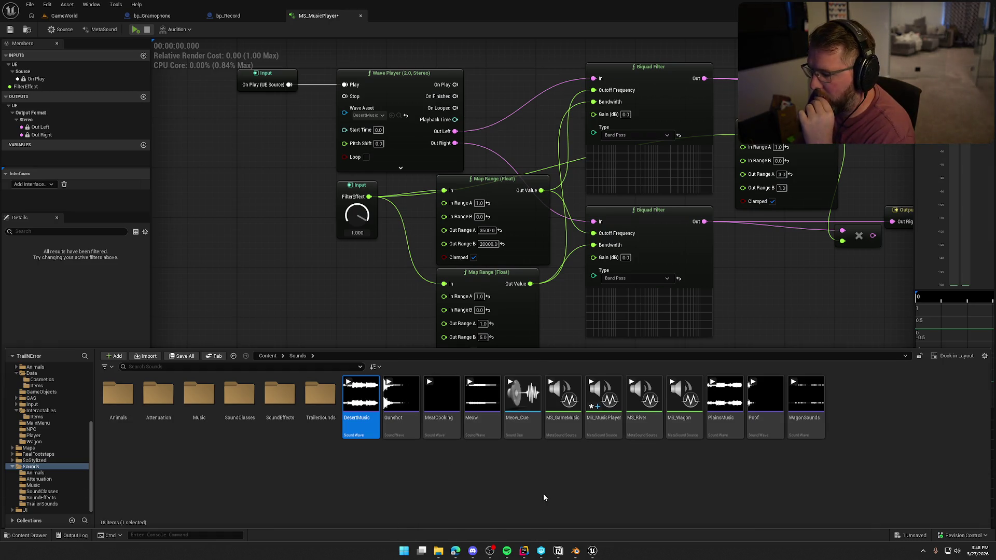
Assign PlainsMusic to the Wave Player, preview it, and turn FilterEffect down to about 0.452.
mouse_move(725, 399)
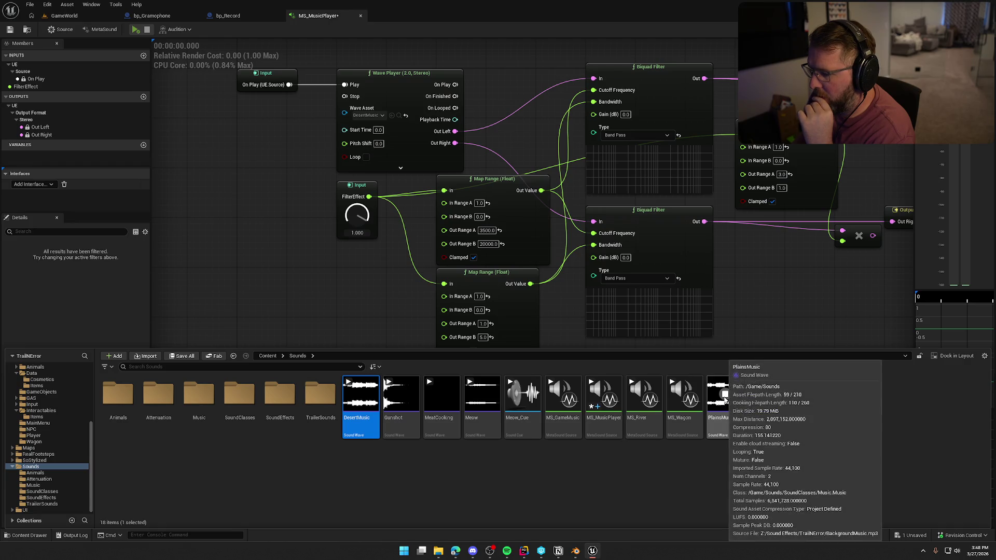
mouse_move(725, 399)
mouse_down()
mouse_move(373, 145)
mouse_move(364, 112)
mouse_up()
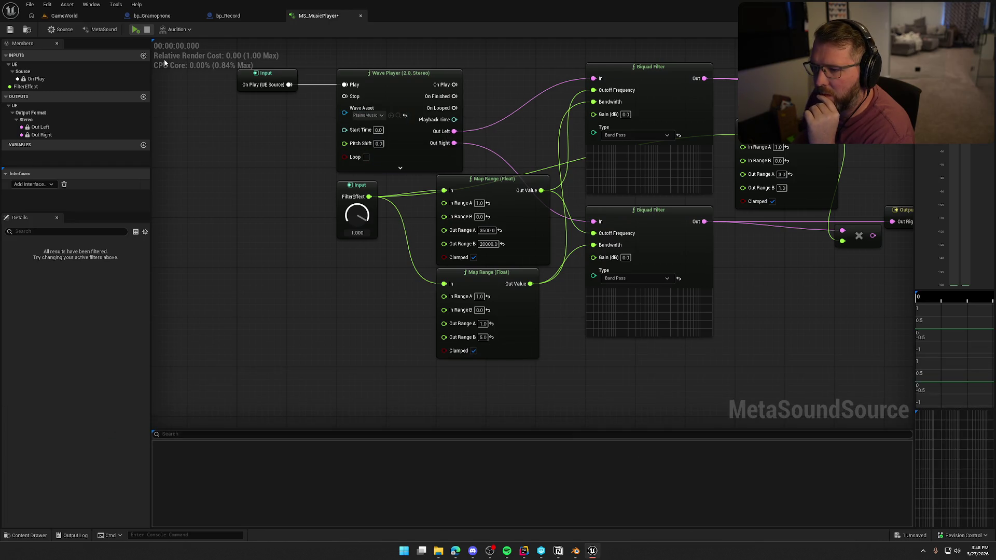
click(137, 30)
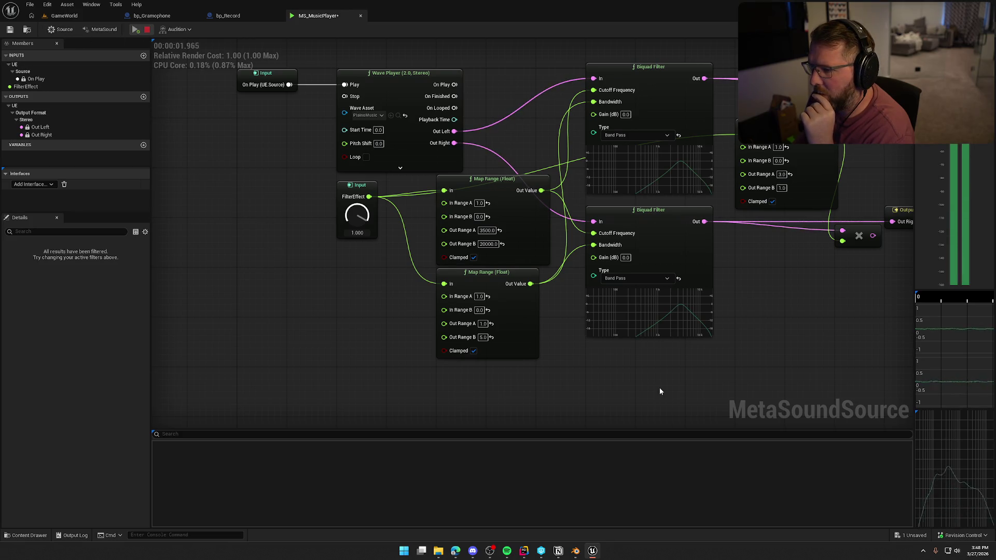
scroll(660, 392, down, 2)
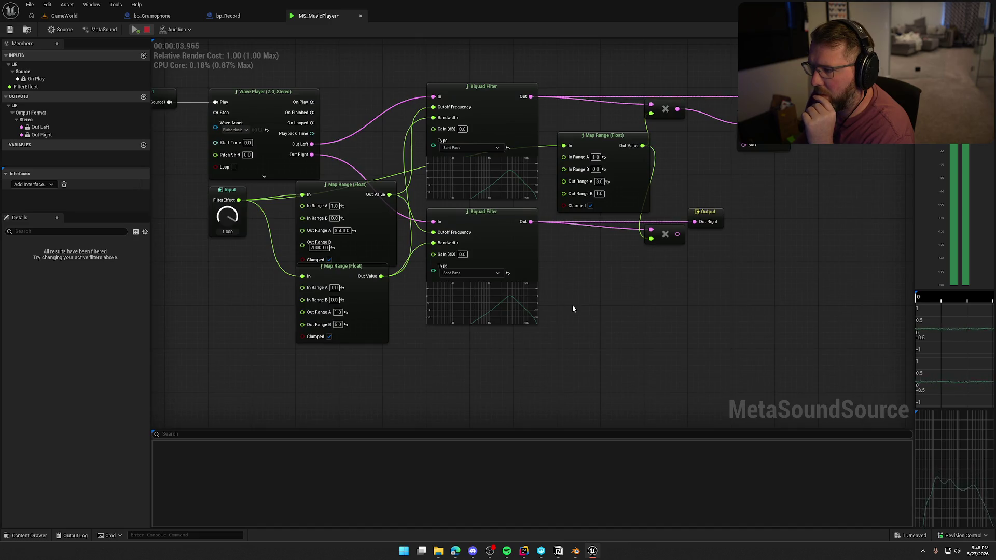
drag(227, 215, 224, 244)
mouse_move(233, 281)
mouse_down()
mouse_move(243, 313)
mouse_move(246, 270)
mouse_up()
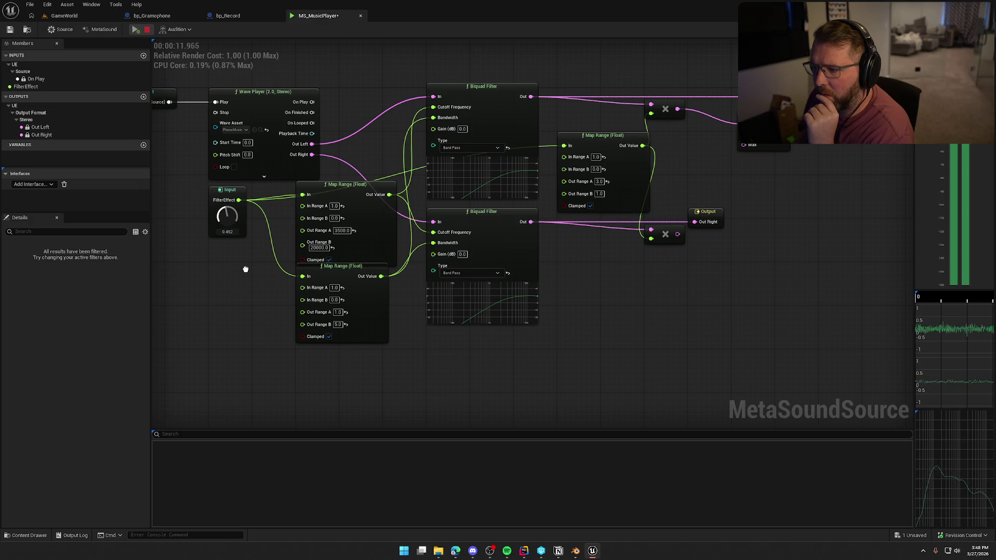
Raise the FilterEffect knob back up to 1.000 while PlainsMusic plays.
drag(245, 269, 232, 167)
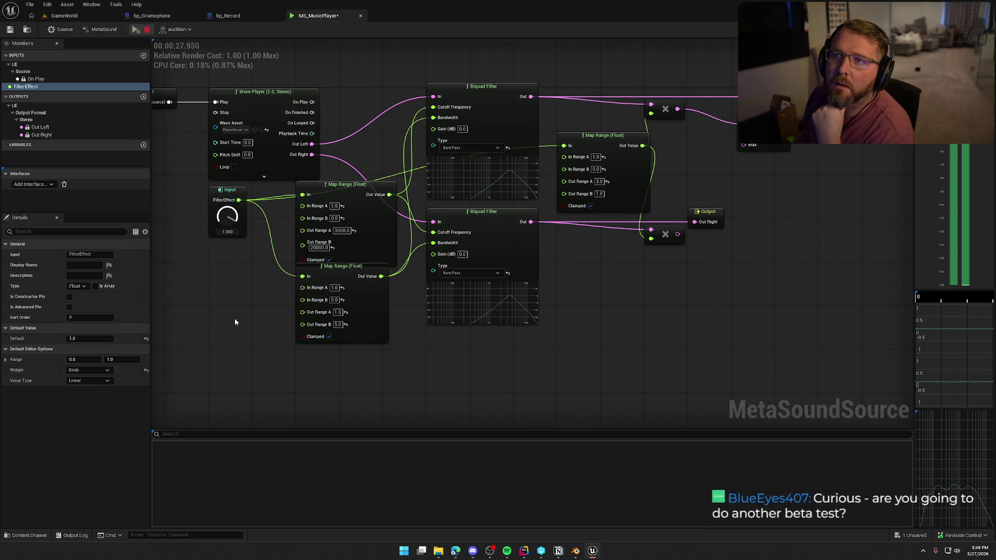
Stop the PlainsMusic preview playback.
click(147, 30)
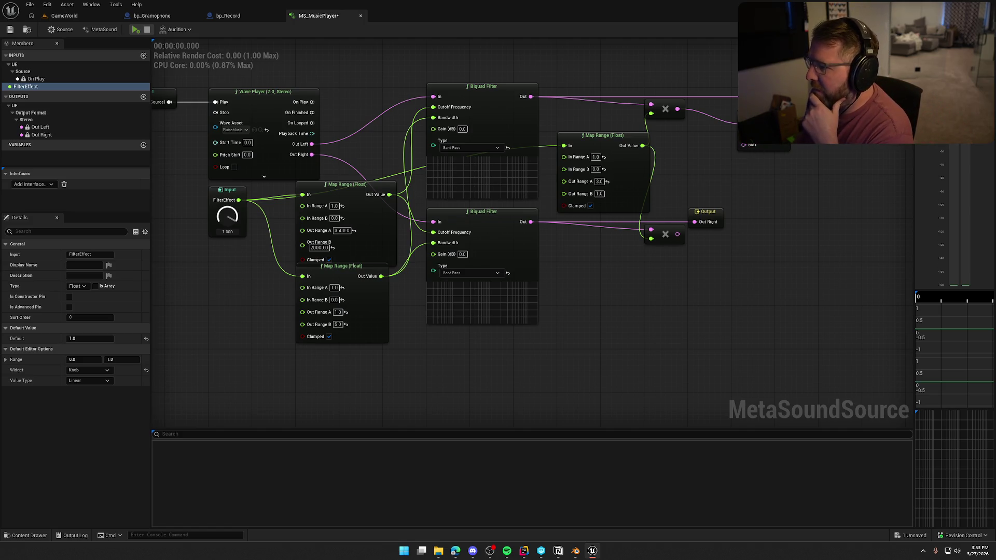
Drag the Clamp node left beside the multiply nodes, cancel a stray wire, and start the preview.
drag(754, 119, 726, 108)
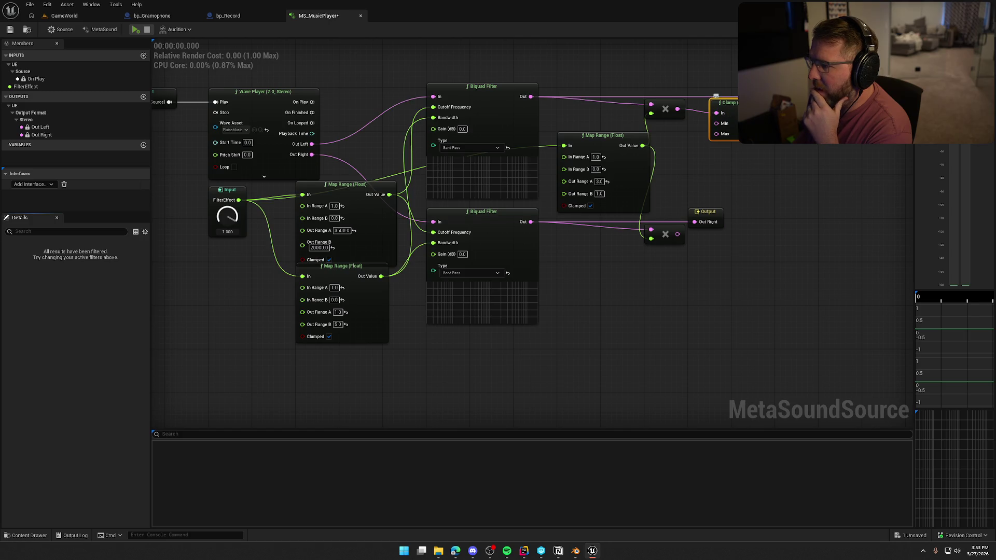
mouse_move(717, 114)
mouse_down()
mouse_move(757, 188)
mouse_move(745, 171)
mouse_up()
click(740, 165)
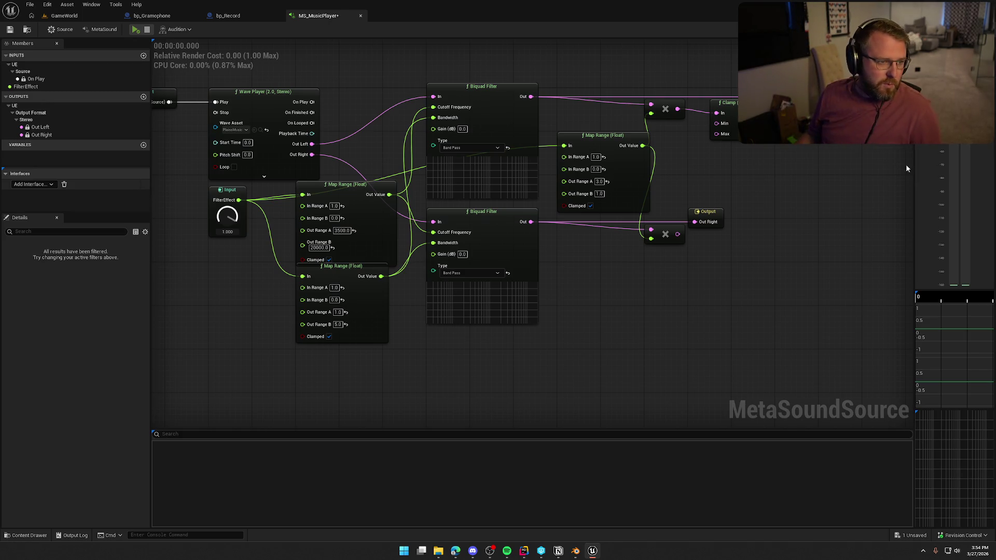
click(454, 551)
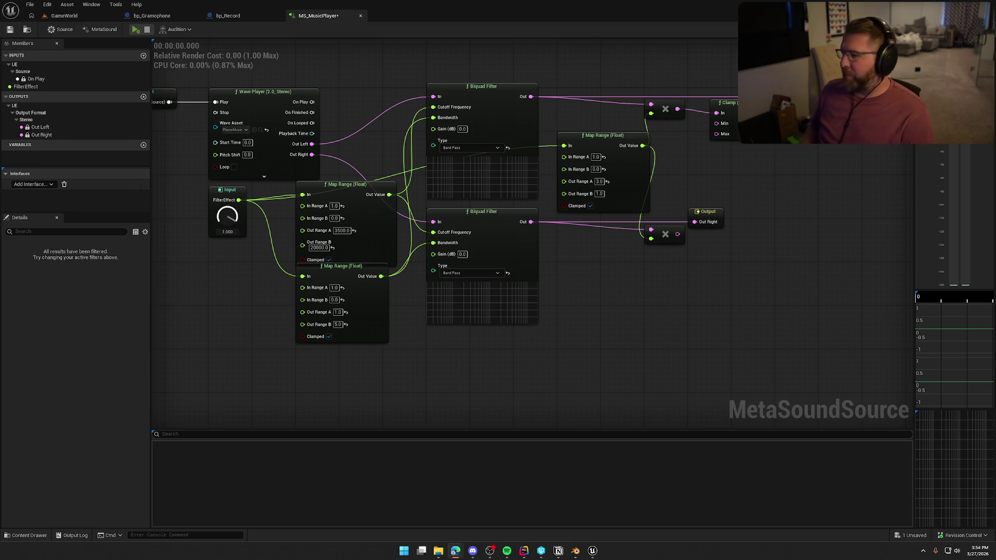
click(136, 30)
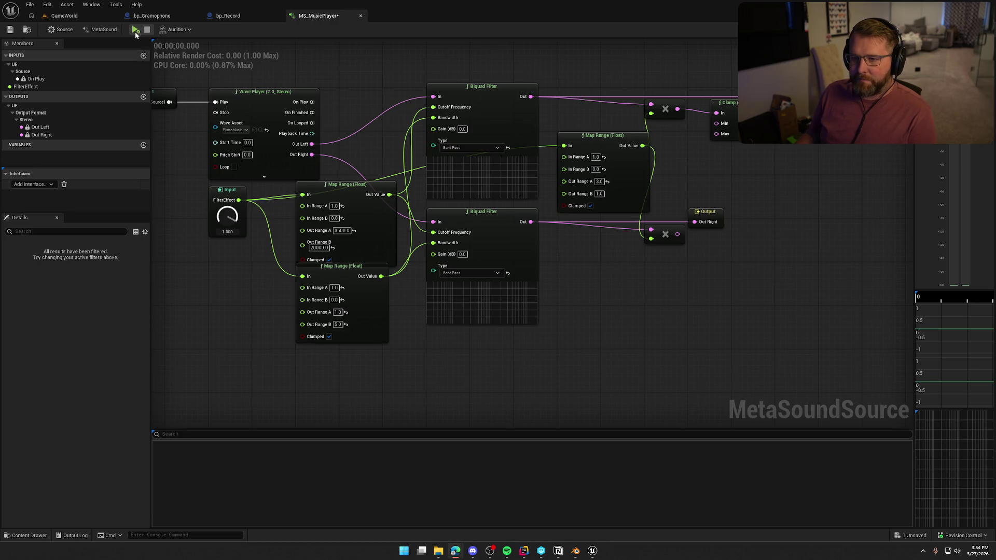
Preview the MetaSound while turning the FilterEffect knob down, then stop playback.
mouse_move(252, 332)
mouse_down()
mouse_move(285, 349)
mouse_move(276, 338)
mouse_up()
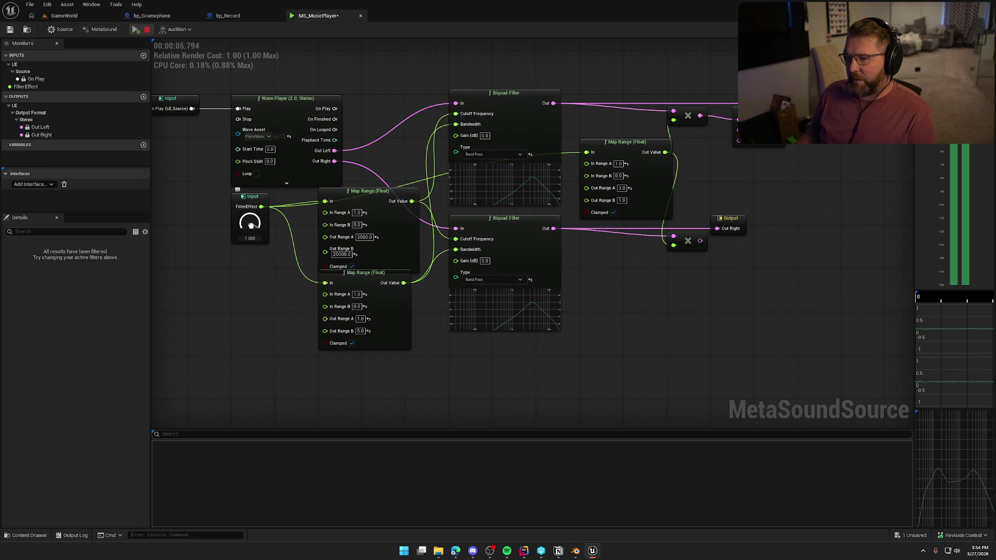
mouse_move(251, 224)
mouse_down()
mouse_move(265, 307)
mouse_move(265, 294)
mouse_up()
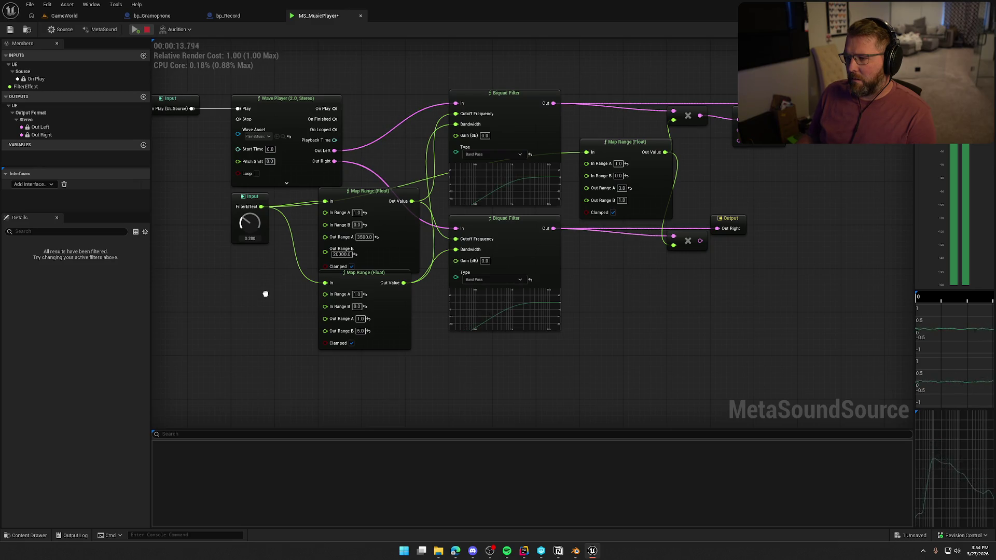
click(265, 295)
click(146, 30)
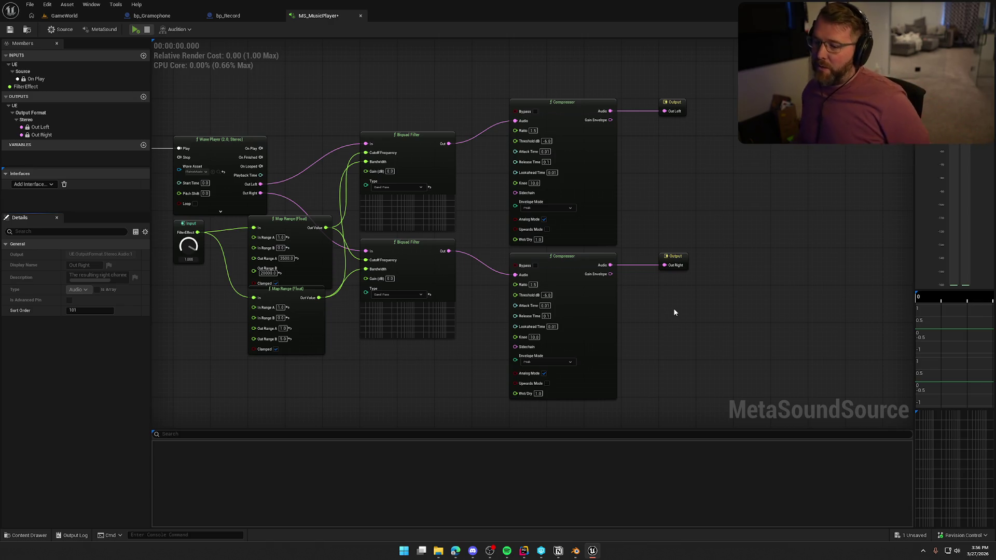
Audition the compressed output while lowering FilterEffect from 1.000 to about 0.400.
scroll(674, 312, up, 2)
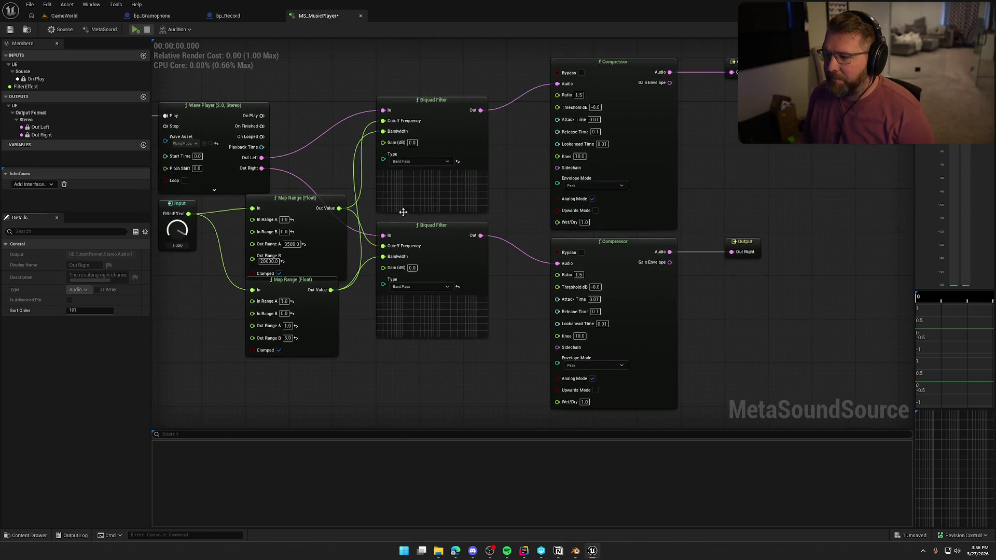
click(136, 29)
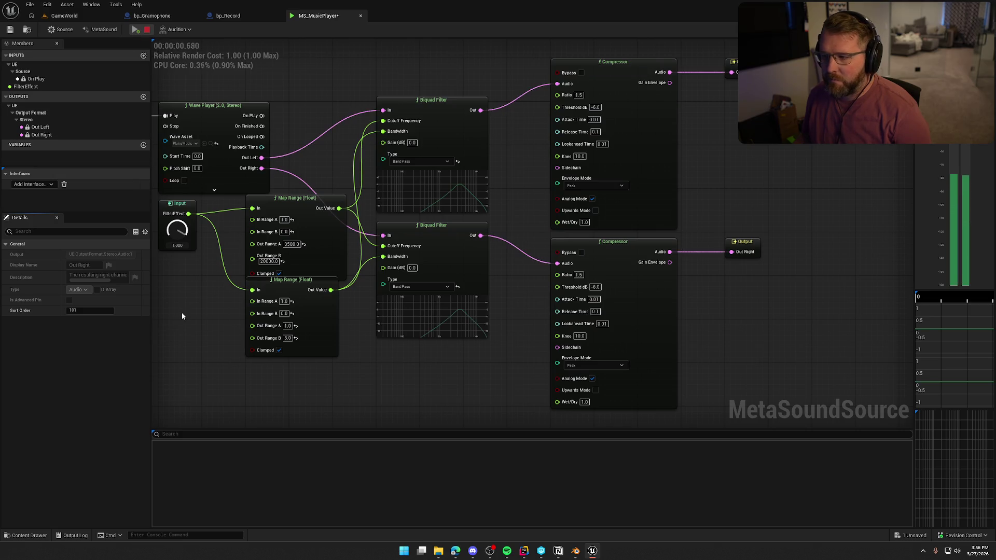
mouse_move(175, 239)
mouse_down()
mouse_move(191, 326)
mouse_move(196, 286)
mouse_up()
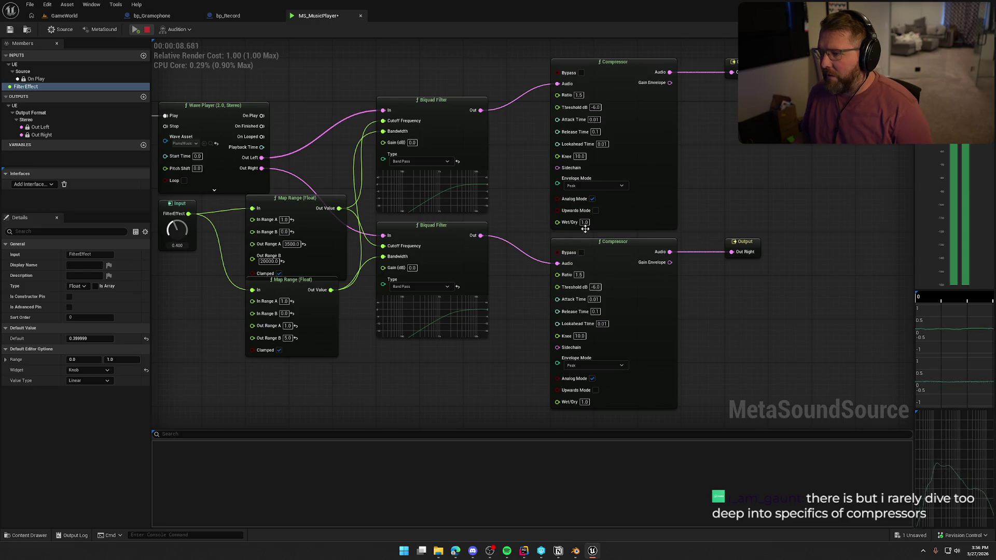
click(146, 29)
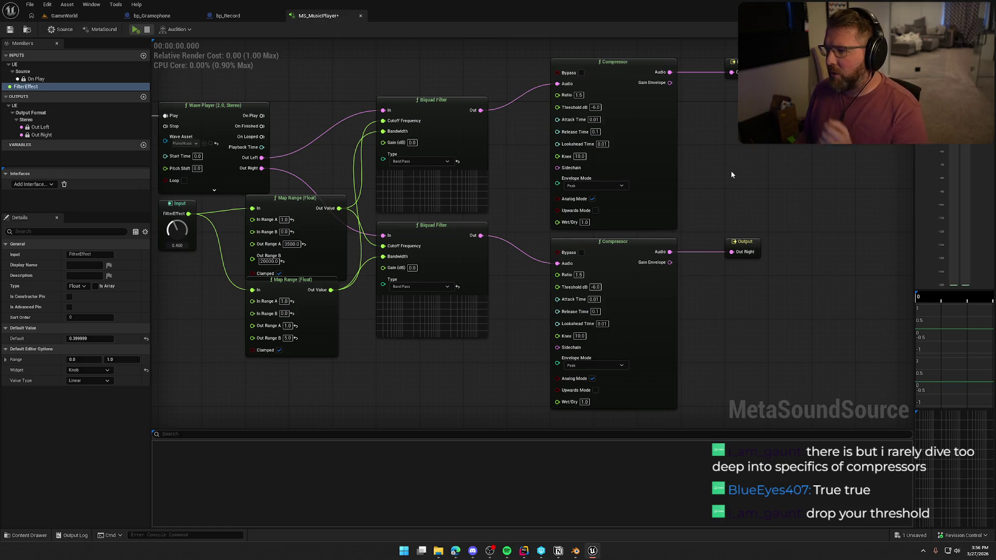
click(592, 107)
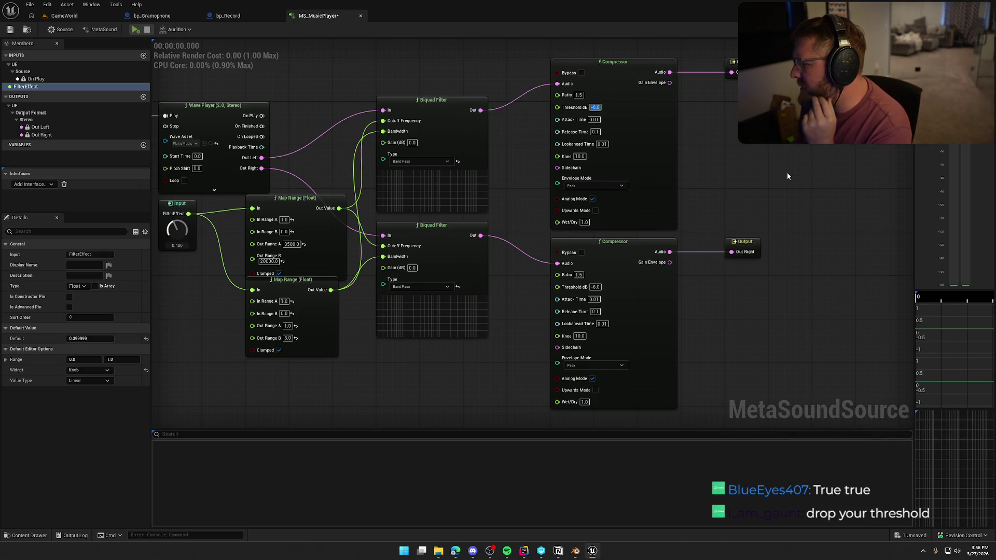
Set both Compressor Threshold dB values to -30.
text(-30)
key(Return)
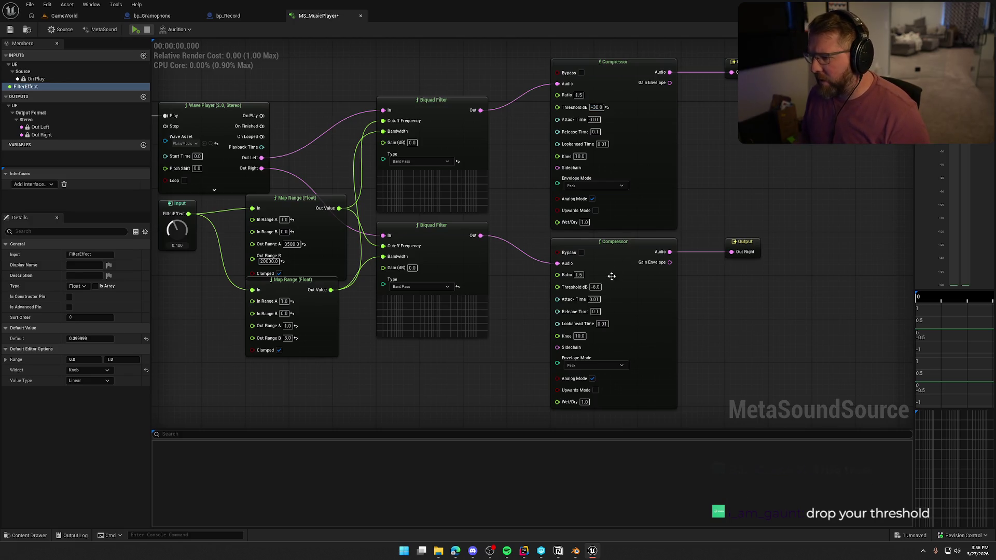
click(596, 288)
text(-30)
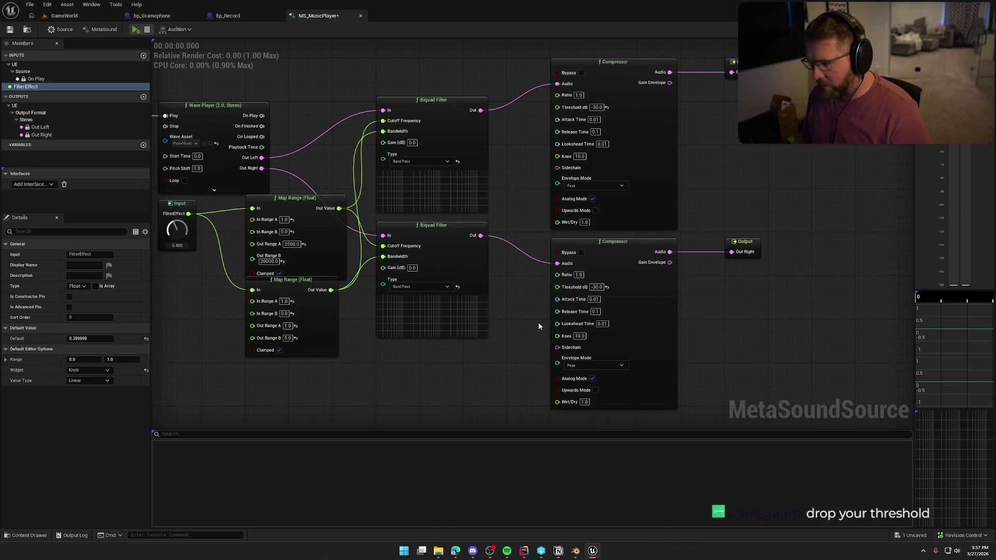
Audition the -30 dB compression while sweeping FilterEffect down and back up to 0.632.
click(135, 29)
drag(178, 244, 184, 269)
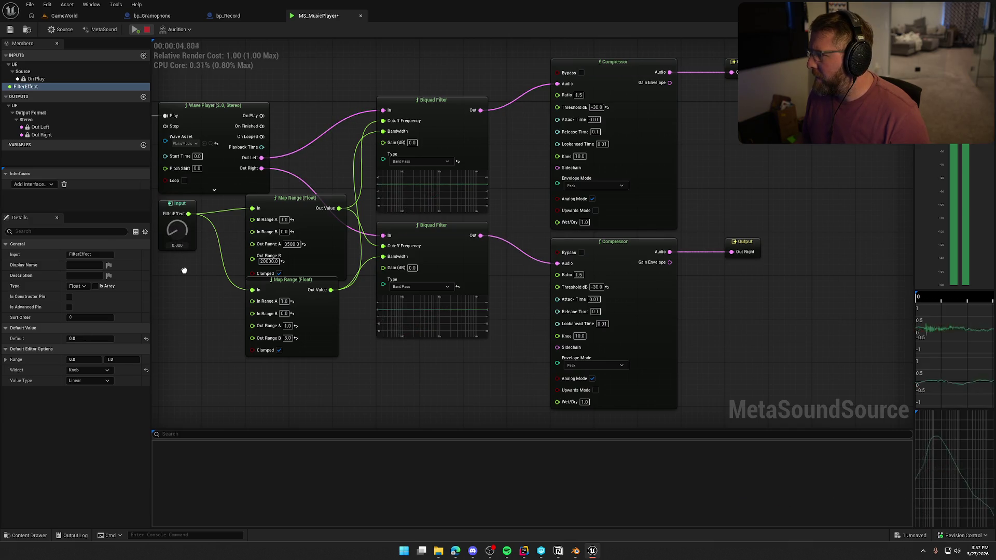
mouse_move(184, 271)
mouse_down()
mouse_move(178, 166)
mouse_move(193, 259)
mouse_up()
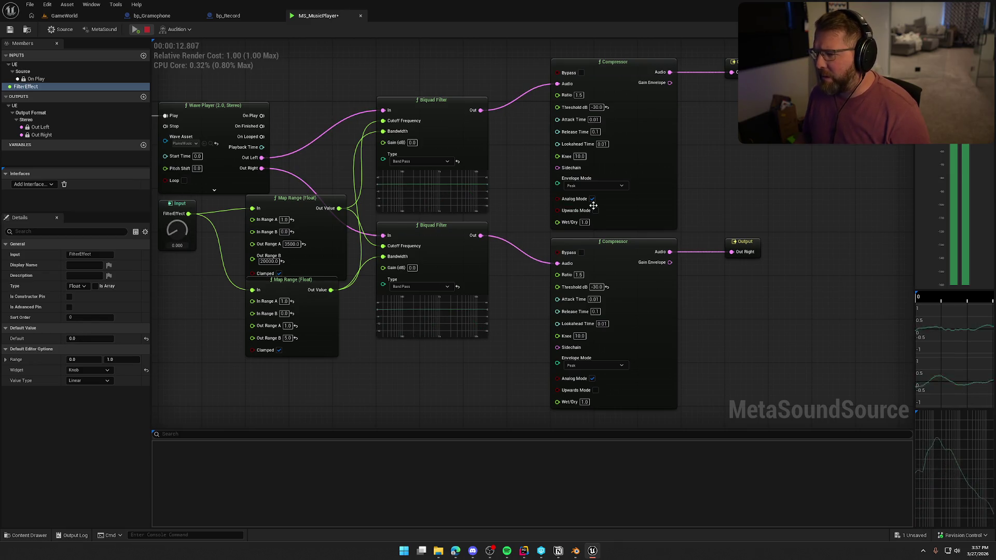
click(148, 29)
Lower both Compressor thresholds further to -40 dB.
click(596, 107)
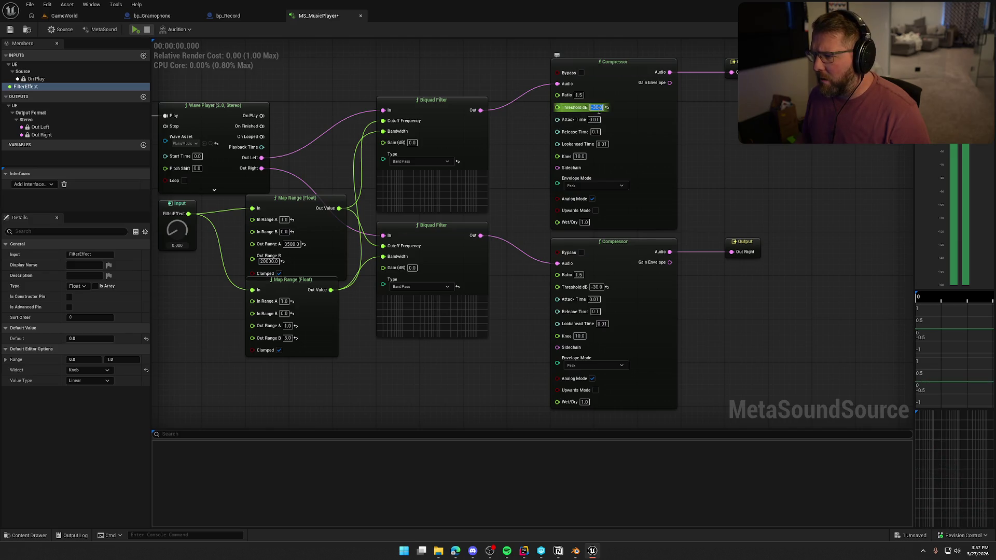
text(-40)
key(Return)
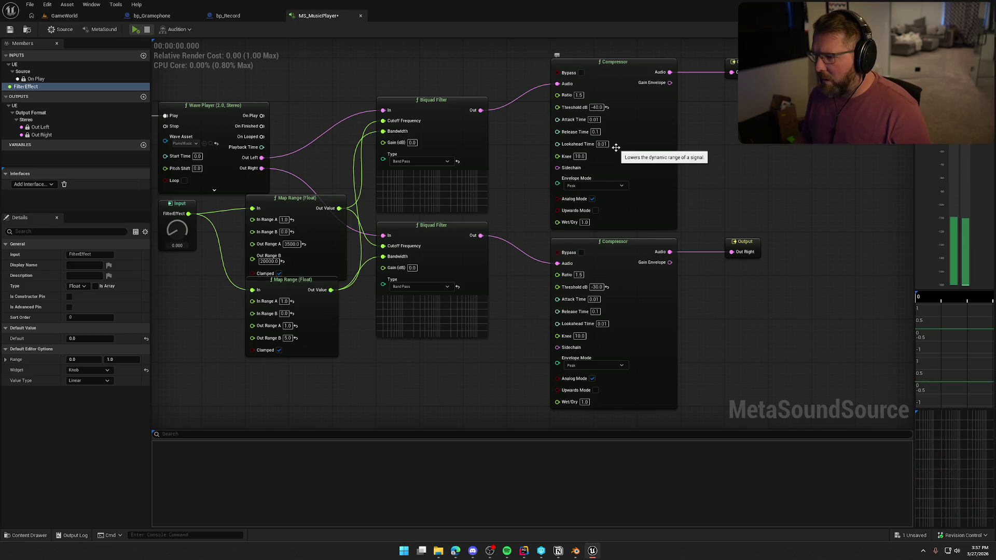
click(597, 287)
text(-)
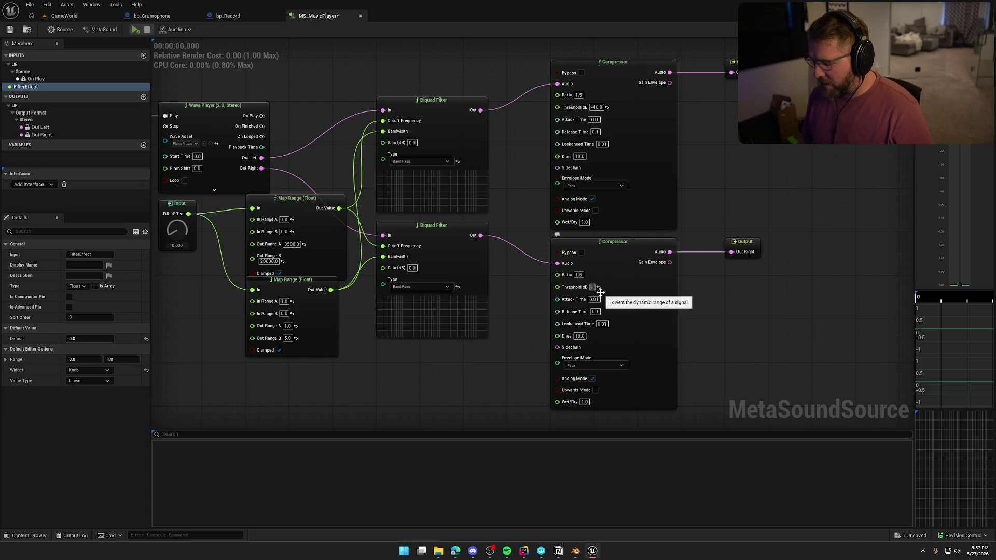
drag(600, 292, 691, 227)
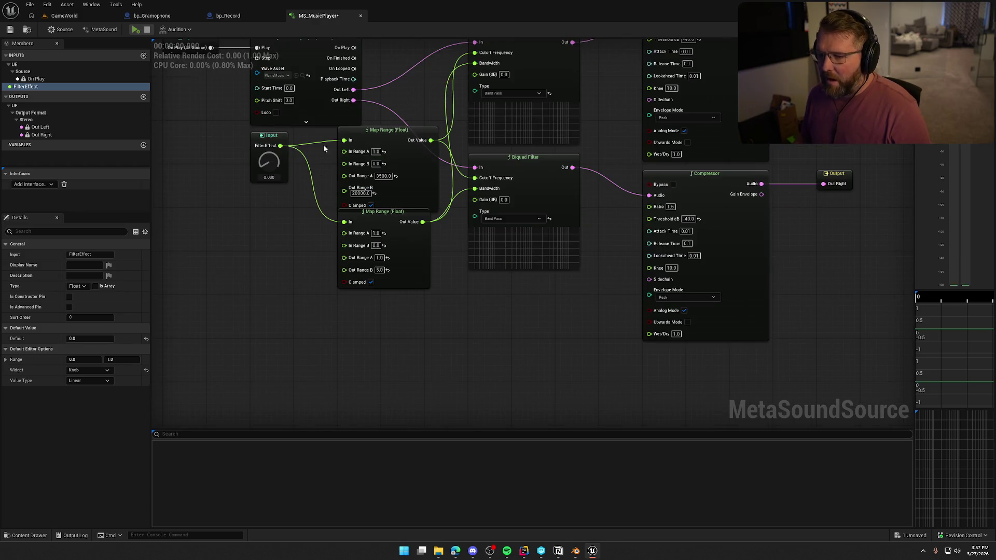
drag(498, 334, 458, 368)
scroll(457, 369, down, 1)
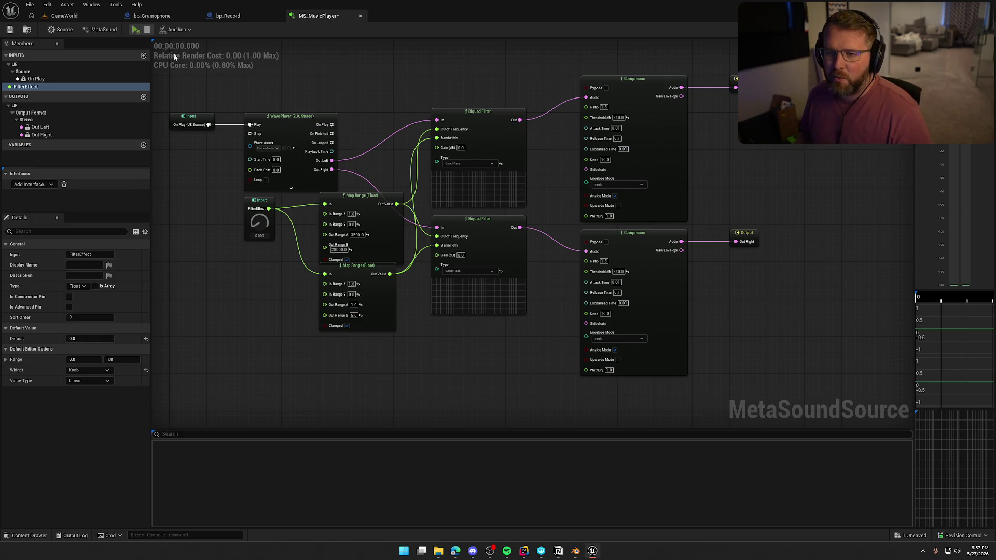
click(134, 30)
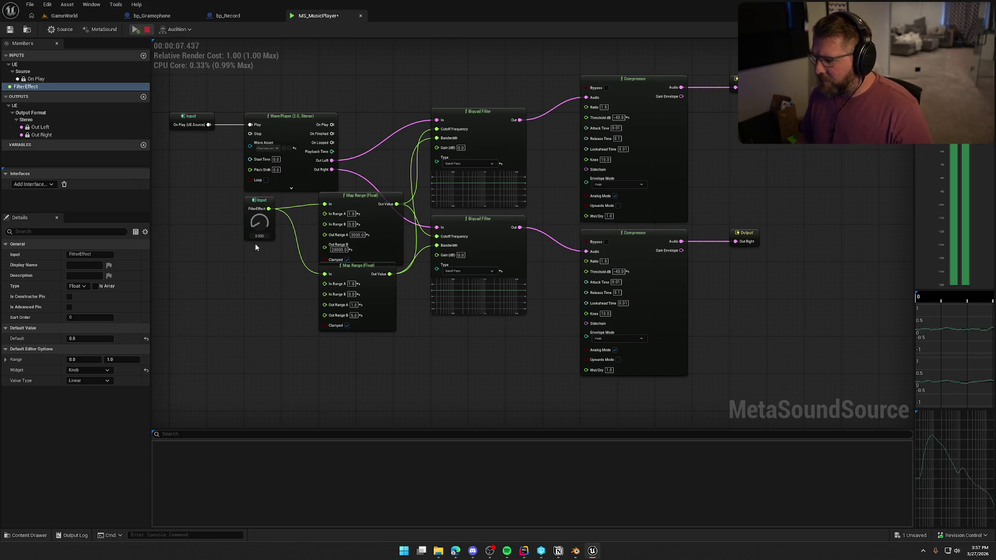
drag(262, 228, 263, 156)
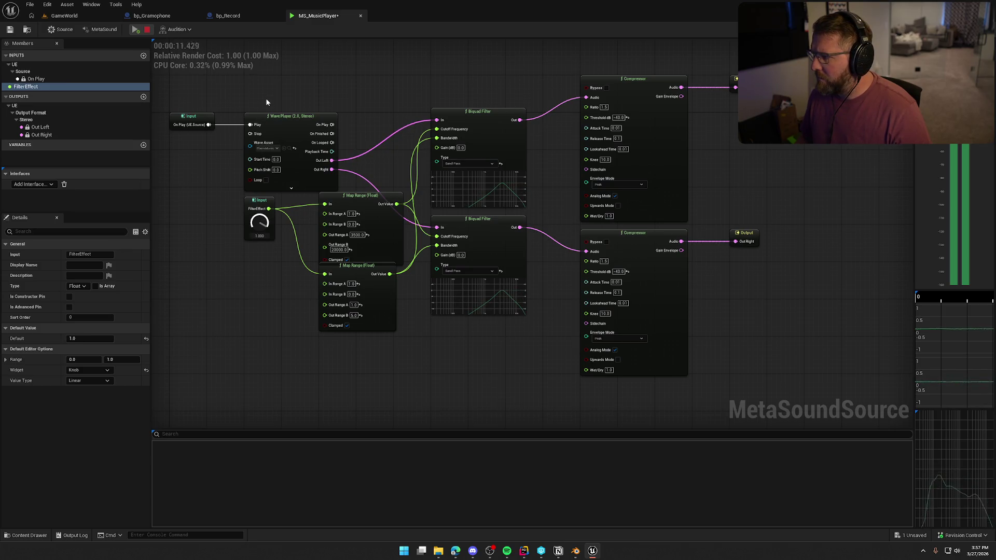
drag(259, 216, 263, 331)
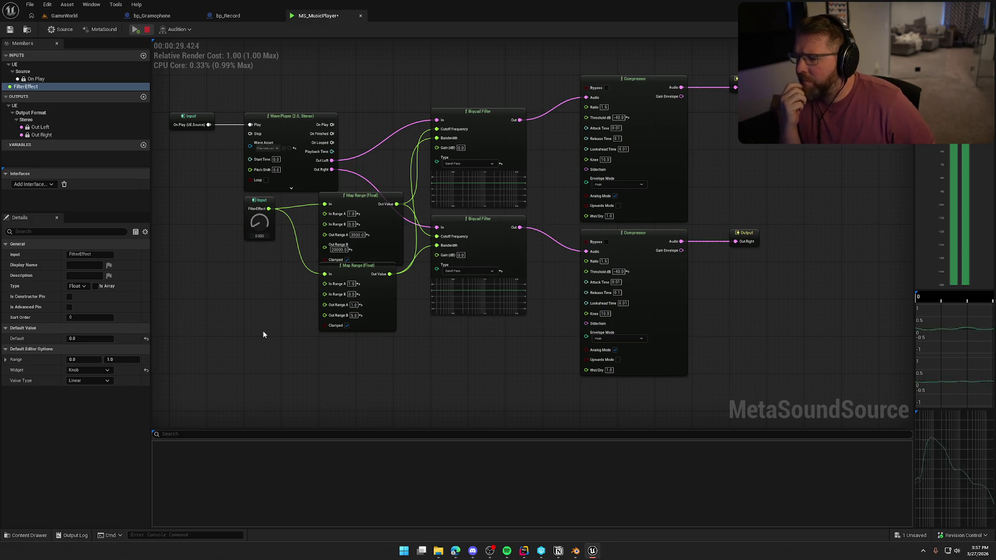
click(147, 30)
scroll(725, 162, up, 4)
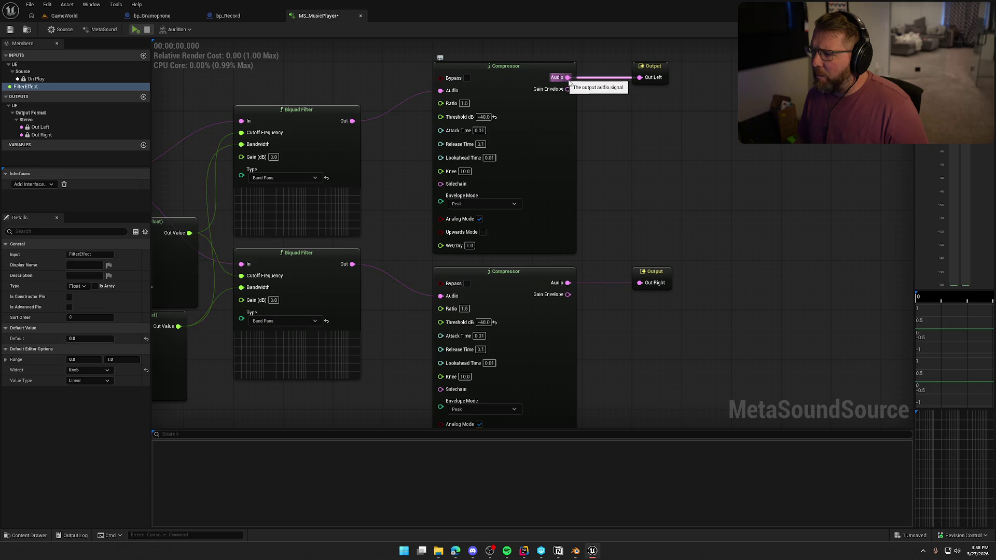
Keep the compressor envelope mode at Peak and set the Ratio to 2.
drag(625, 184, 666, 172)
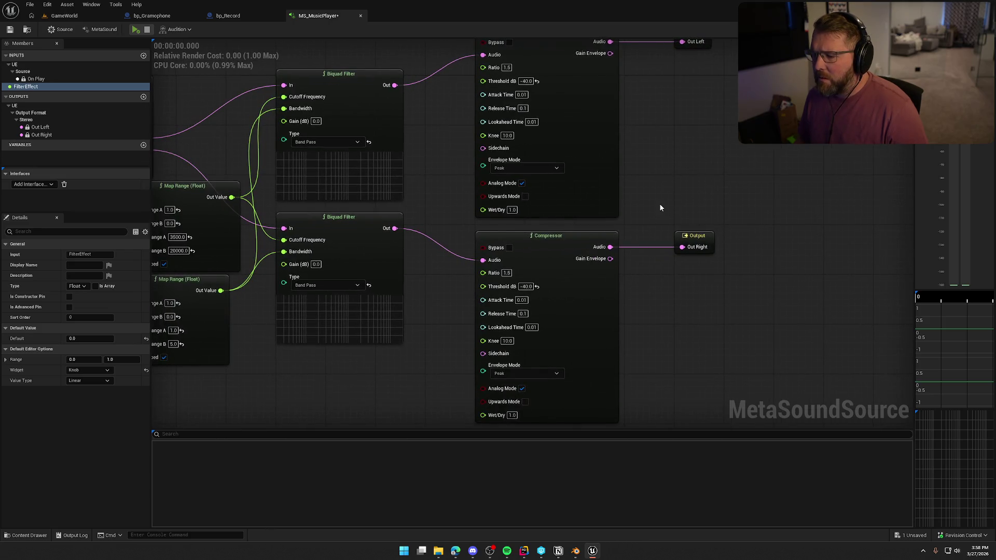
click(518, 168)
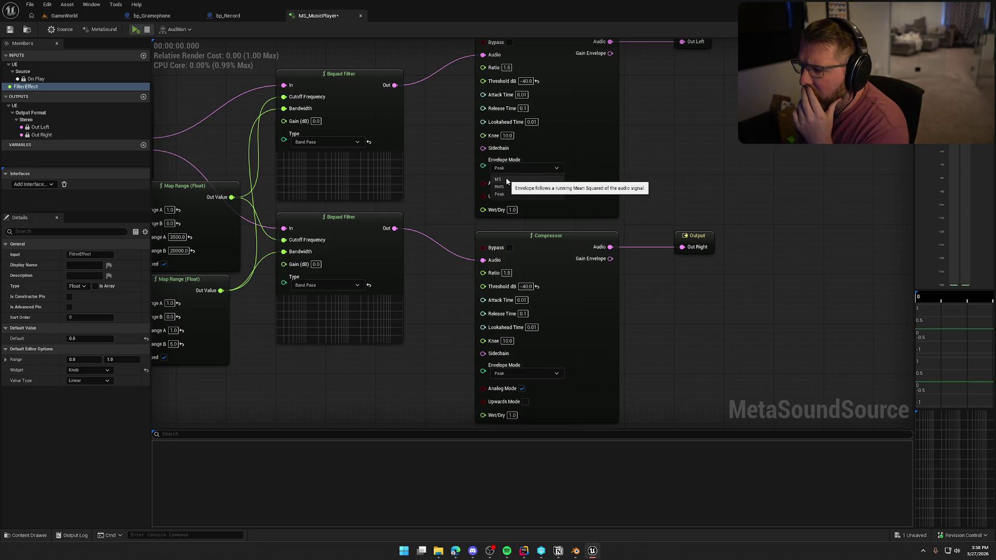
click(528, 171)
drag(673, 148, 669, 196)
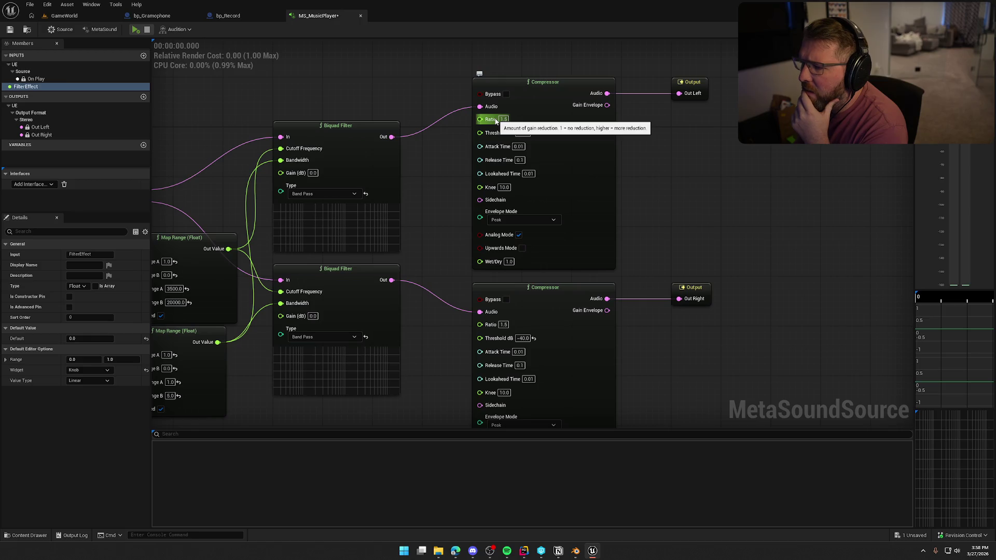
click(503, 120)
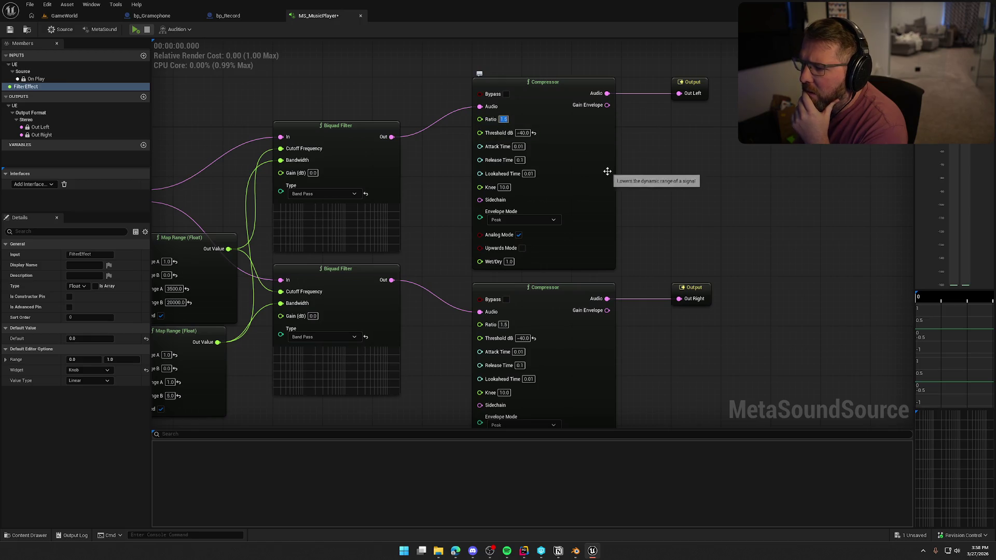
drag(556, 335, 576, 249)
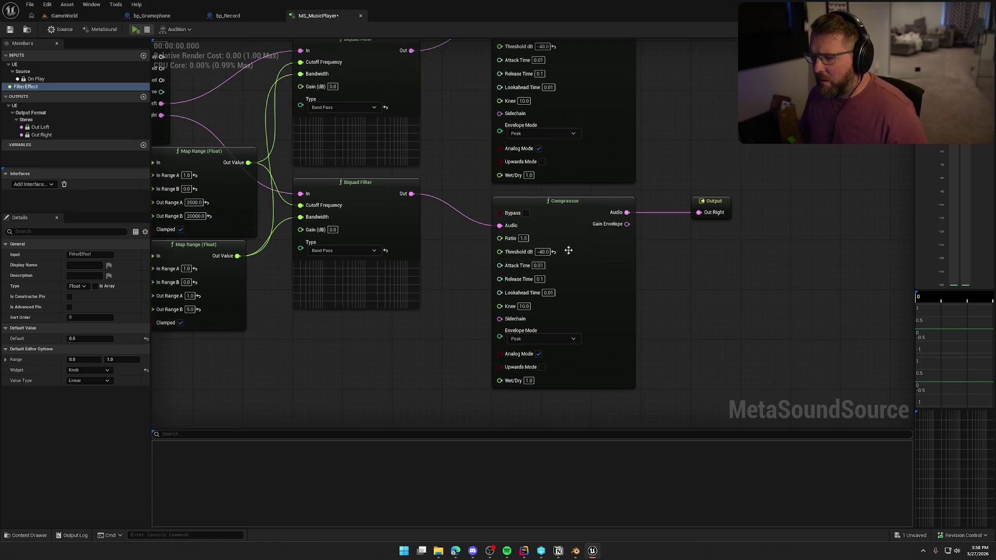
text(2)
Audition the graph while turning FilterEffect up to 1, then bring up the Sounds assets.
click(136, 30)
drag(243, 118, 434, 135)
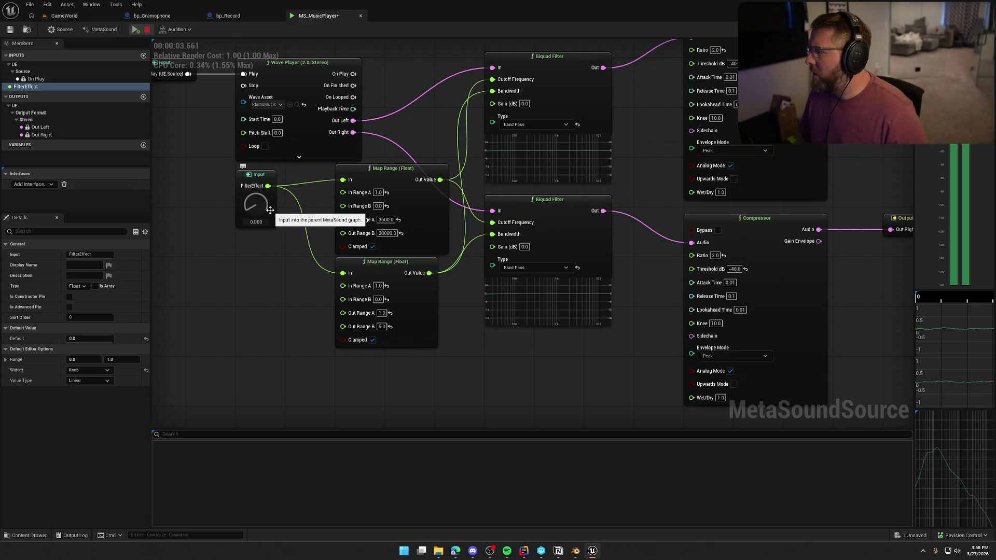
mouse_move(270, 209)
mouse_down()
mouse_move(267, 69)
mouse_move(260, 319)
mouse_up()
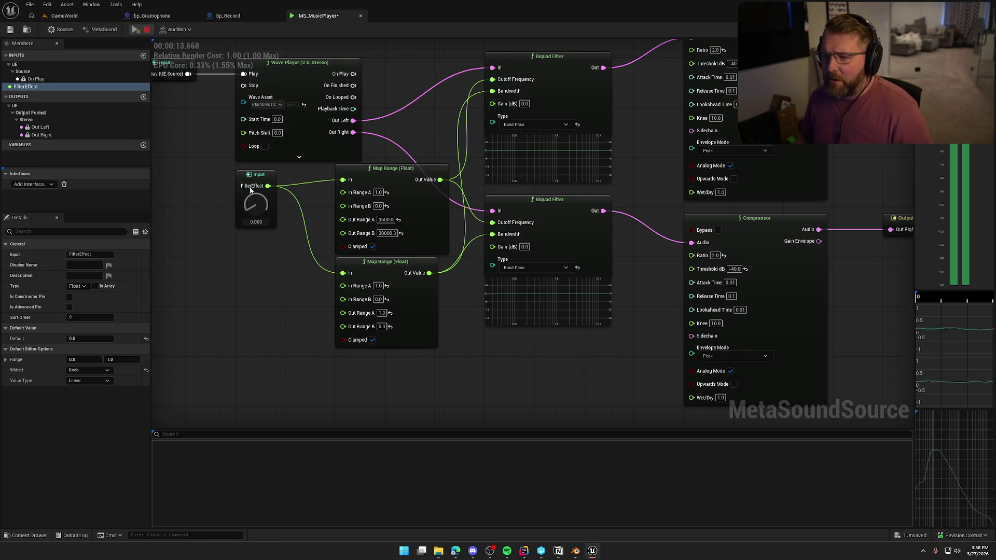
key(ctrl+space)
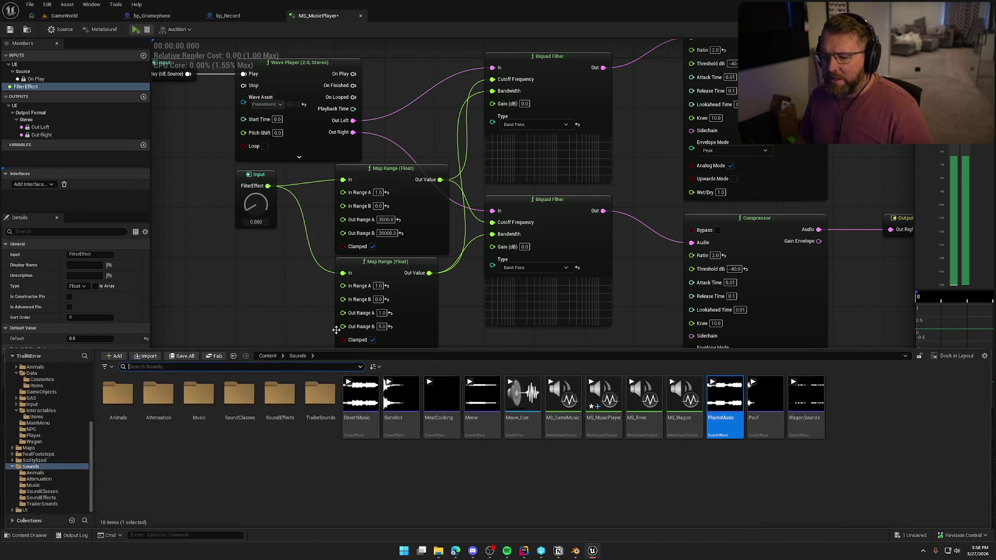
Assign DesertMusic to the Wave Player and briefly audition it.
mouse_move(360, 397)
mouse_down()
mouse_move(404, 179)
mouse_move(265, 104)
mouse_up()
click(135, 30)
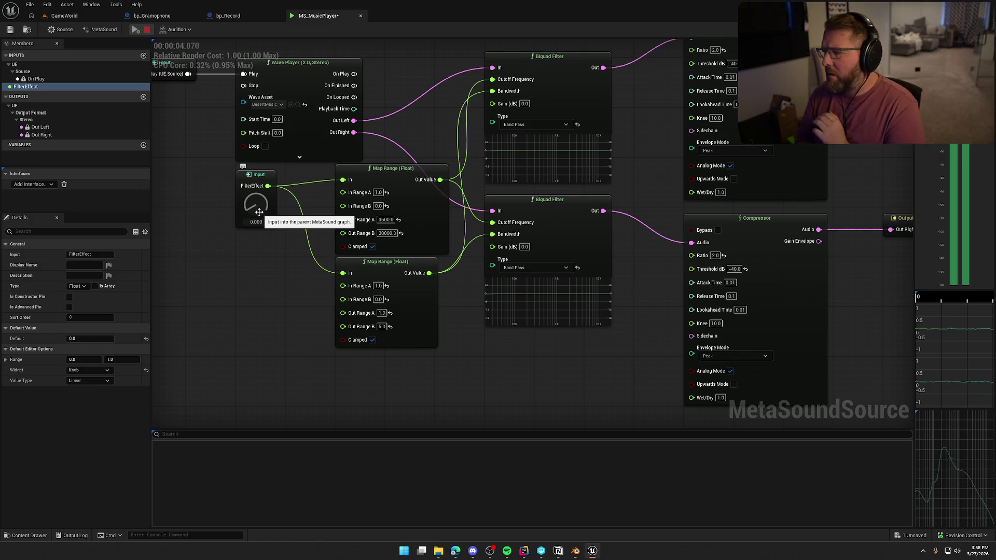
click(147, 30)
Assign a track from the Music folder to the Wave Player and audition it, turning FilterEffect up.
key(ctrl+space)
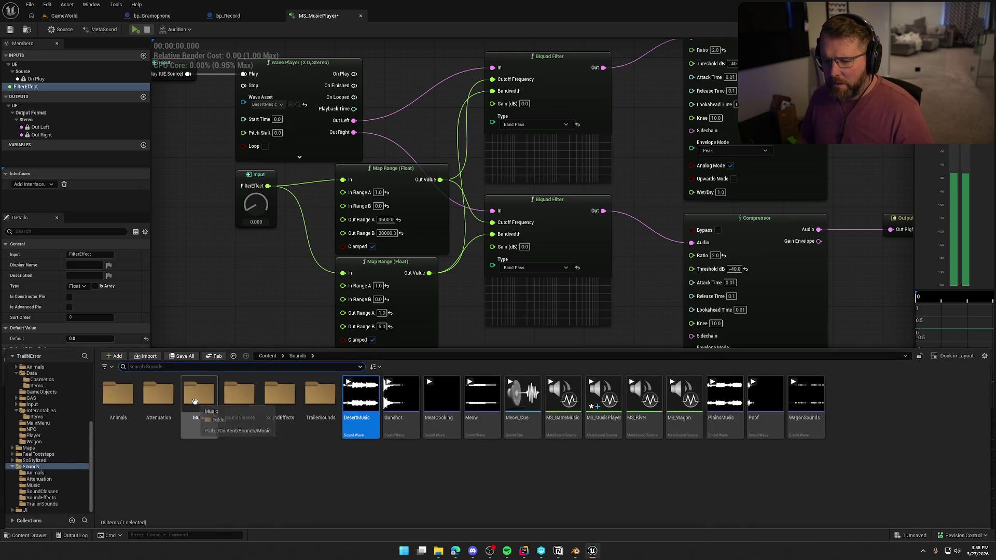
double_click(228, 404)
mouse_move(119, 400)
mouse_down()
mouse_move(182, 311)
mouse_move(282, 124)
mouse_move(266, 105)
mouse_up()
click(136, 30)
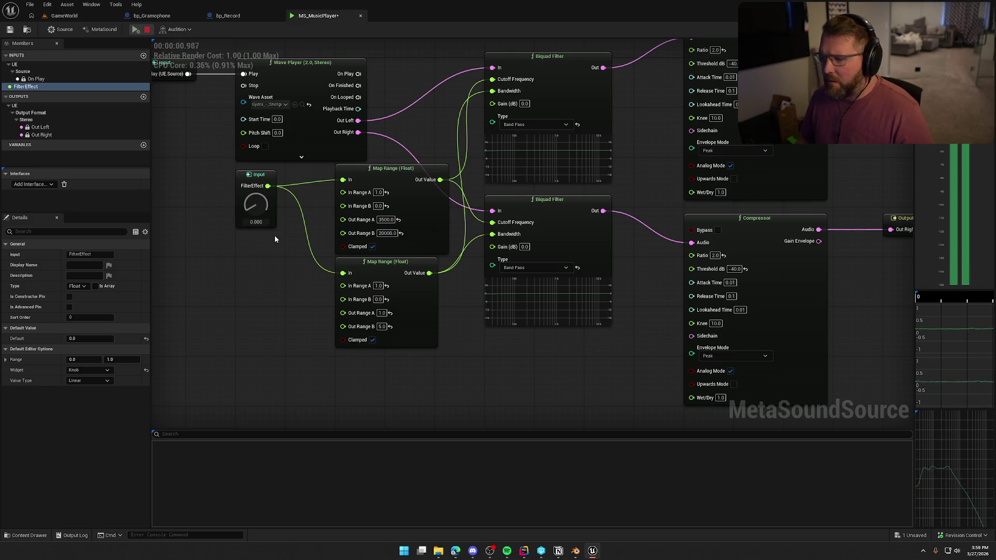
mouse_move(256, 205)
mouse_down()
mouse_move(261, 99)
mouse_move(261, 228)
mouse_up()
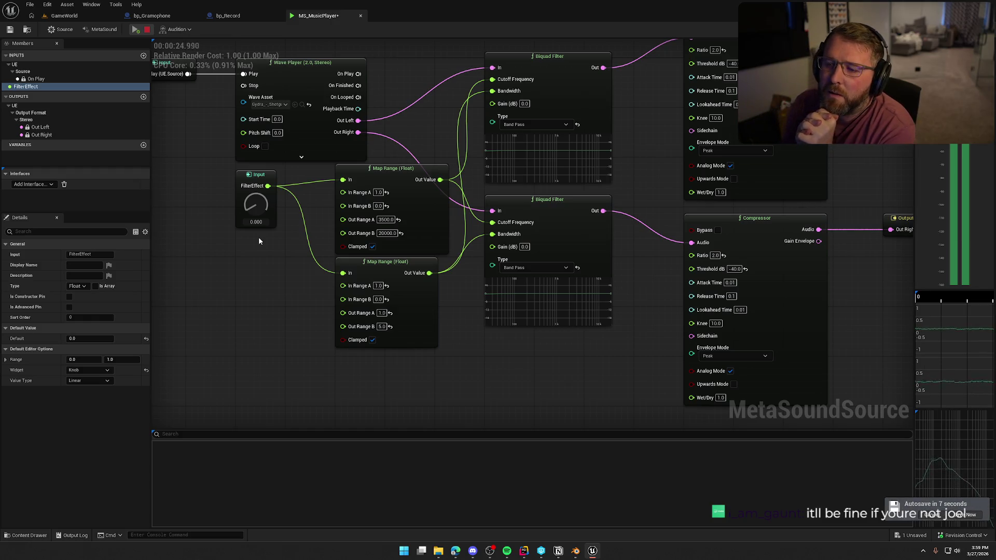
Sweep FilterEffect between 0 and 1 during playback, ending at about 0.156.
drag(255, 205, 256, 62)
mouse_move(256, 205)
mouse_down()
mouse_move(268, 317)
mouse_move(260, 175)
mouse_up()
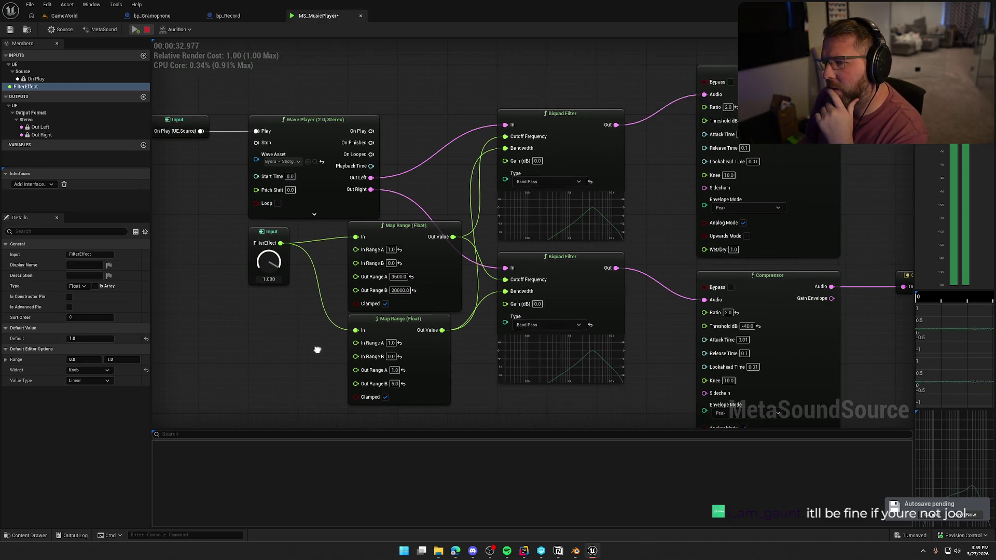
scroll(273, 312, down, 2)
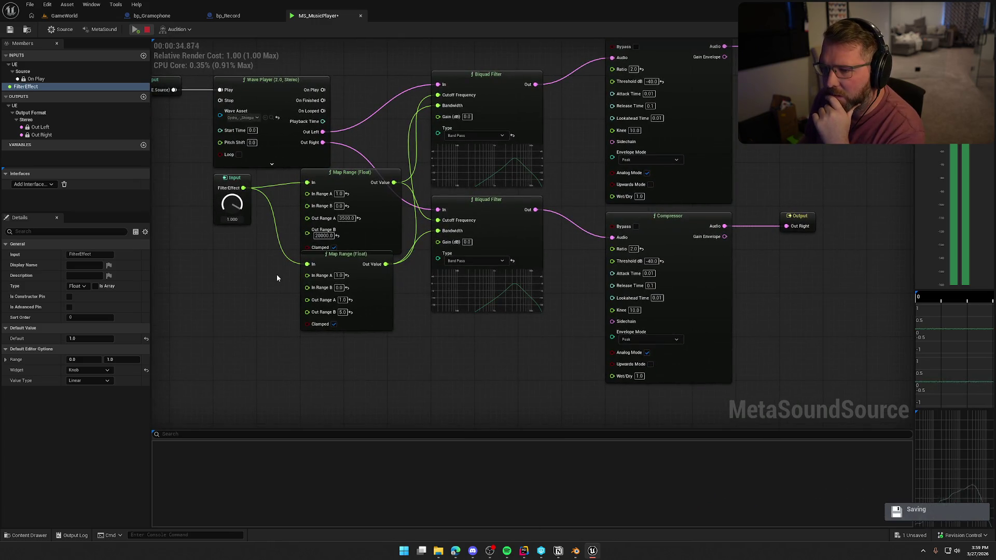
mouse_move(253, 243)
mouse_down()
mouse_move(270, 272)
mouse_move(264, 257)
mouse_up()
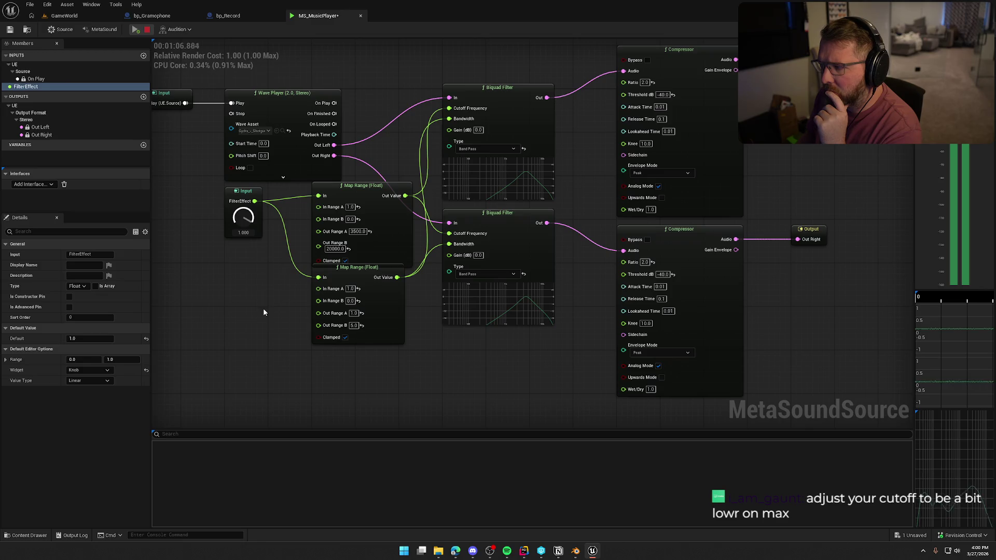
drag(243, 216, 251, 326)
Stop playback, nudge the lower Map Range node, and leave cutoff Out Range B at 20000.
click(148, 30)
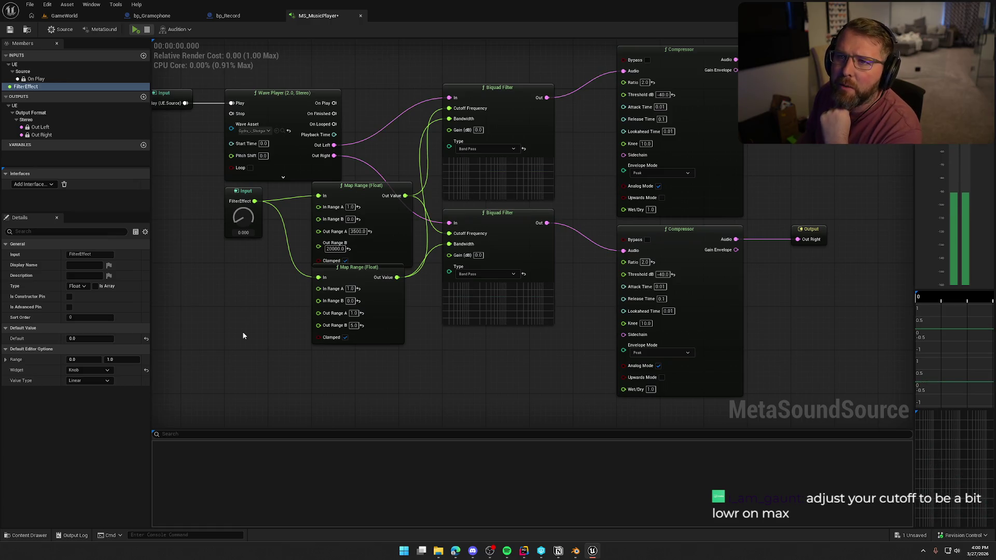
mouse_move(493, 374)
mouse_down()
mouse_move(508, 347)
mouse_move(509, 355)
mouse_up()
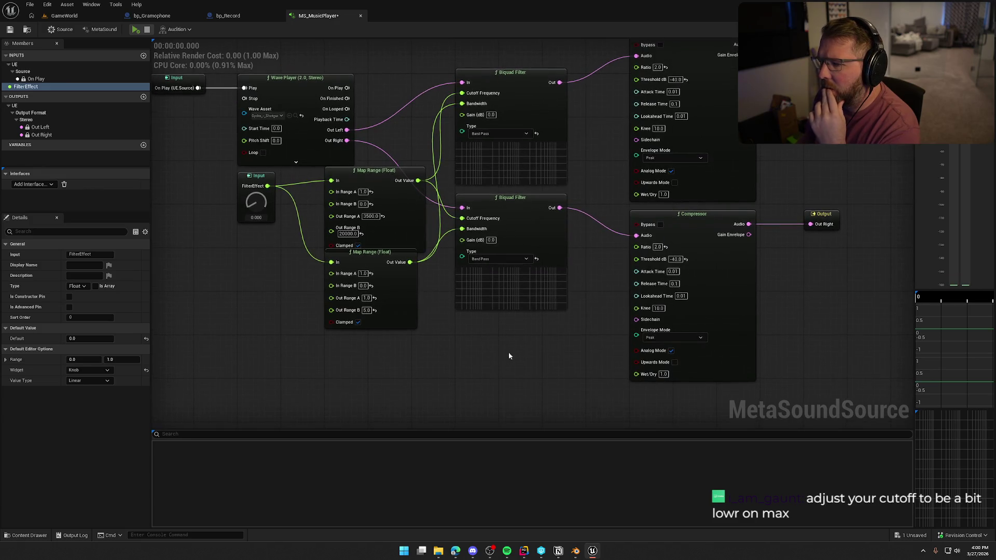
drag(390, 276, 391, 282)
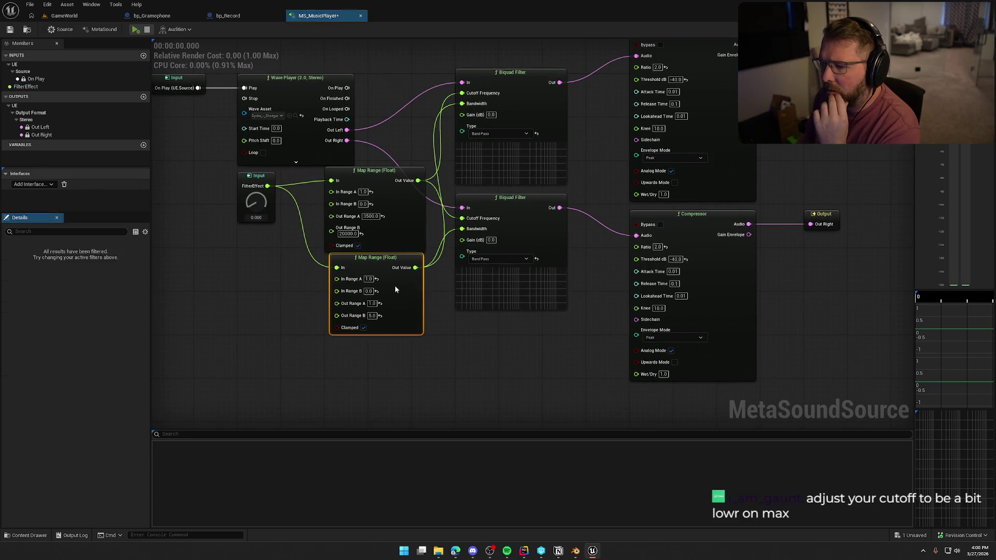
click(347, 233)
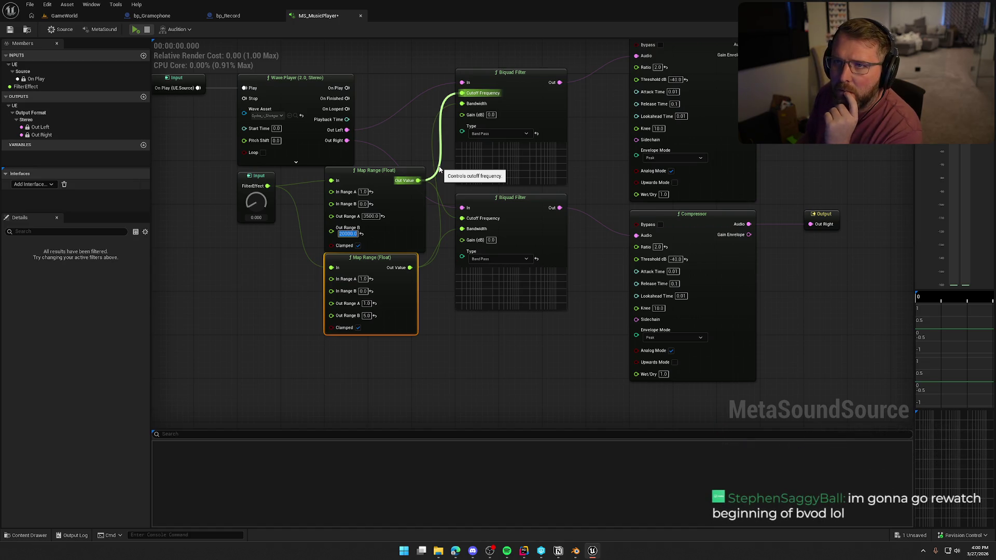
click(481, 369)
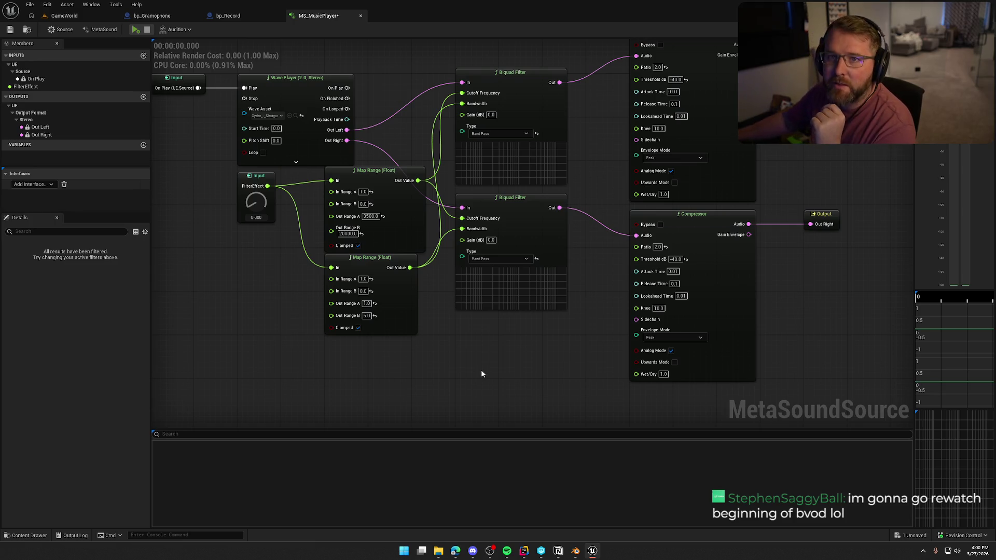
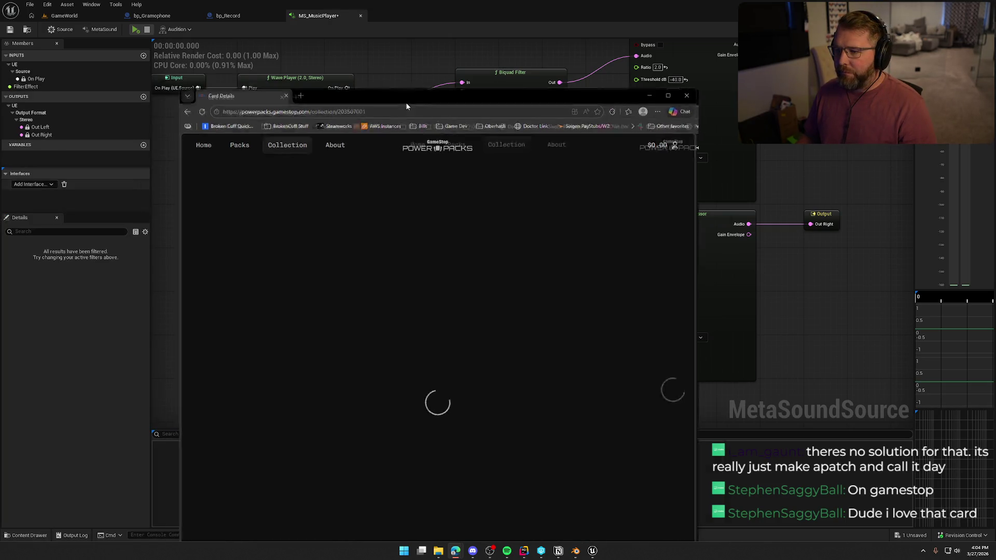
Bring the maximised GameStop Power Packs page for #232 Mega Dragonite EX to the front.
double_click(406, 101)
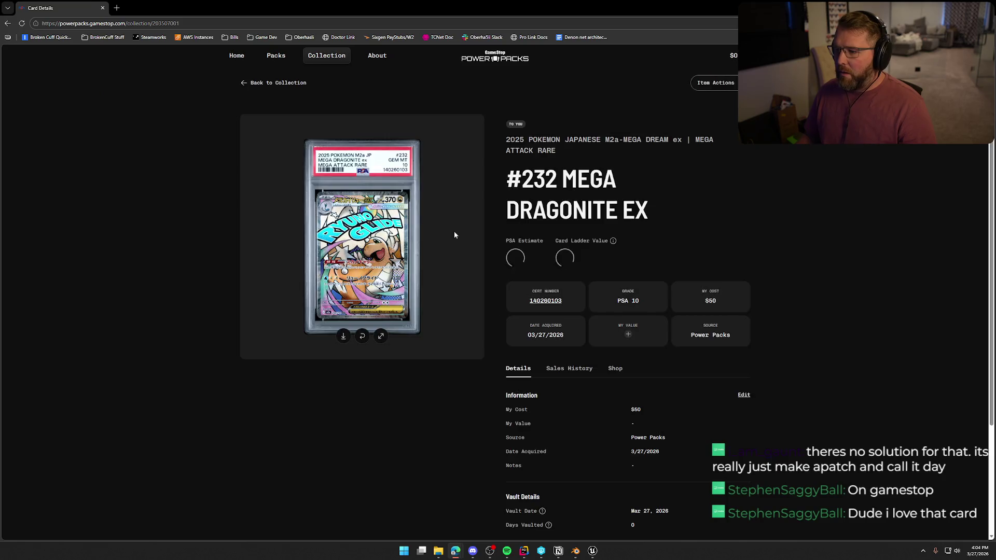
View the Mega Dragonite card image full-size, then return to the collection list.
click(380, 336)
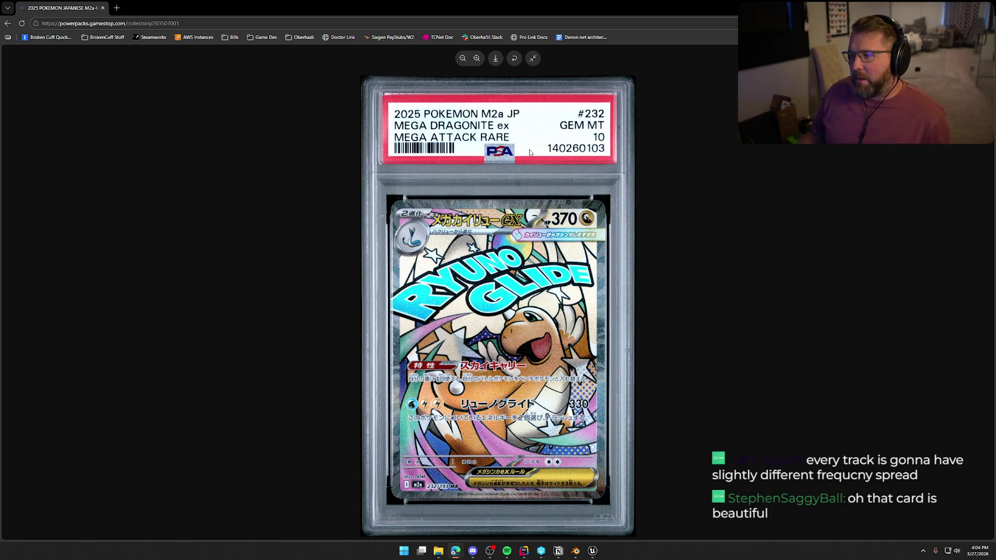
click(534, 59)
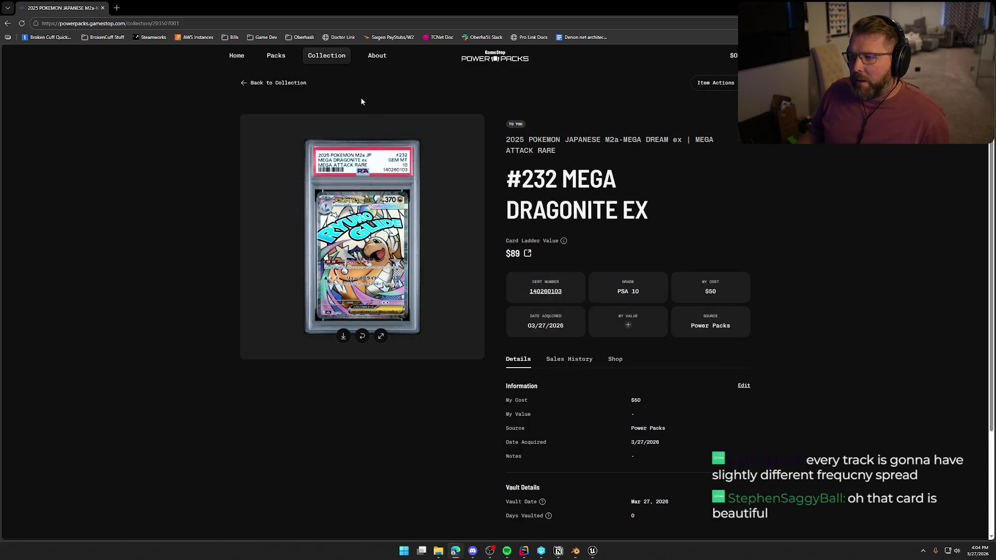
click(267, 83)
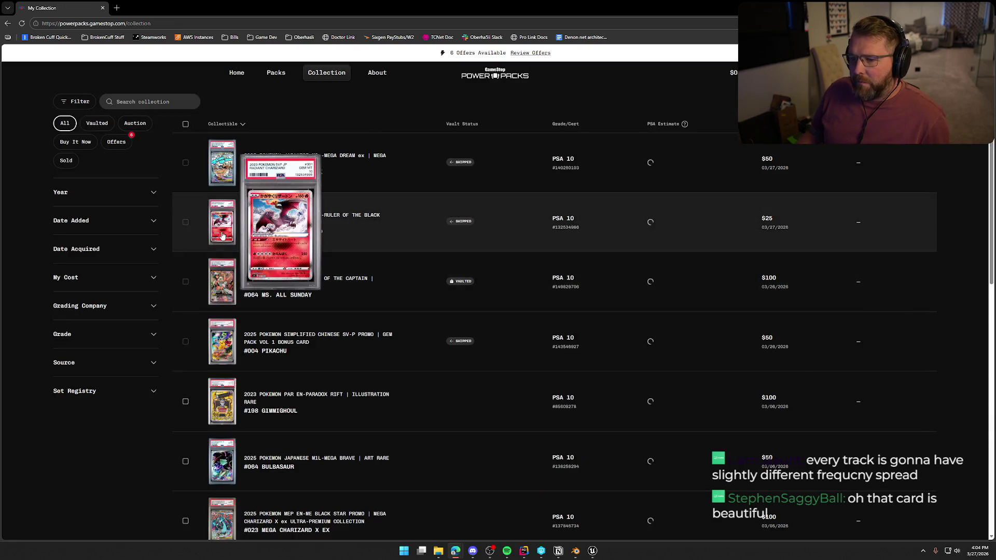
Open the #001 Radiant Charizard PSA 10 card and view its image full-size, then go back.
click(222, 232)
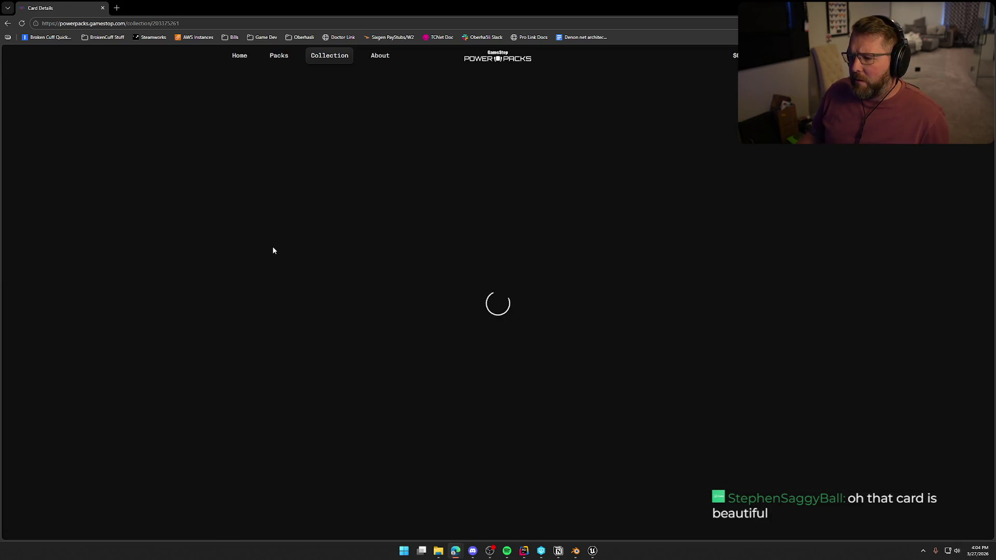
click(381, 333)
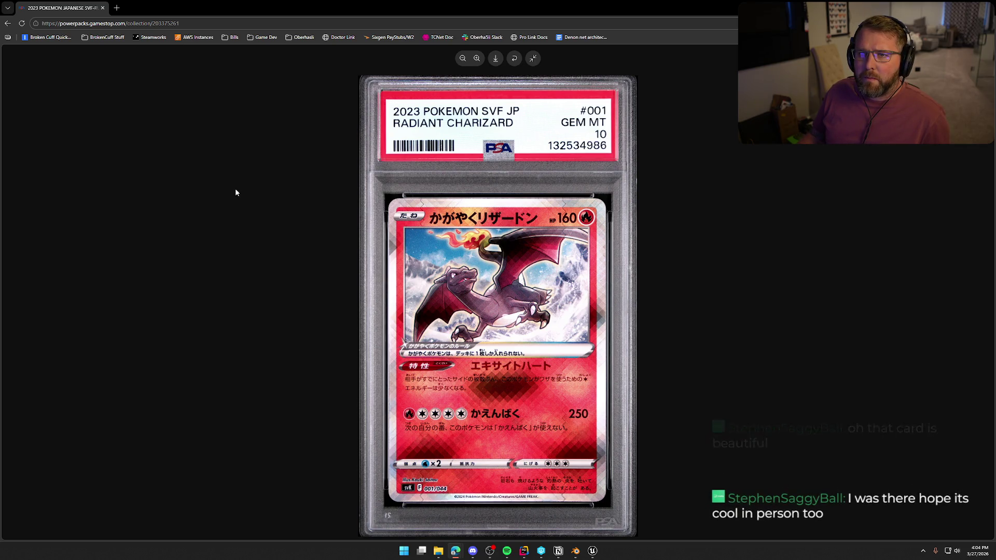
click(532, 59)
key(alt+Left)
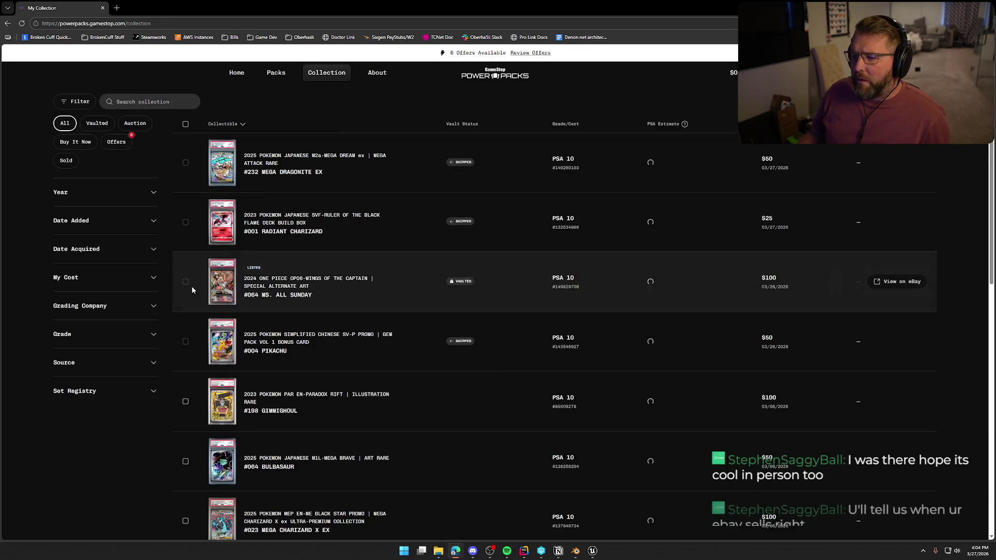
click(871, 281)
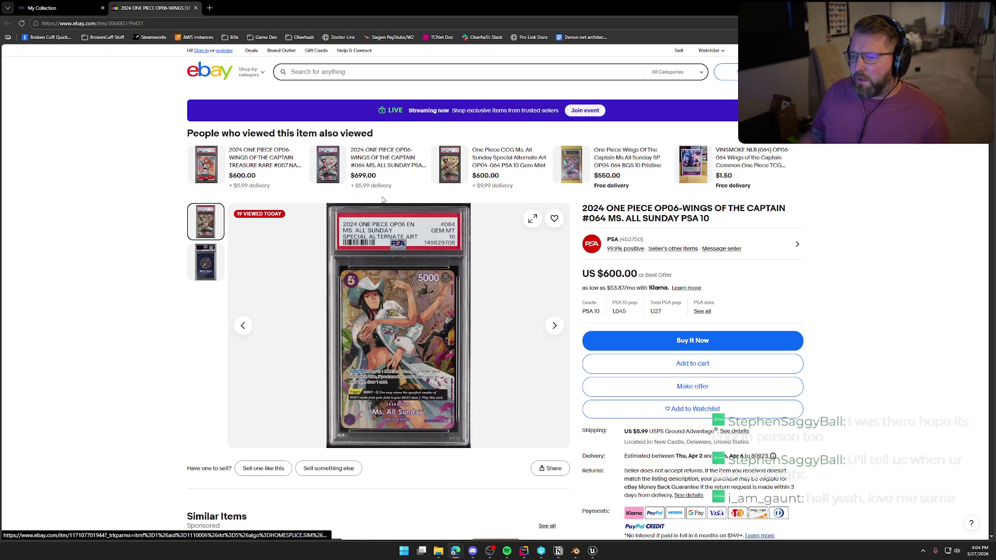
scroll(830, 277, down, 3)
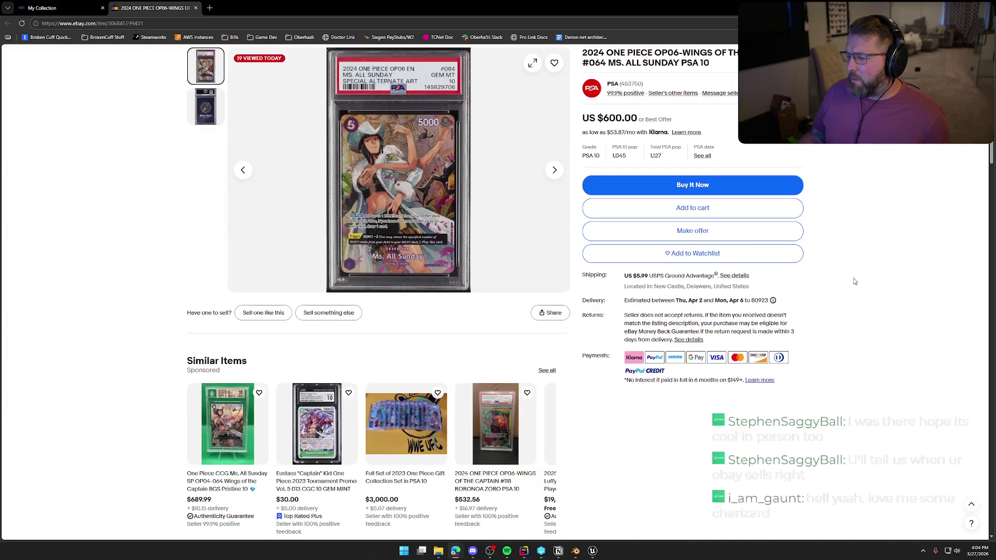
scroll(856, 280, up, 1)
scroll(857, 280, up, 2)
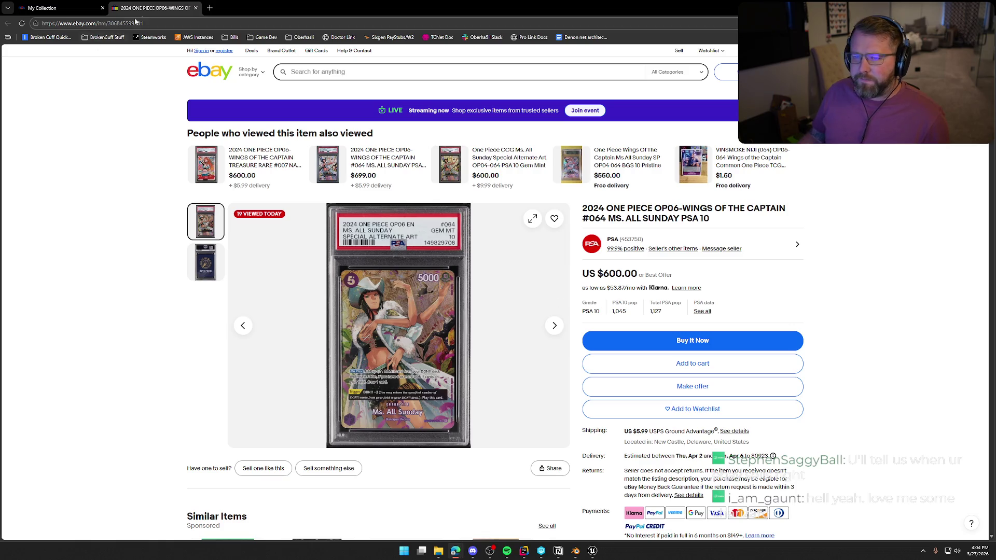
middle_click(127, 7)
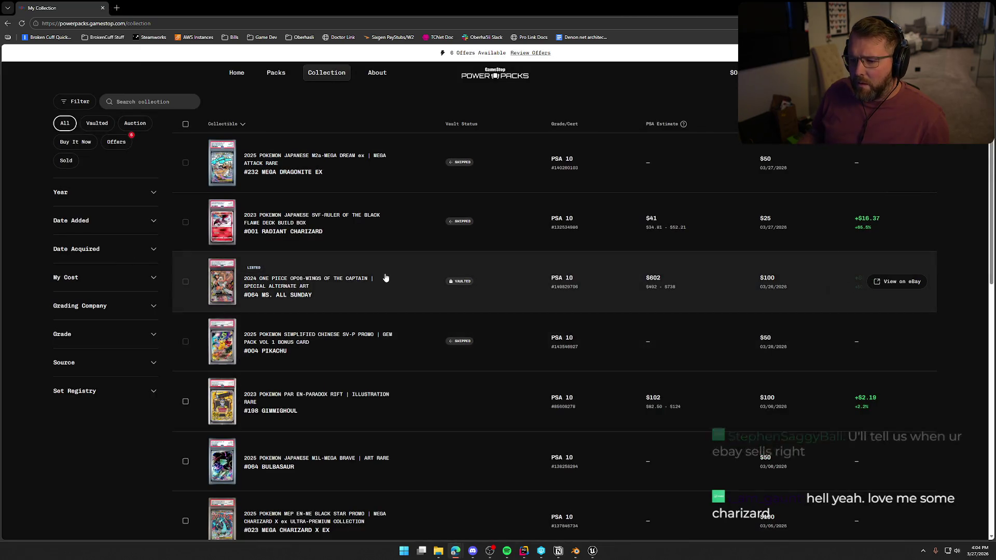
Look through the sold cards' sale prices and proceeds, then return to the Unreal Editor.
mouse_move(214, 353)
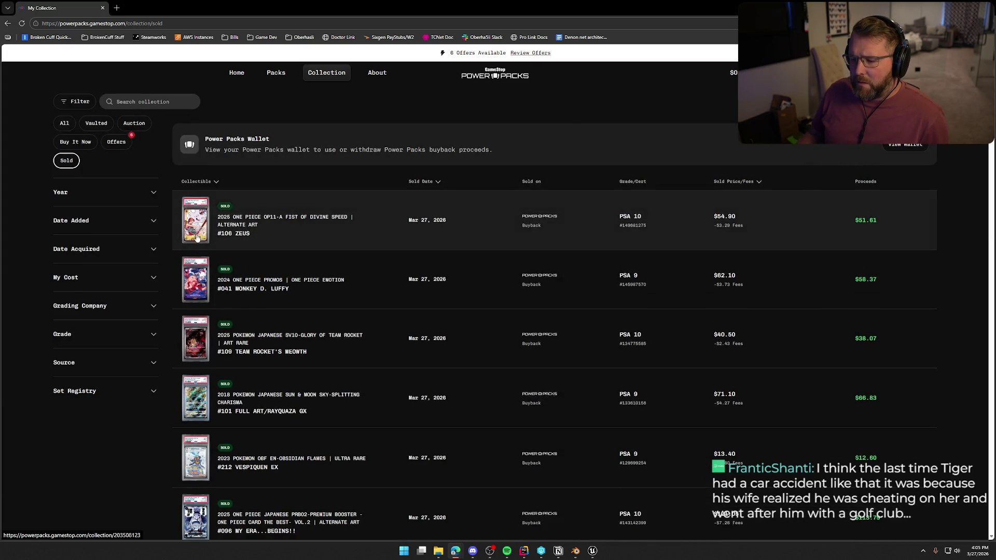
mouse_move(193, 222)
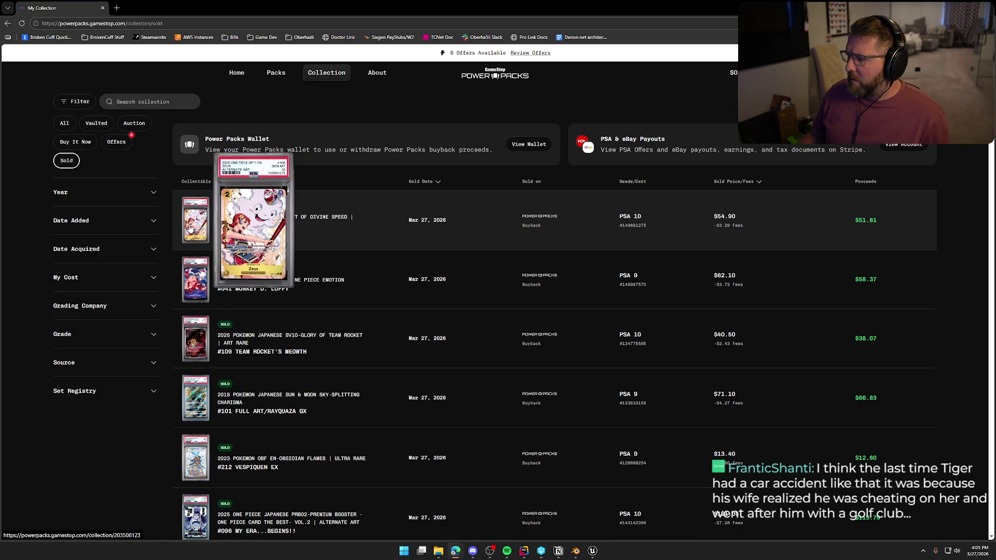
mouse_move(201, 291)
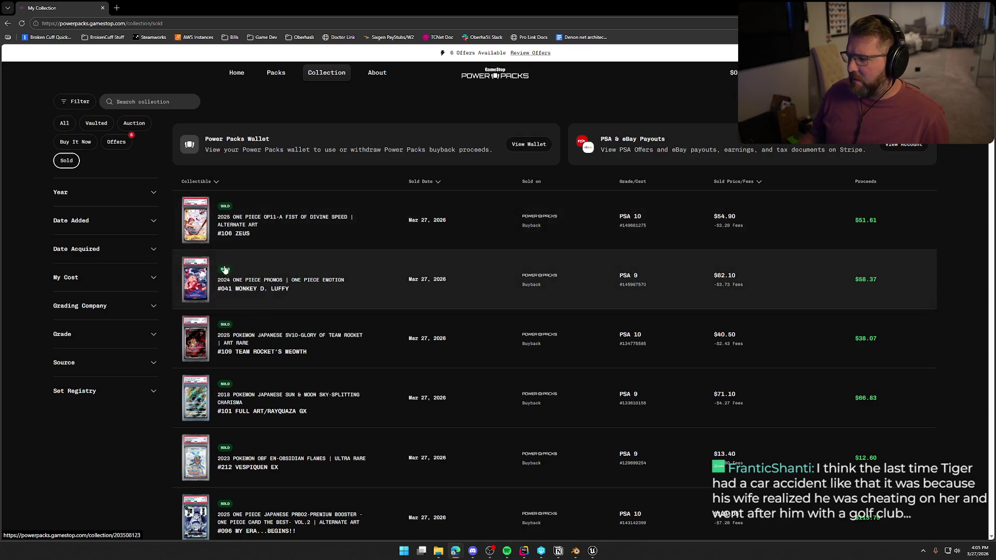
scroll(259, 296, down, 1)
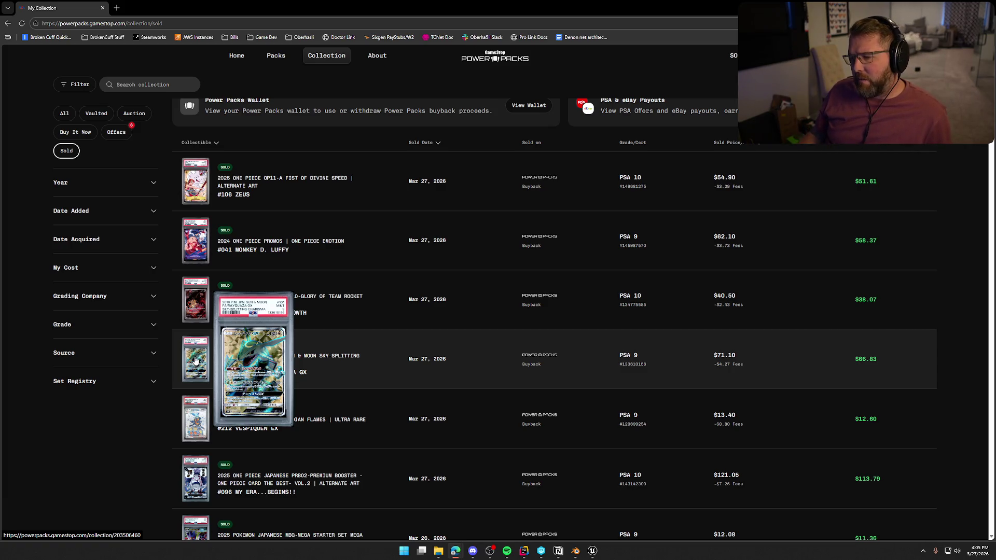
scroll(194, 362, down, 1)
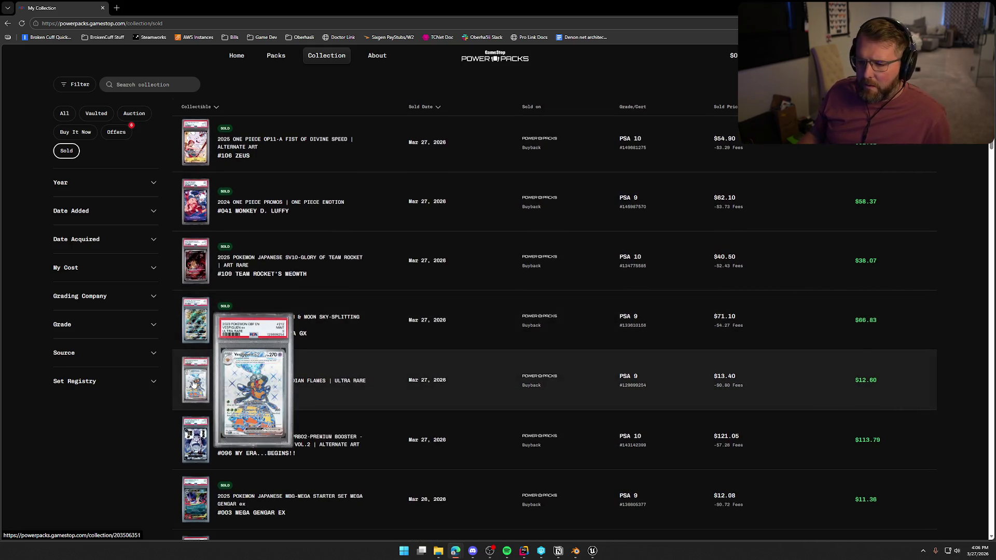
scroll(193, 383, down, 2)
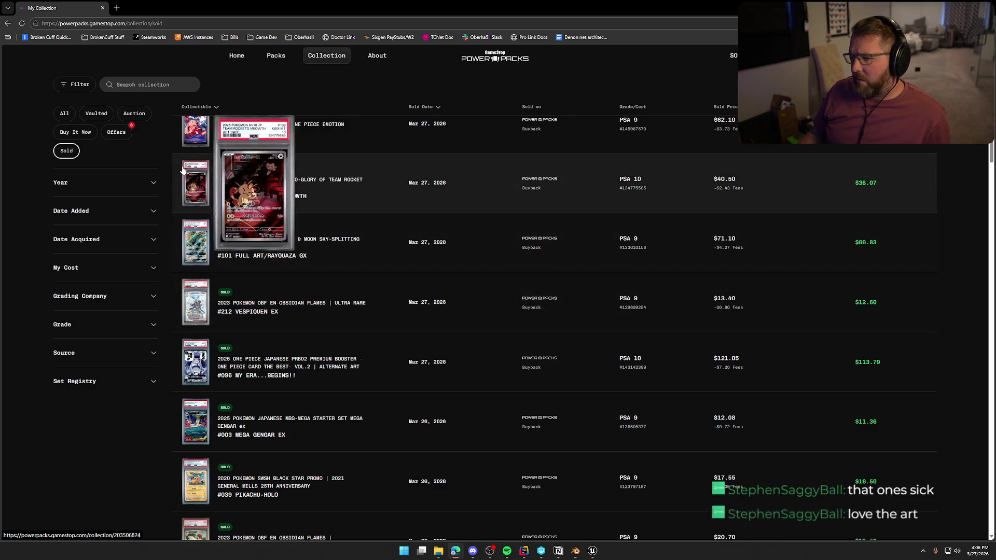
scroll(205, 238, up, 3)
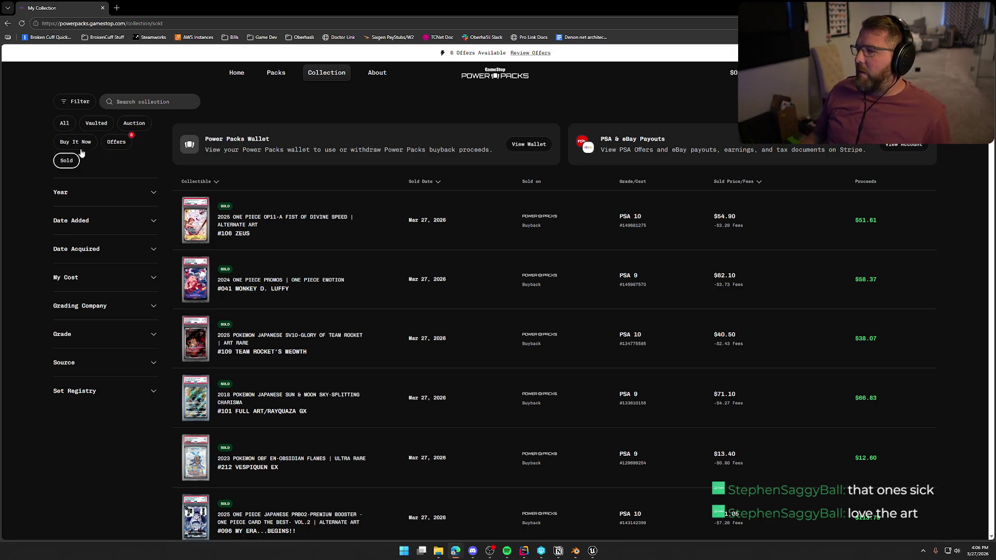
key(alt+Tab)
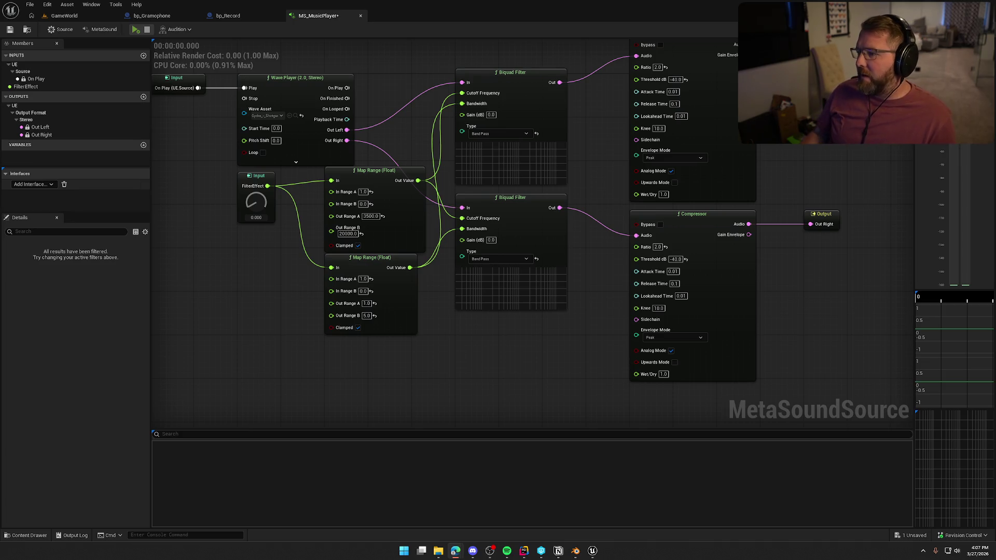
scroll(562, 394, down, 2)
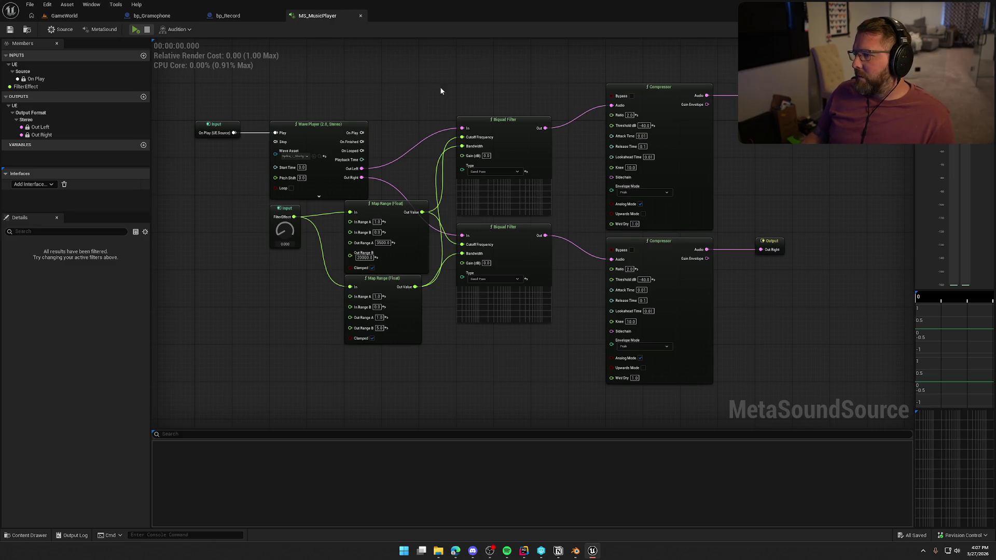
scroll(511, 97, up, 2)
Preview MS_MusicPlayer while sweeping FilterEffect up to 1.0 and down to about 0.136, then stop.
drag(407, 82, 442, 120)
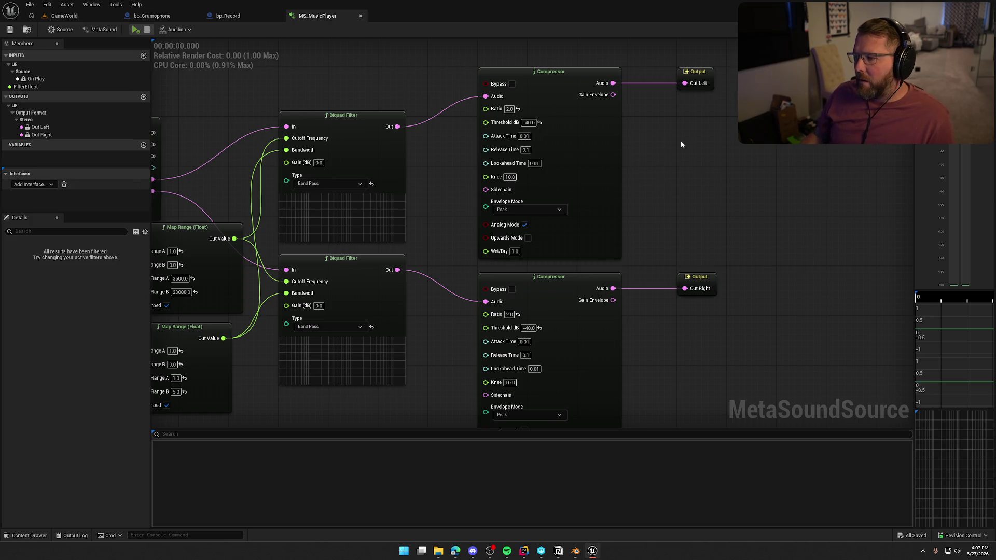
drag(688, 273, 697, 202)
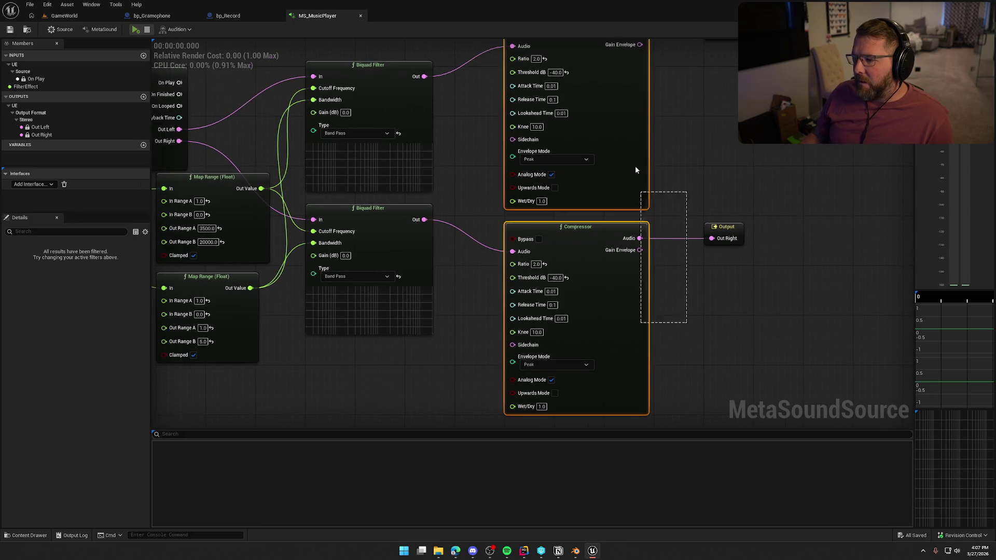
mouse_move(673, 129)
mouse_down()
mouse_move(693, 251)
mouse_move(693, 213)
mouse_up()
drag(421, 143, 587, 143)
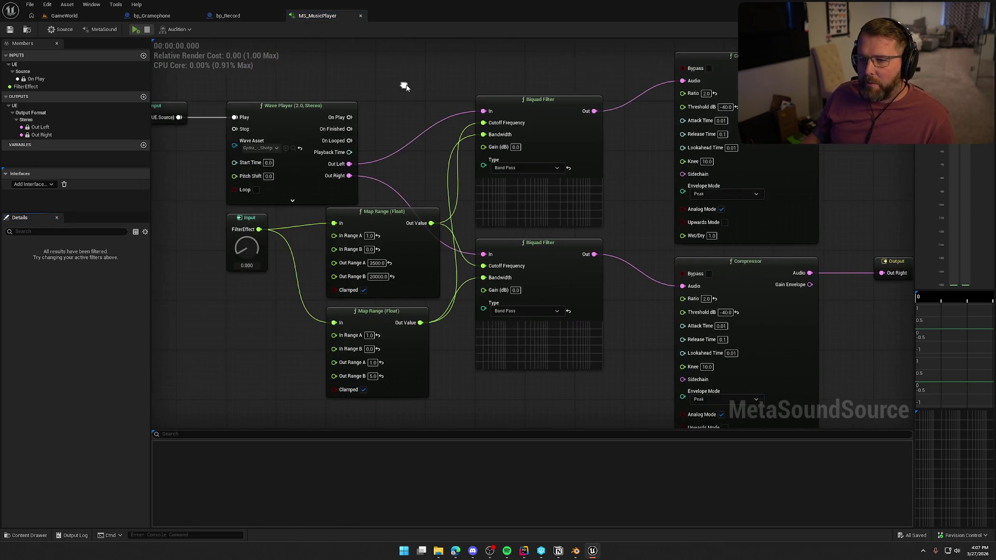
click(134, 30)
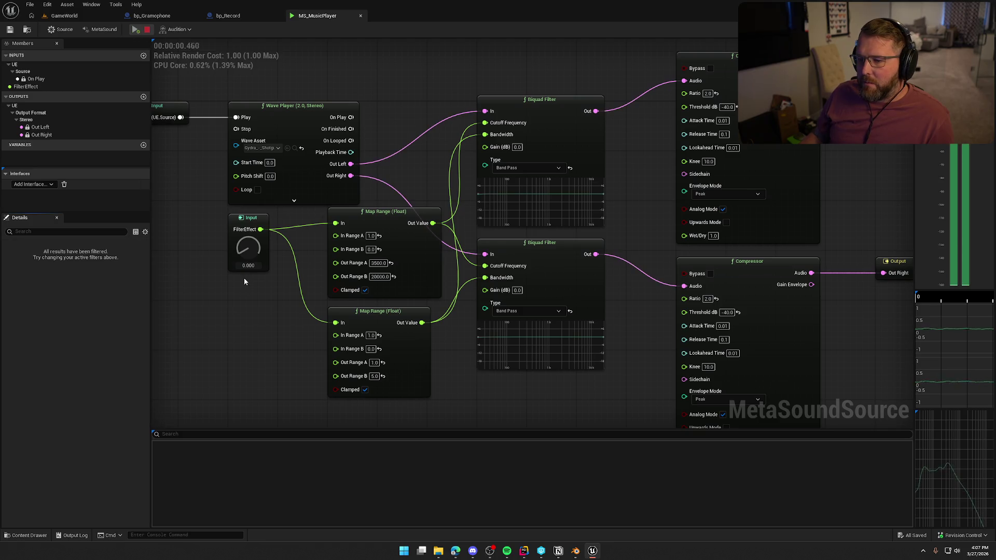
drag(247, 253, 250, 162)
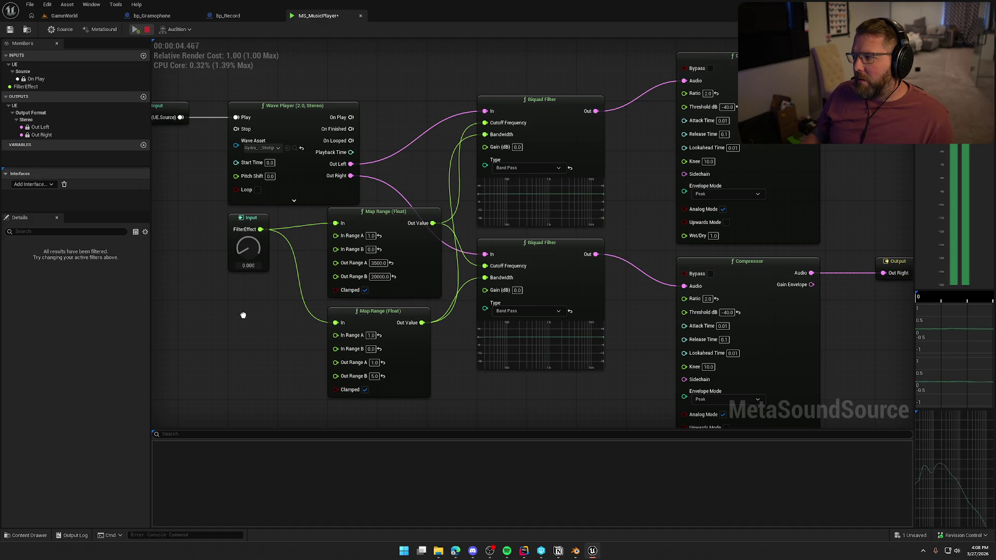
drag(247, 248, 244, 265)
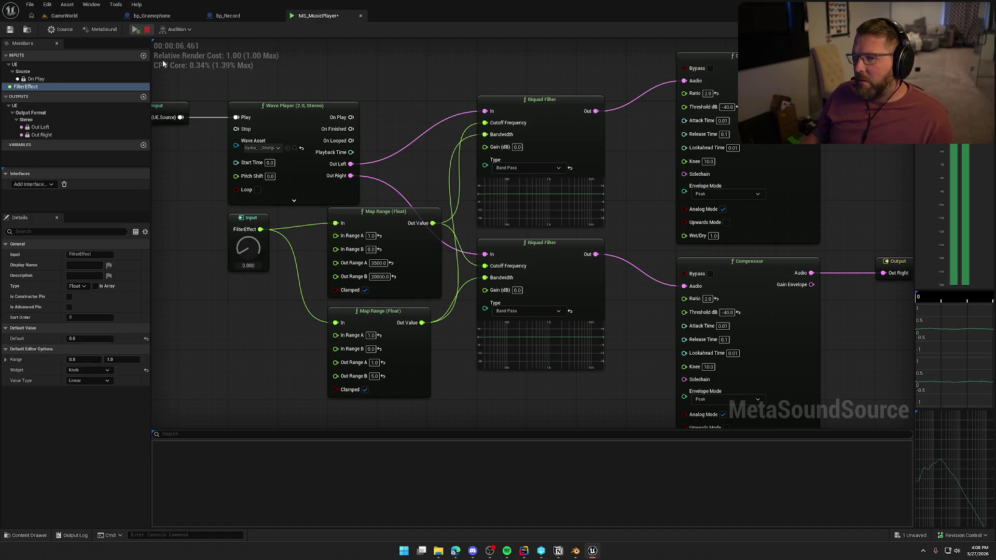
click(146, 30)
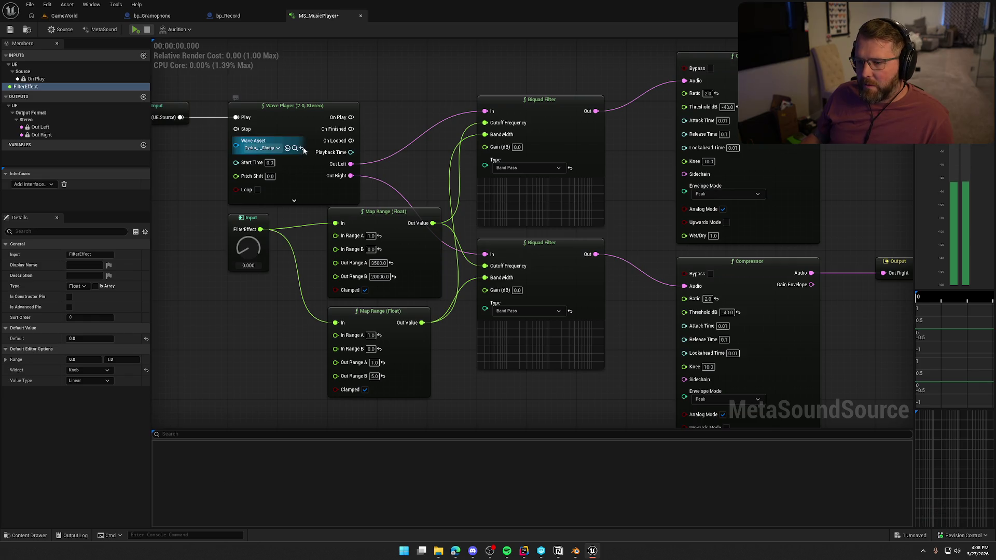
Browse the Content Drawer from TrailerSounds back to the Sounds folder's 18 assets.
click(294, 149)
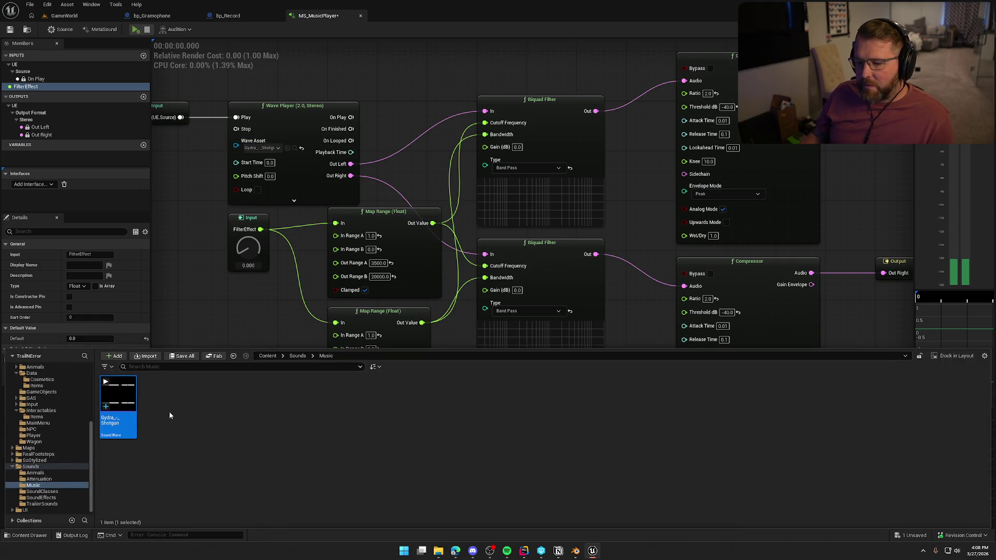
click(41, 467)
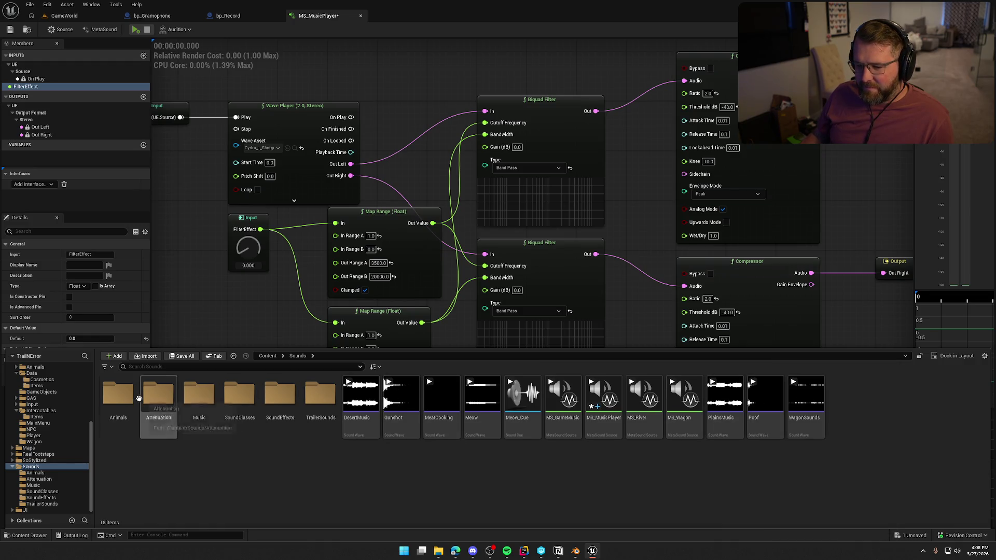
double_click(320, 398)
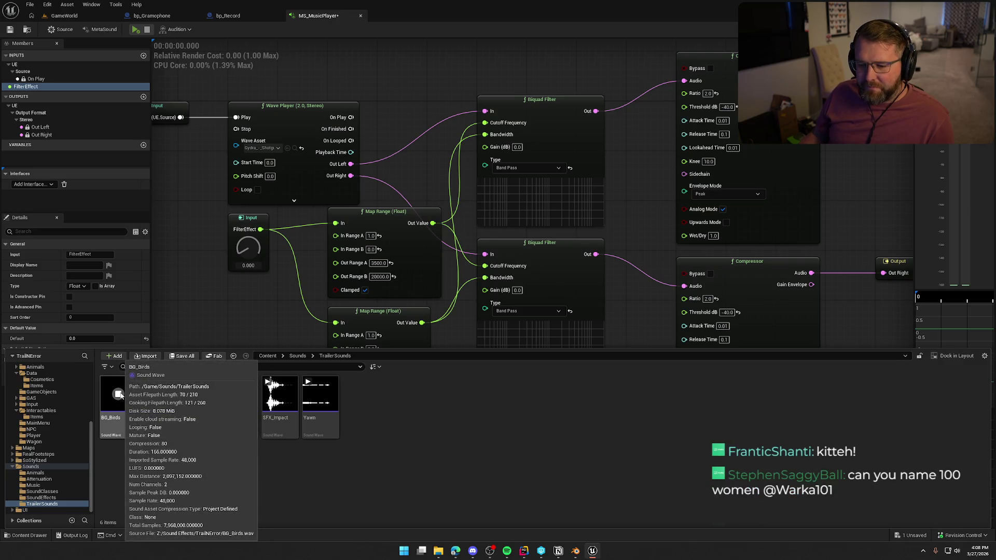
click(32, 467)
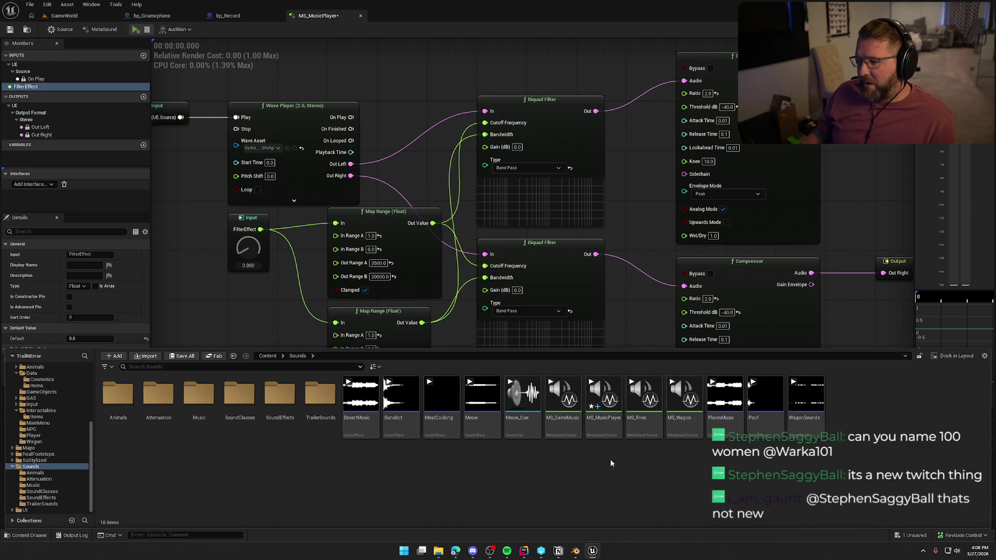
Select the MS_MusicPlayer MetaSound in the Sounds folder and save it.
click(603, 402)
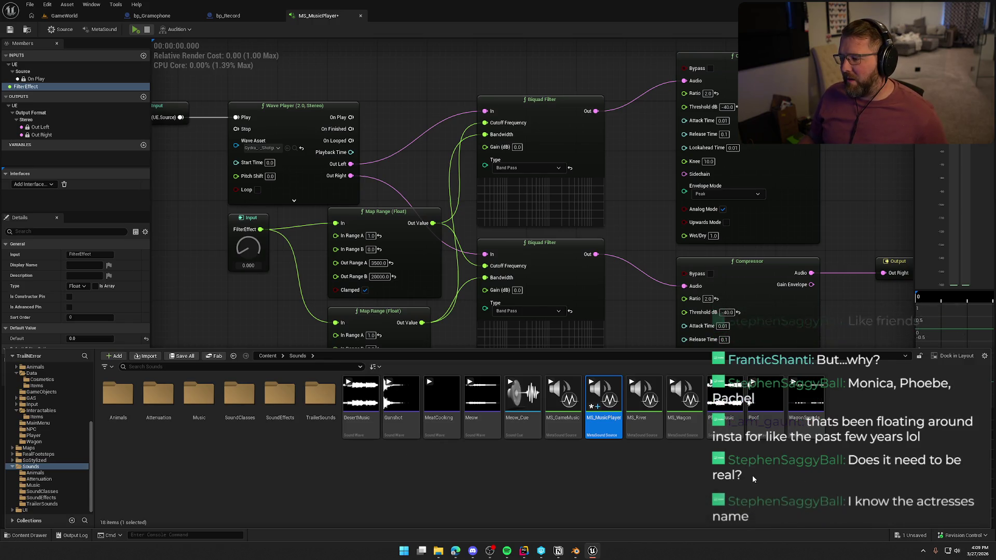
click(771, 462)
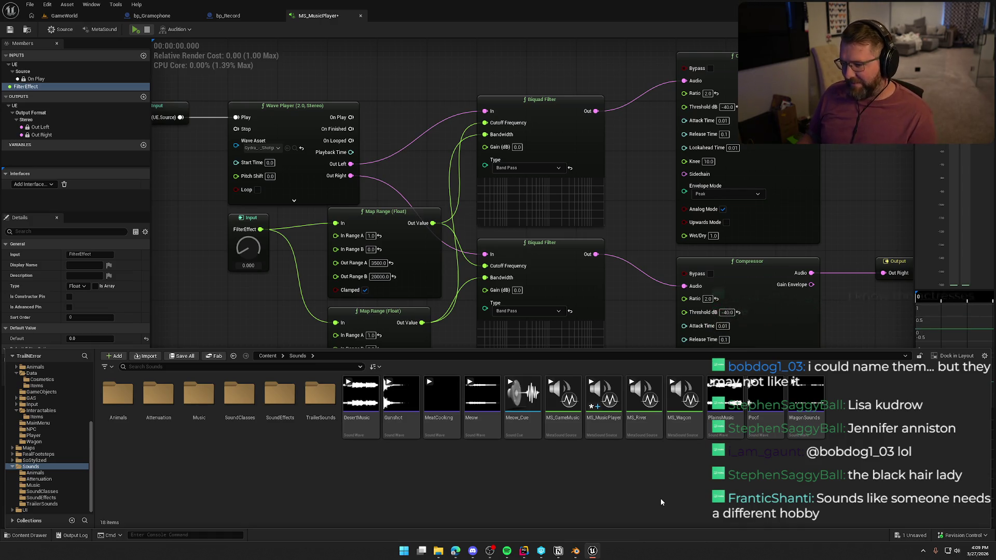
key(ctrl+s)
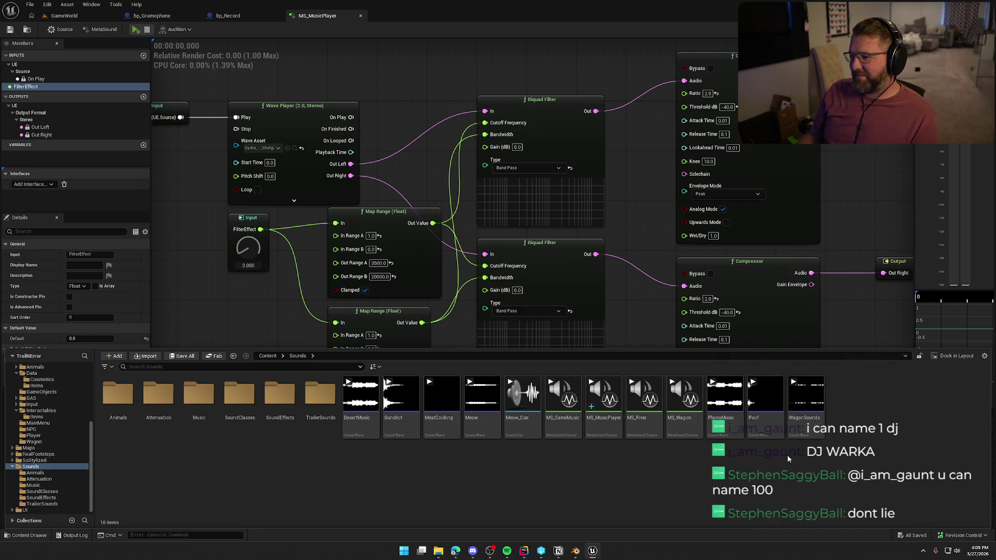
Feed PlainsMusic into the Wave Player, audition with FilterEffect at 1.0, and save.
mouse_move(728, 422)
mouse_move(728, 422)
mouse_down()
mouse_move(280, 394)
mouse_move(262, 149)
mouse_up()
click(135, 29)
drag(248, 252, 273, 350)
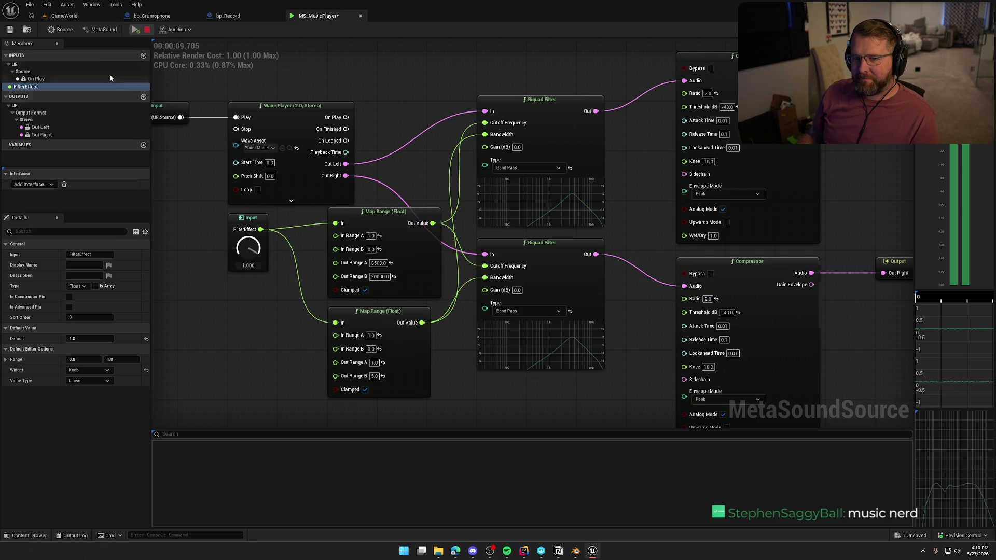
click(147, 29)
click(10, 30)
scroll(383, 91, down, 2)
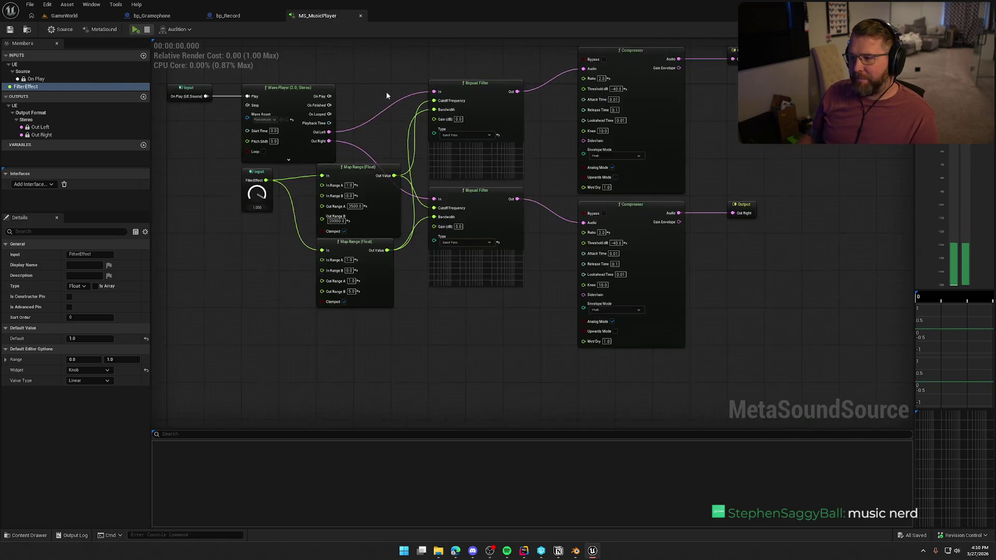
drag(383, 92, 368, 132)
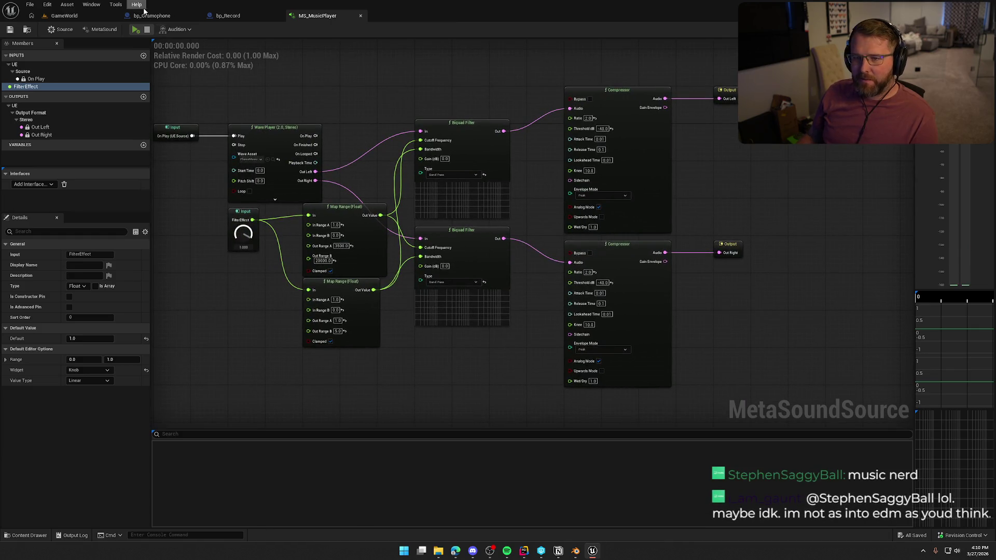
click(151, 15)
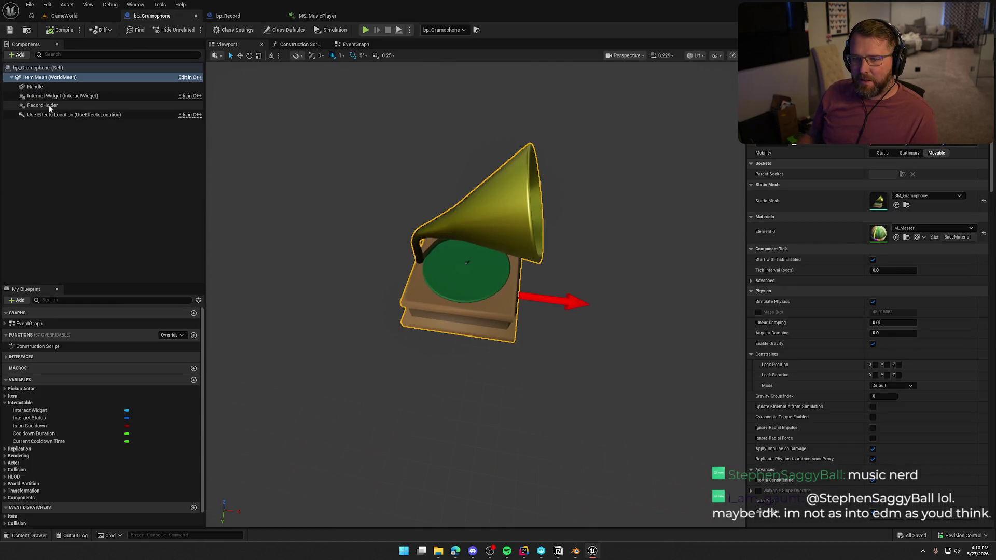
Add an Audio component named Music to the gramophone, playing MS_MusicPlayer.
click(18, 54)
text(audio)
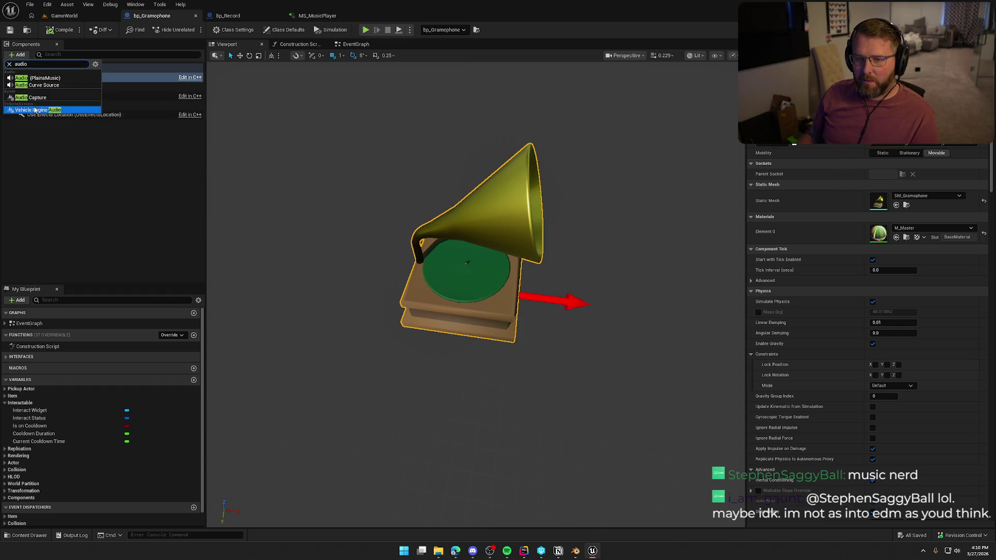
click(40, 80)
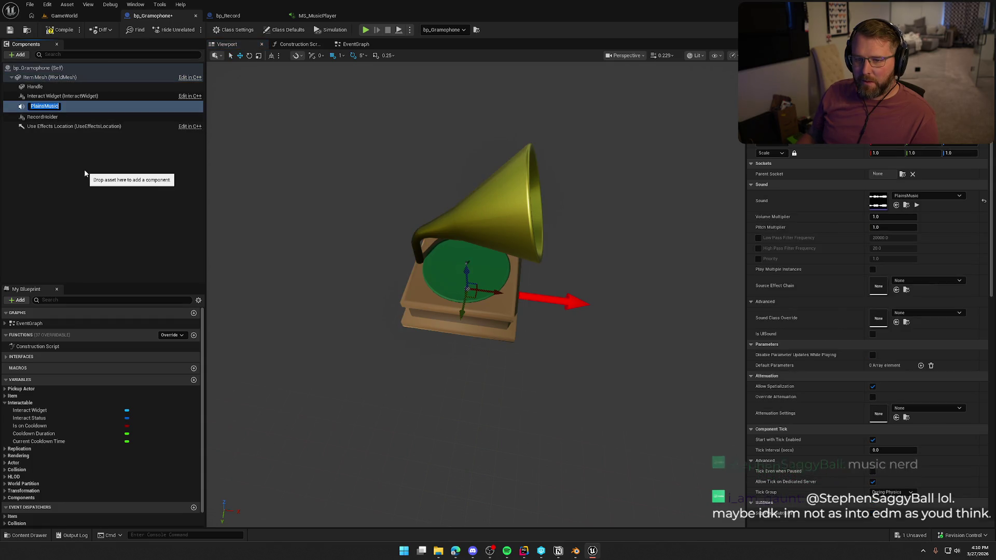
text(Music)
key(Return)
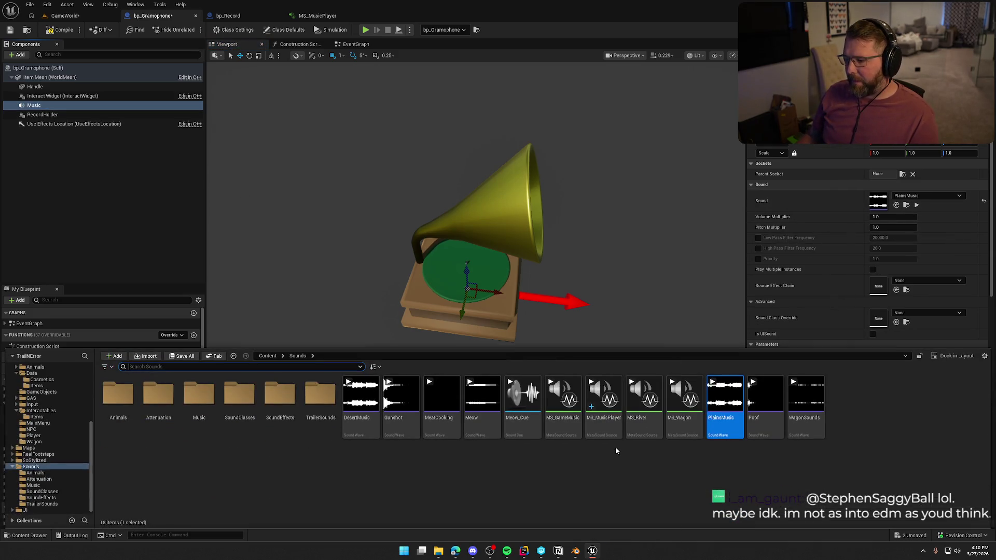
drag(603, 396, 874, 206)
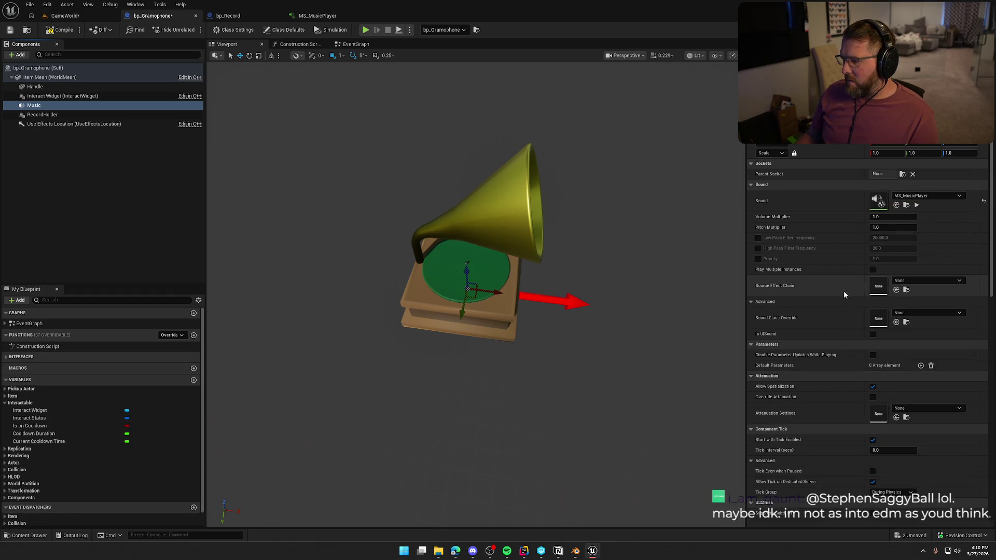
Give the Music component Voice_Atten attenuation and turn off Auto Activate.
scroll(843, 294, down, 3)
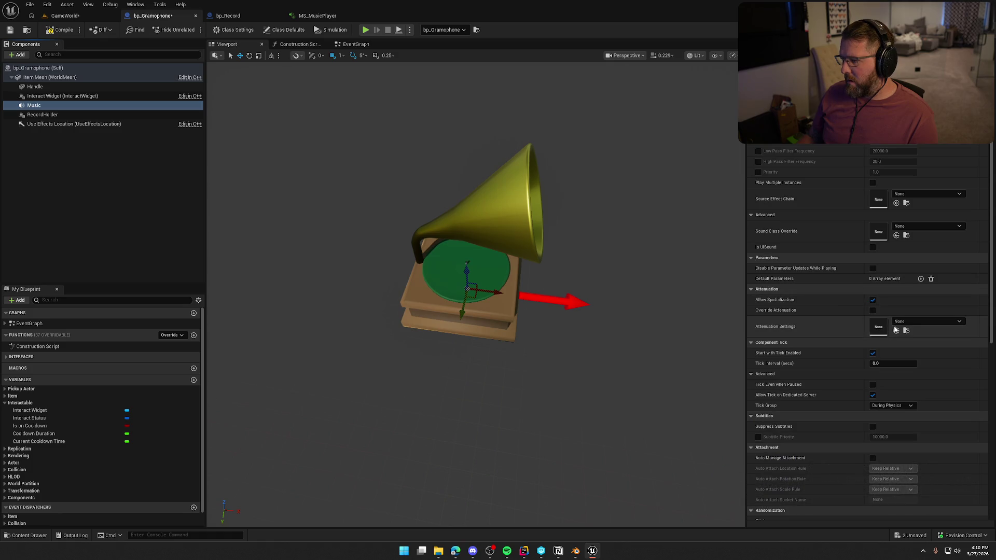
click(916, 322)
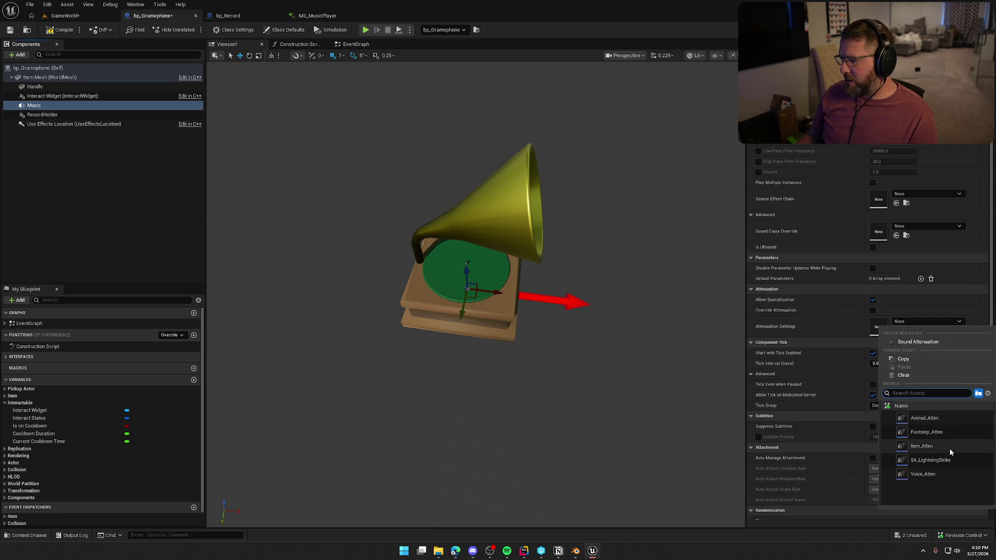
click(924, 474)
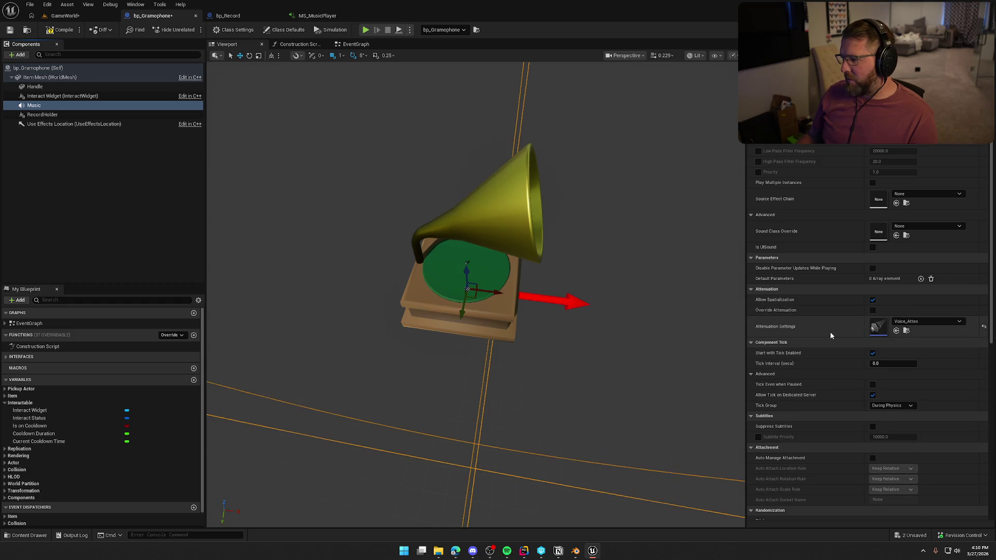
scroll(839, 315, down, 1)
scroll(841, 314, down, 1)
scroll(840, 312, down, 2)
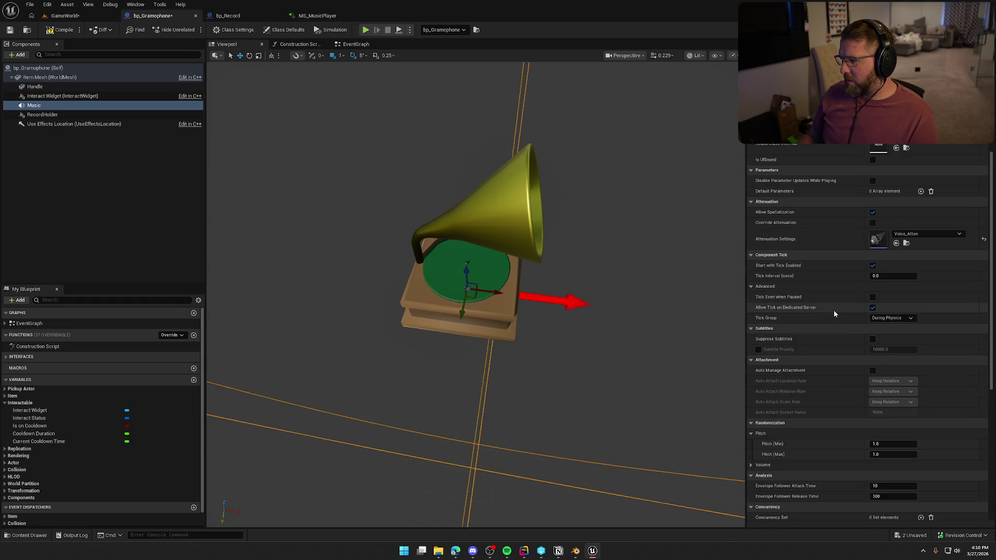
scroll(839, 332, down, 5)
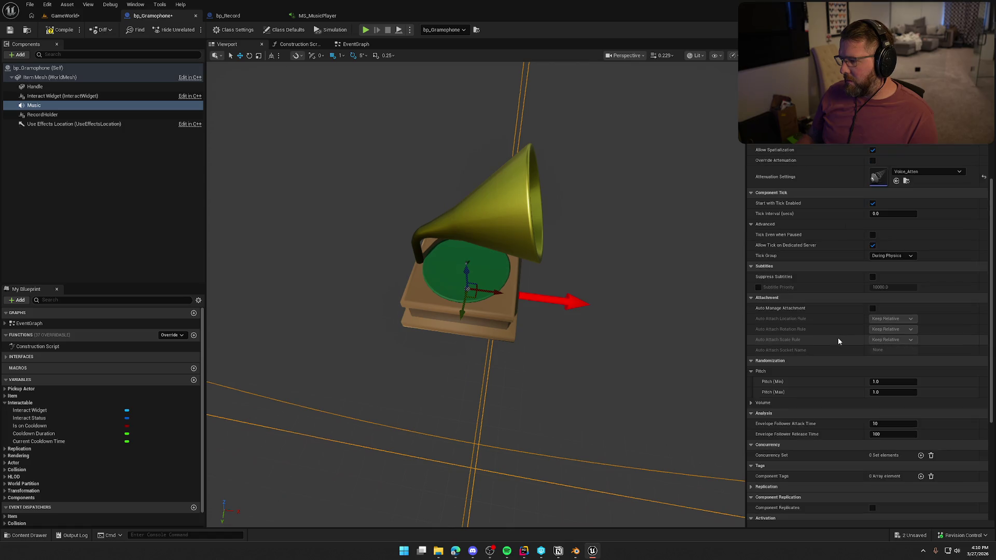
scroll(838, 337, down, 6)
click(872, 346)
scroll(839, 347, up, 15)
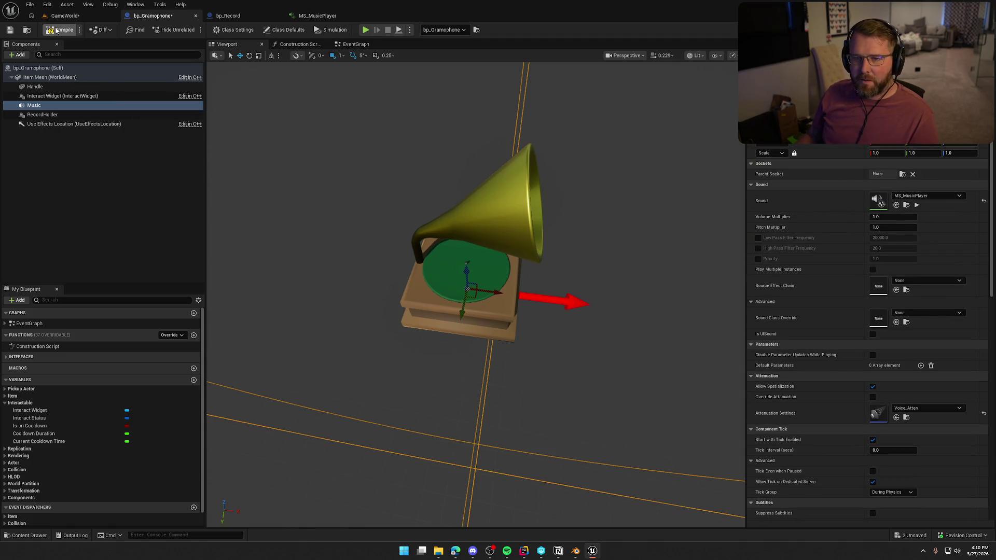
click(100, 200)
Show bp_Gramophone's EventGraph with Event UseItem in view and the Interactable variables collapsed.
click(356, 44)
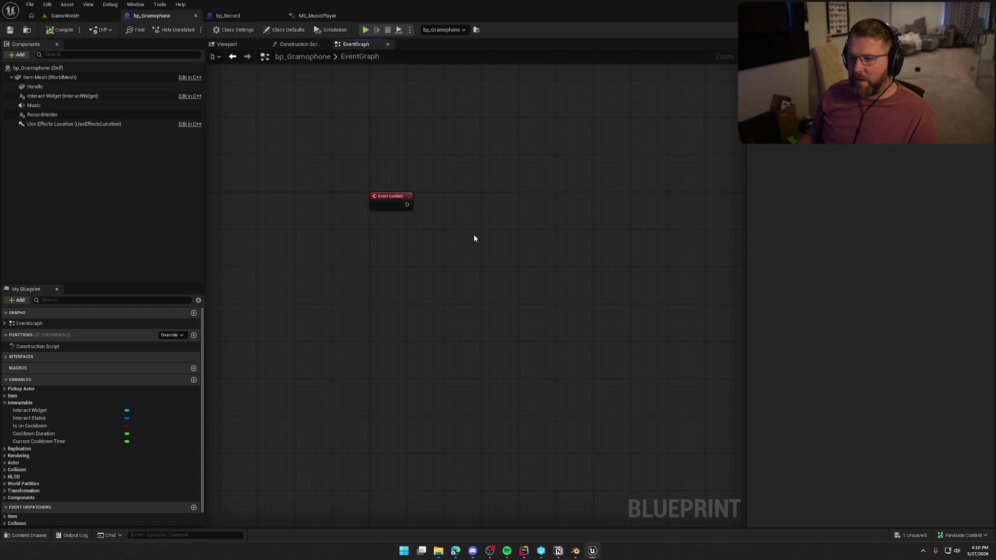
scroll(341, 260, up, 2)
mouse_move(382, 248)
mouse_down()
mouse_move(377, 400)
mouse_move(393, 330)
mouse_move(382, 338)
mouse_up()
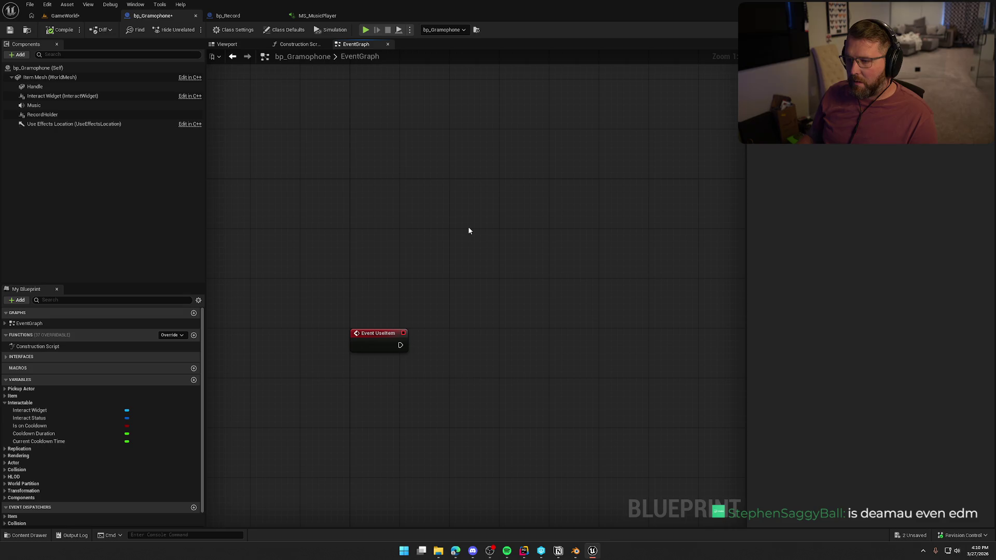
mouse_move(390, 238)
mouse_down()
mouse_move(401, 208)
mouse_move(353, 185)
mouse_up()
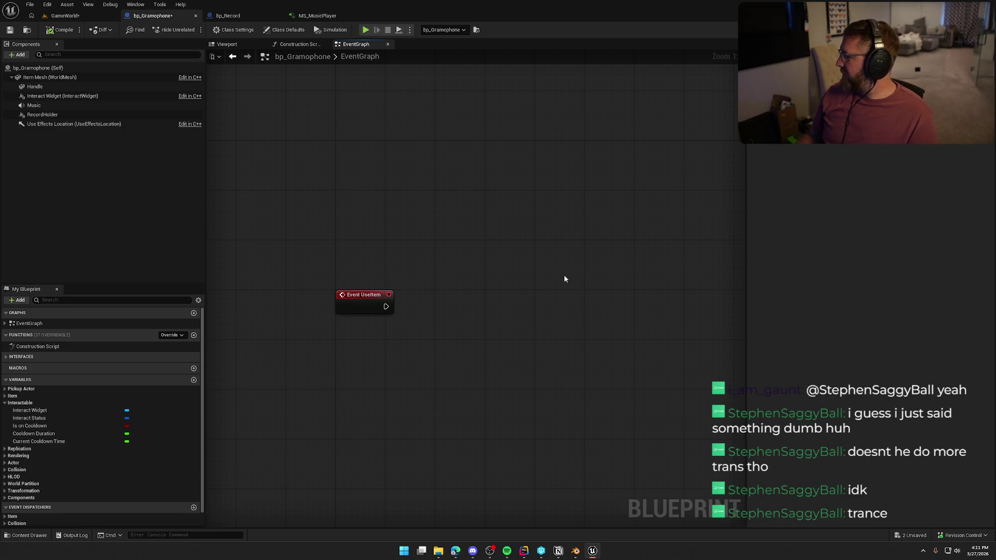
drag(449, 237, 446, 250)
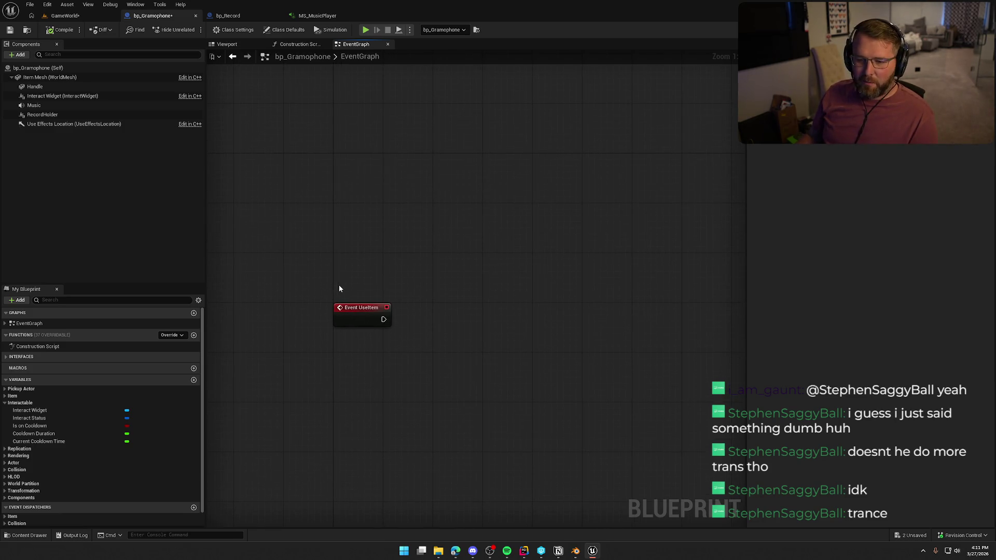
click(21, 403)
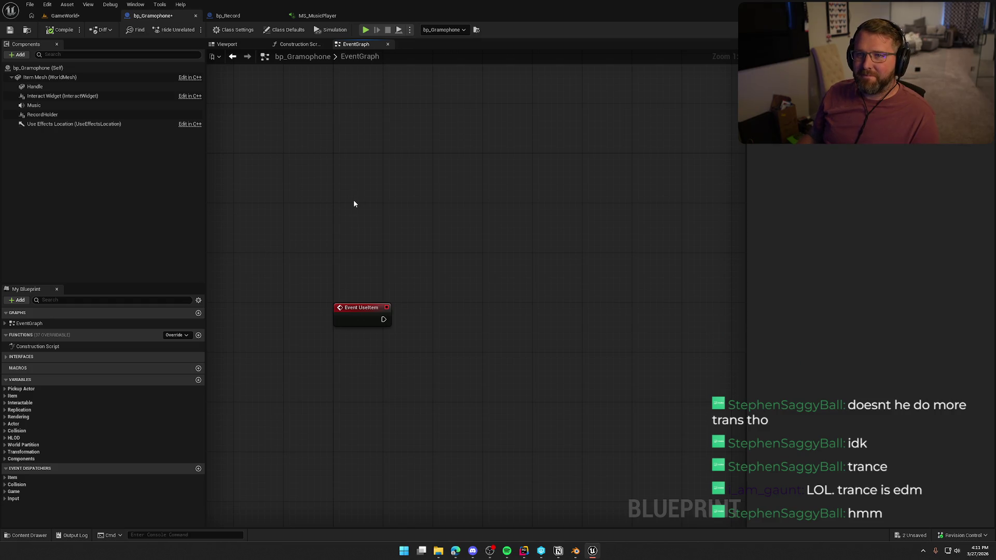
right_click(332, 154)
click(332, 145)
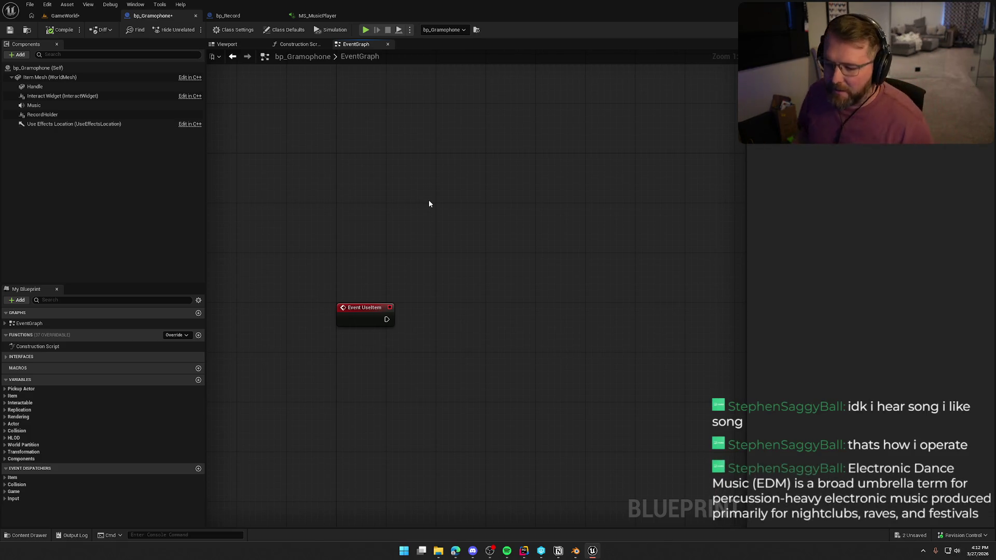
Create a variable named CurrentRecord of type Bp Record object reference.
click(198, 380)
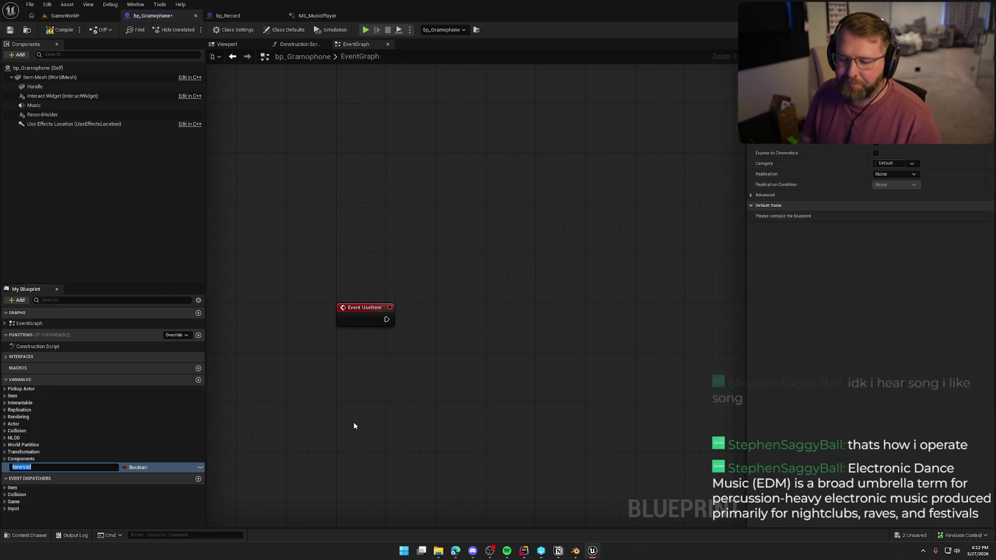
text(CurrentRec)
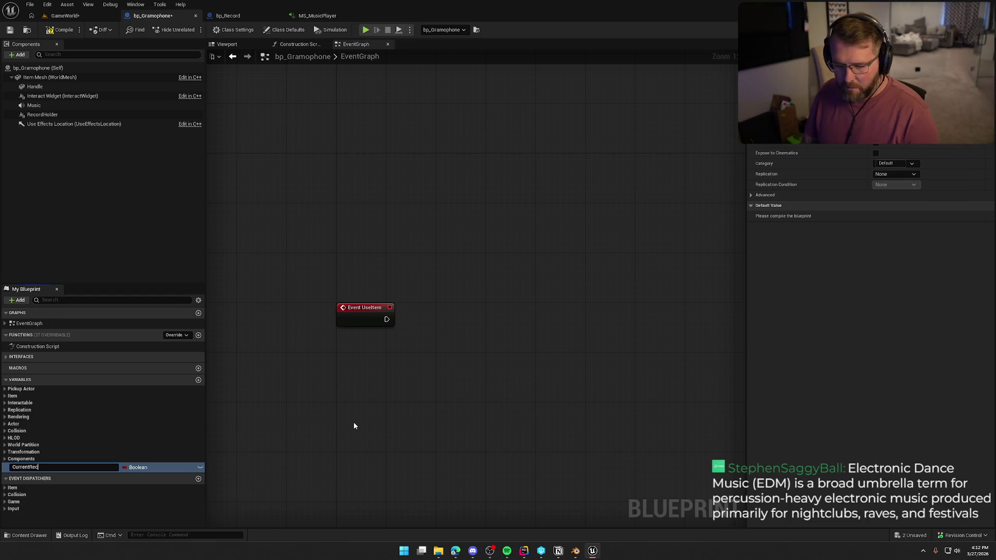
text(ord)
key(Return)
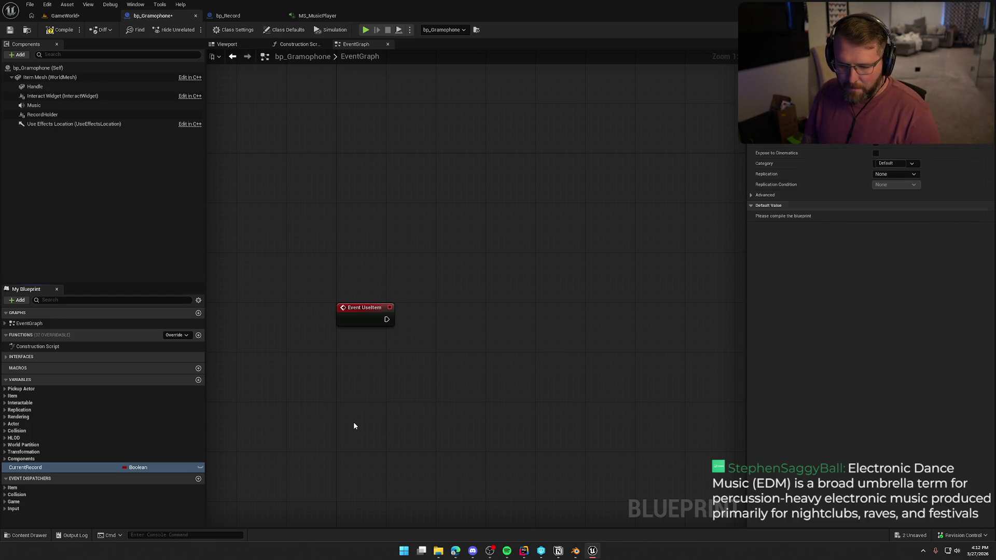
click(154, 472)
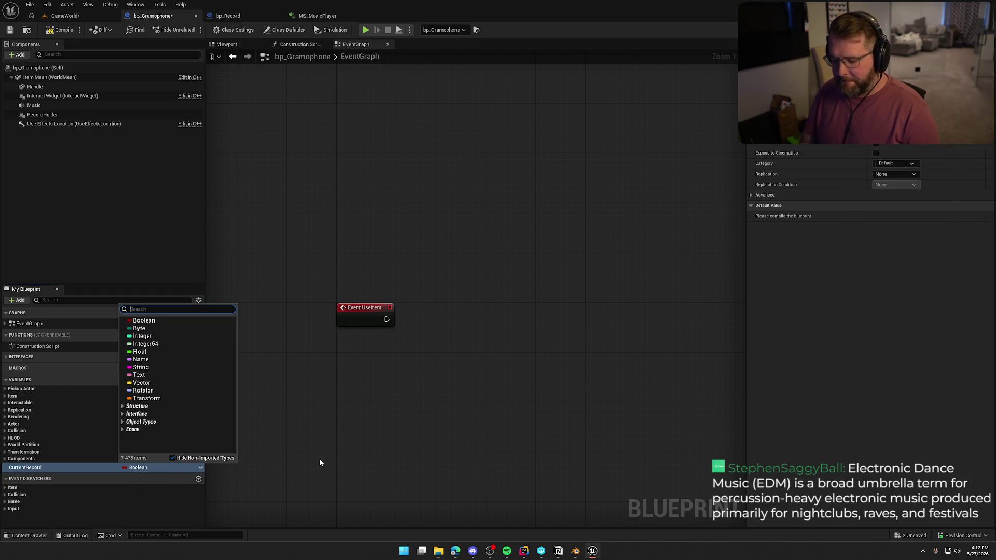
text(bp record)
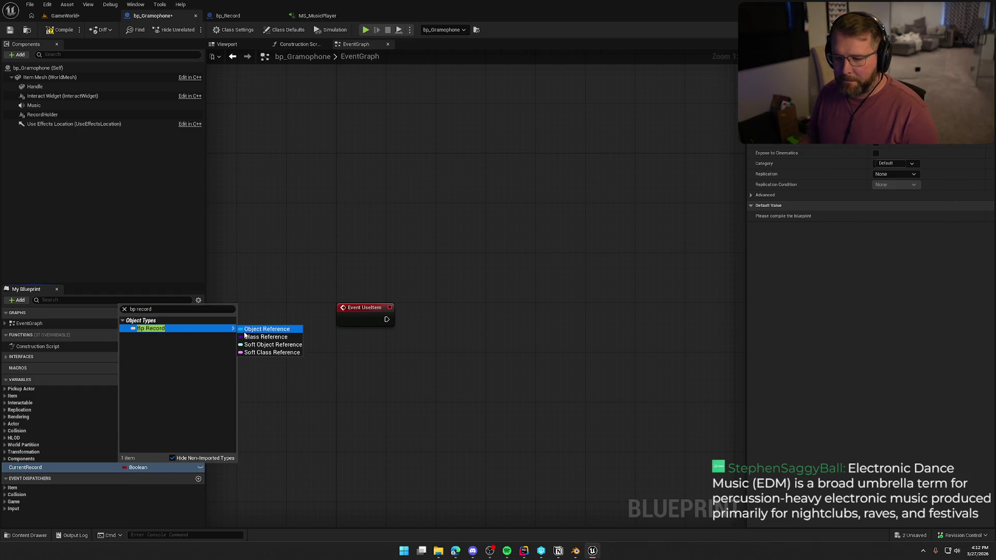
click(244, 330)
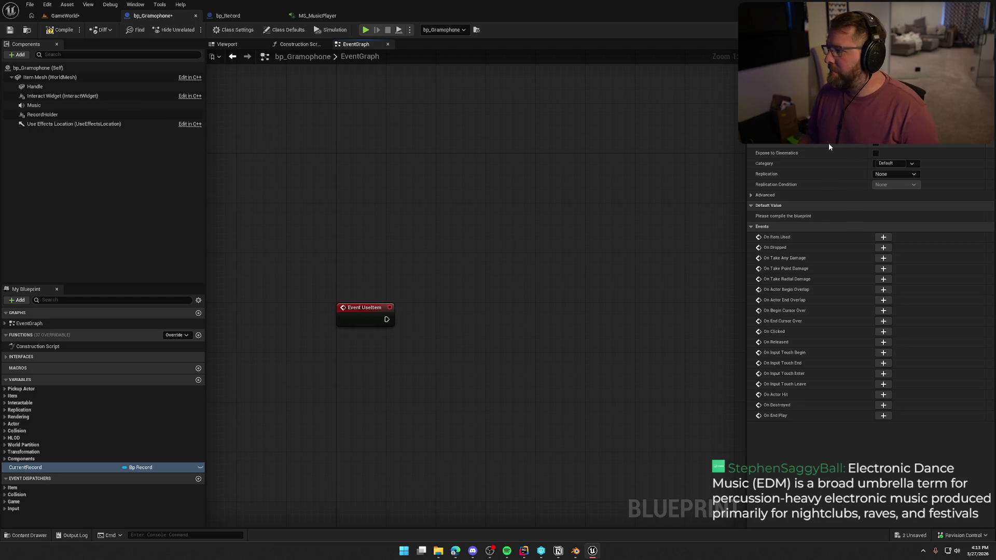
Set CurrentRecord's replication to RepNotify and open the OnRep_CurrentRecord function graph.
click(902, 174)
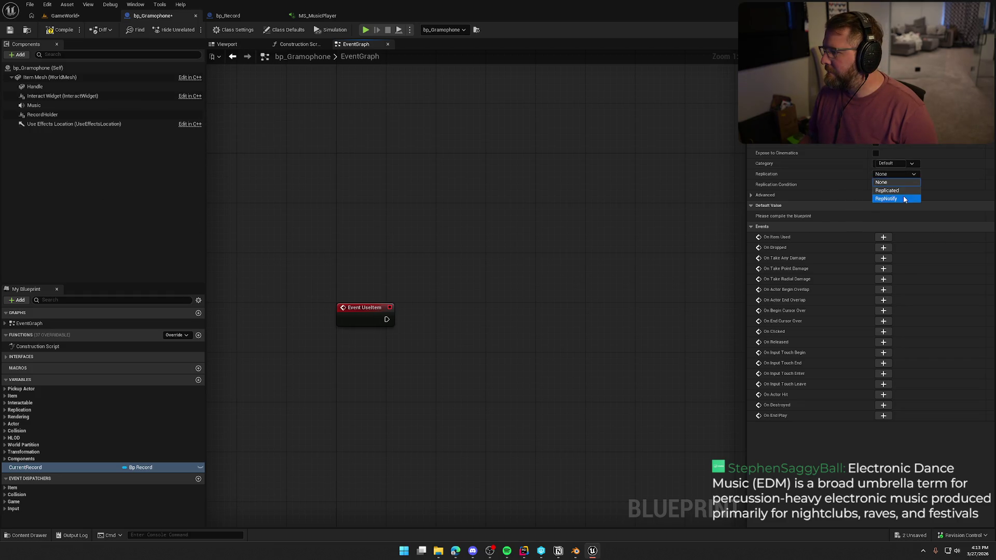
click(59, 29)
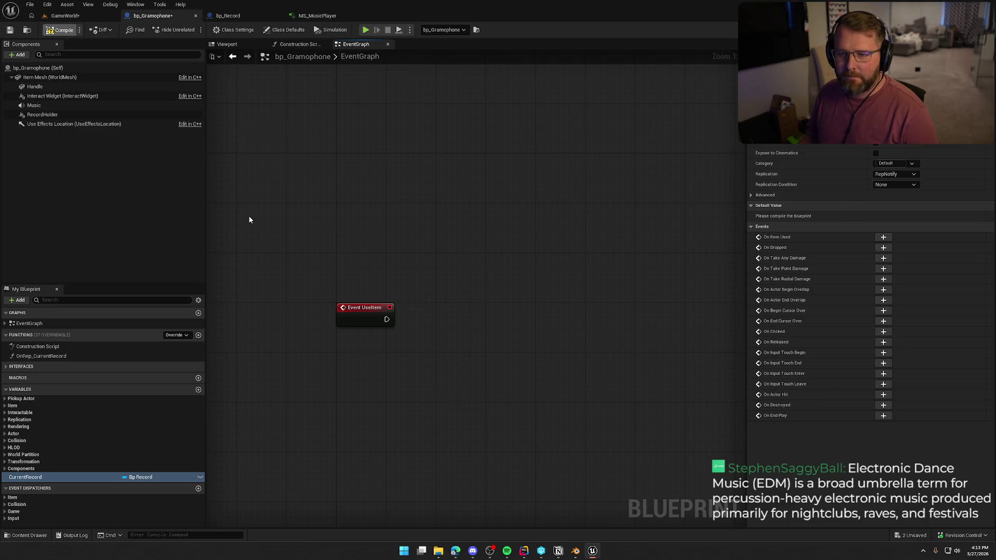
mouse_move(304, 281)
mouse_down()
mouse_move(312, 215)
mouse_move(342, 260)
mouse_up()
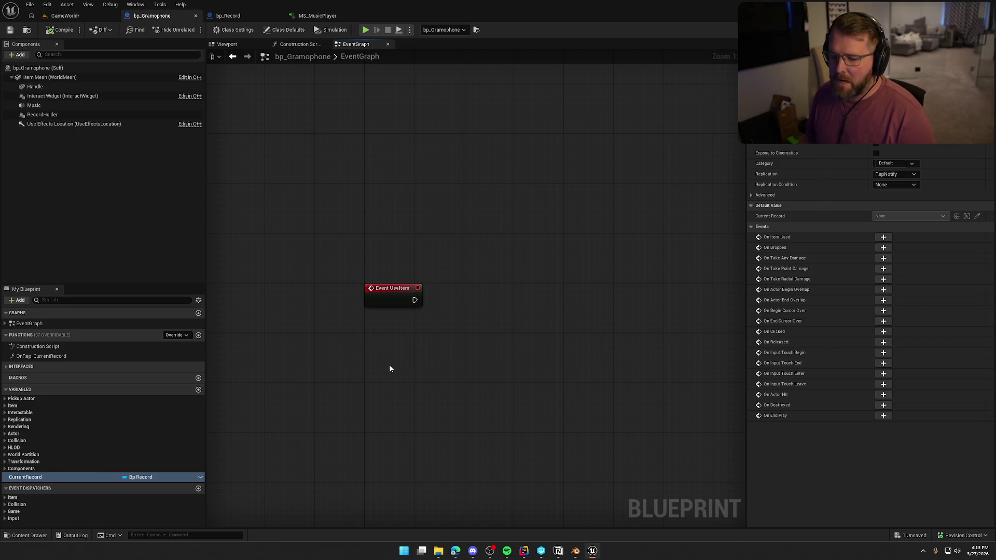
double_click(39, 357)
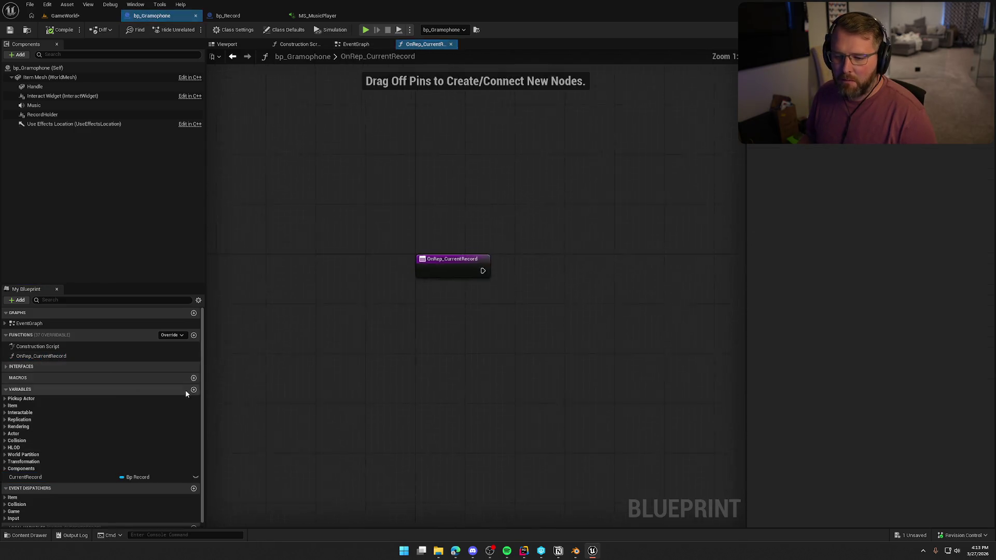
drag(289, 338, 306, 311)
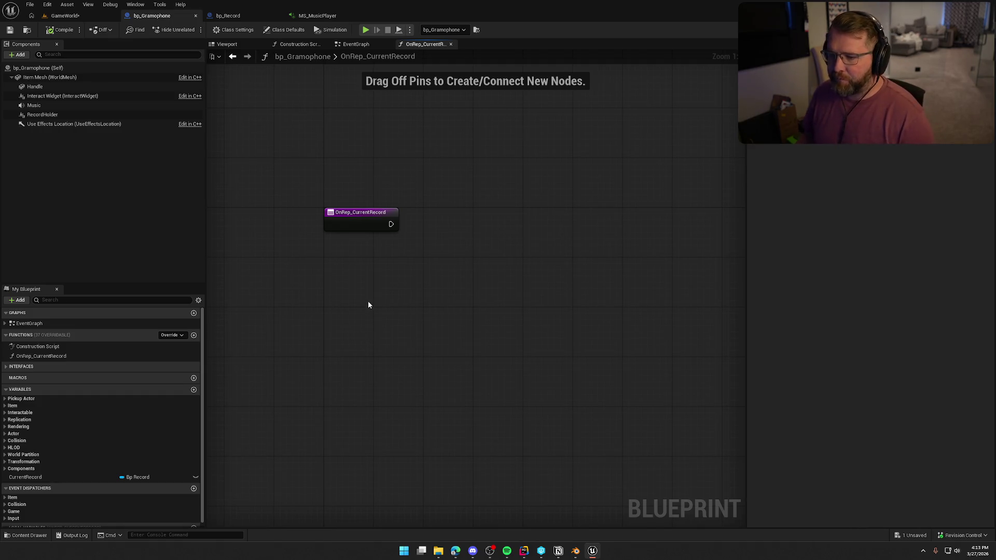
drag(422, 258, 408, 251)
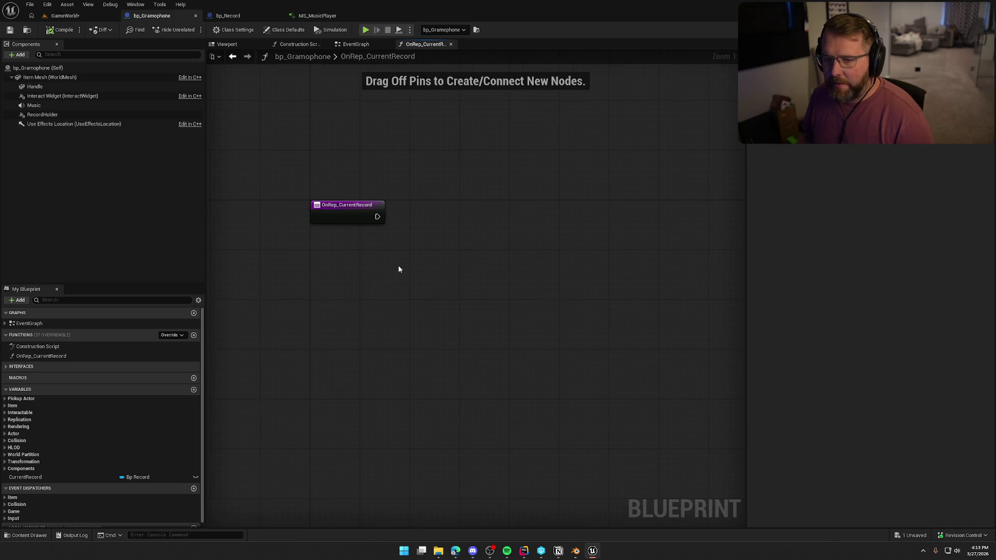
mouse_move(31, 477)
mouse_down()
mouse_move(324, 329)
mouse_move(358, 266)
mouse_move(428, 258)
mouse_up()
text(at)
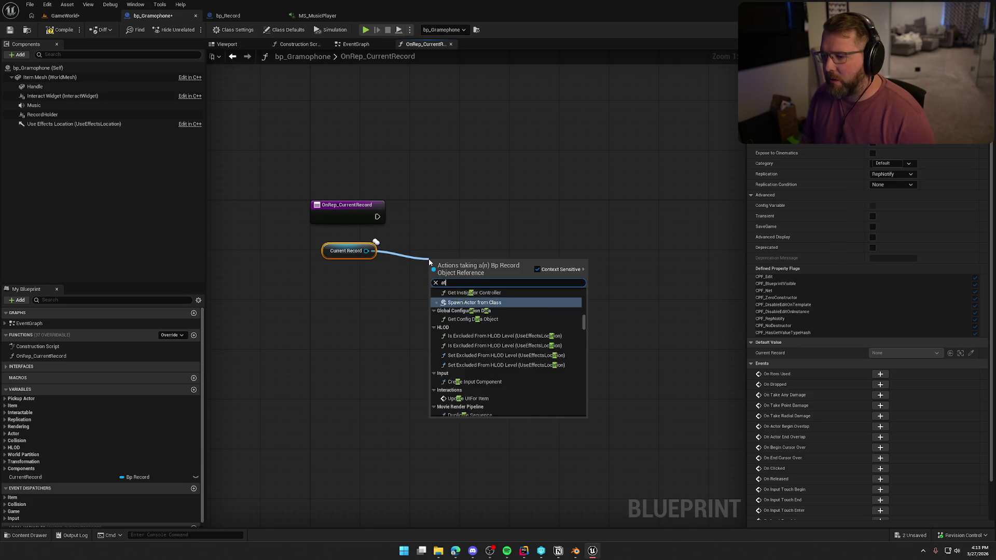
text(tach to comp)
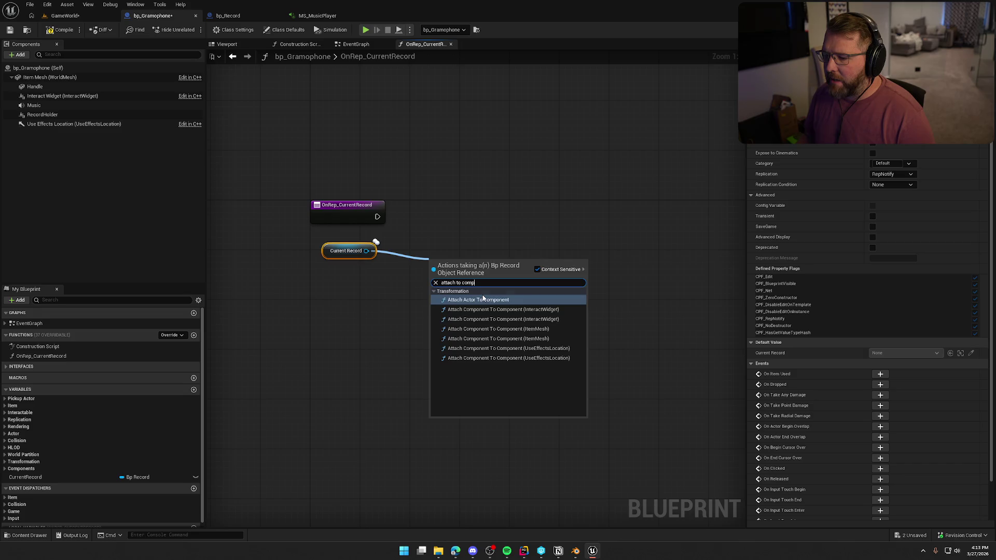
key(Return)
mouse_move(377, 216)
mouse_down()
mouse_move(436, 278)
mouse_move(525, 210)
mouse_up()
click(346, 250)
mouse_move(346, 251)
mouse_down()
mouse_move(482, 179)
mouse_move(482, 188)
mouse_up()
click(379, 187)
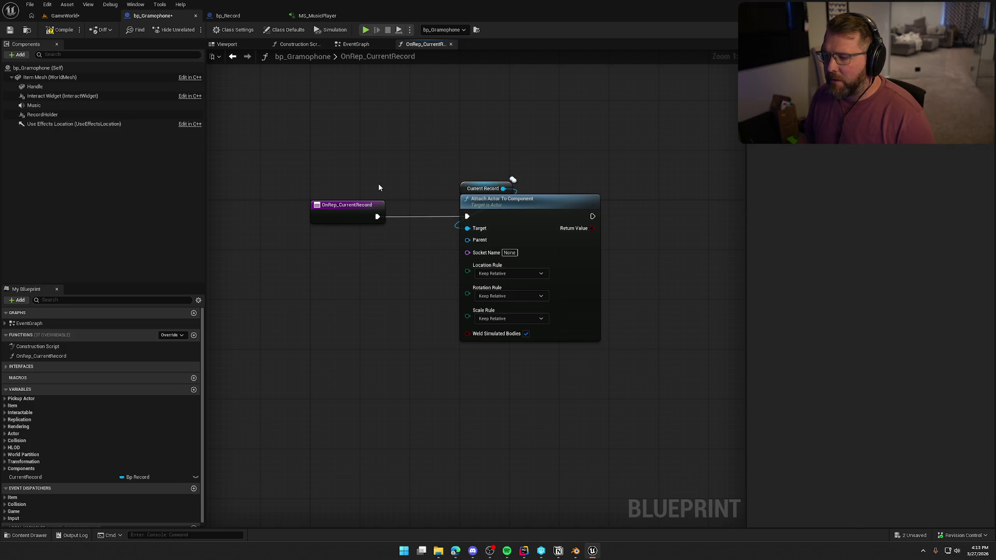
mouse_move(386, 198)
mouse_down()
mouse_move(425, 285)
mouse_move(504, 284)
mouse_move(429, 390)
mouse_move(531, 354)
mouse_up()
drag(330, 217, 330, 211)
click(351, 282)
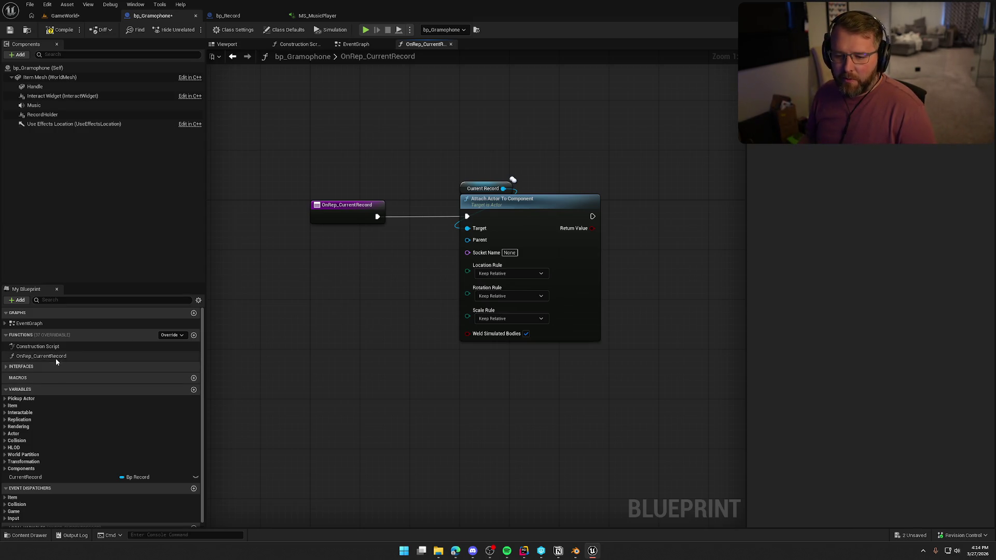
click(62, 477)
click(899, 186)
click(487, 387)
key(ctrl+a)
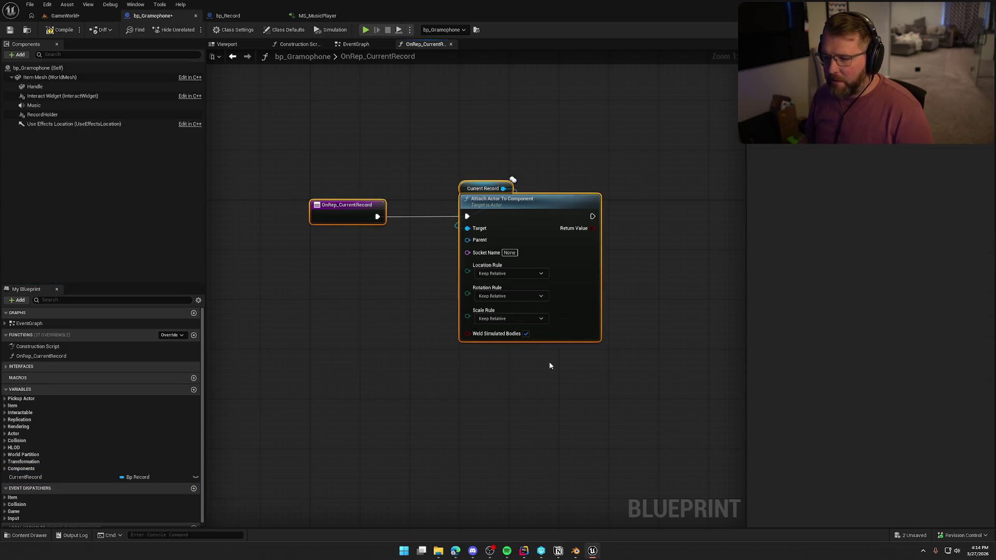
key(Delete)
click(130, 357)
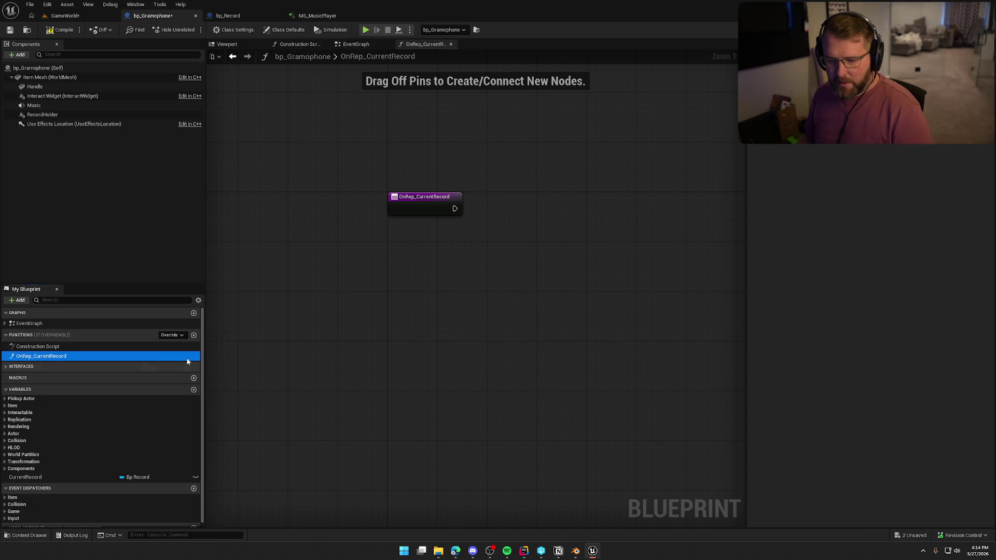
Delete the OnRep_CurrentRecord function, then compile and save bp_Gramophone.
key(Delete)
key(ctrl+s)
click(346, 219)
mouse_move(344, 246)
mouse_down()
mouse_move(456, 413)
mouse_move(478, 371)
mouse_up()
click(468, 363)
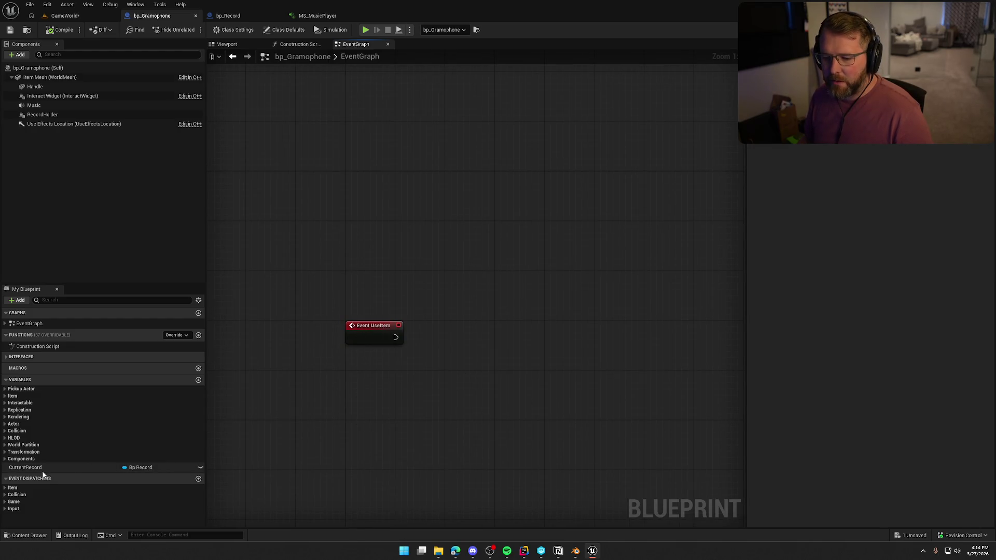
Place a Current Record getter beside Event UseItem, save, then show bp_Record's EventGraph.
mouse_move(42, 468)
mouse_down()
mouse_move(330, 362)
mouse_move(366, 360)
mouse_up()
mouse_move(435, 146)
mouse_down()
mouse_move(396, 268)
mouse_move(368, 280)
mouse_up()
click(376, 355)
click(368, 251)
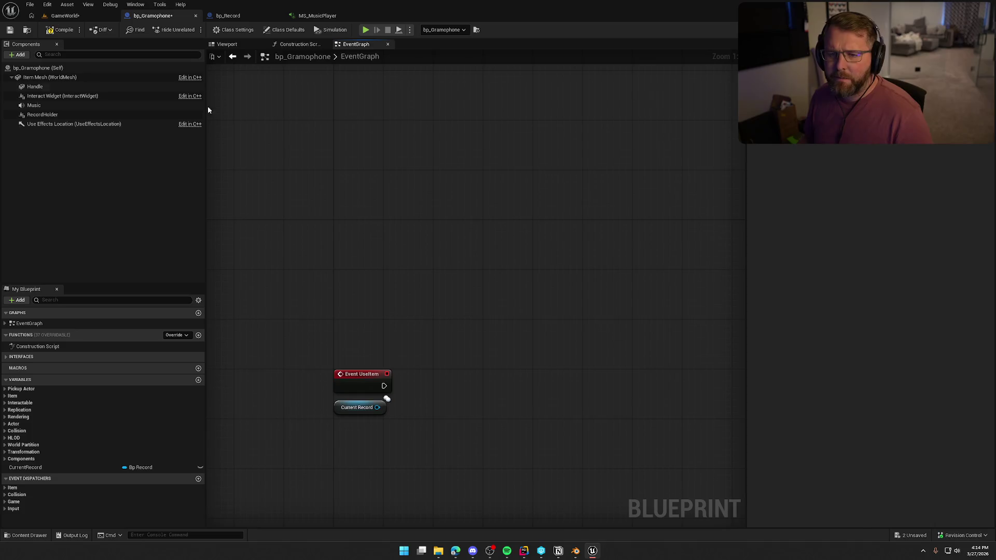
click(10, 30)
mouse_move(375, 180)
mouse_down()
mouse_move(398, 225)
mouse_move(343, 160)
mouse_up()
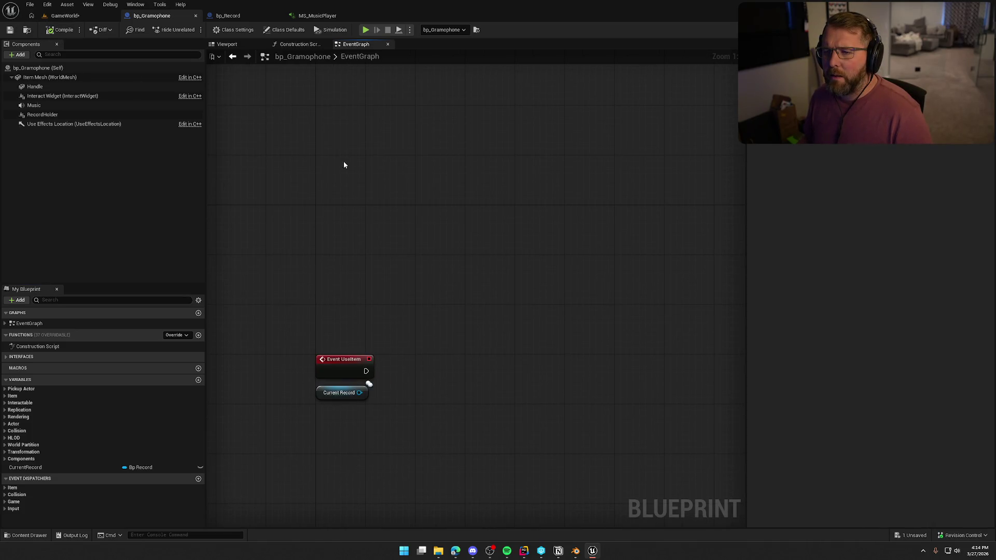
click(237, 19)
click(351, 44)
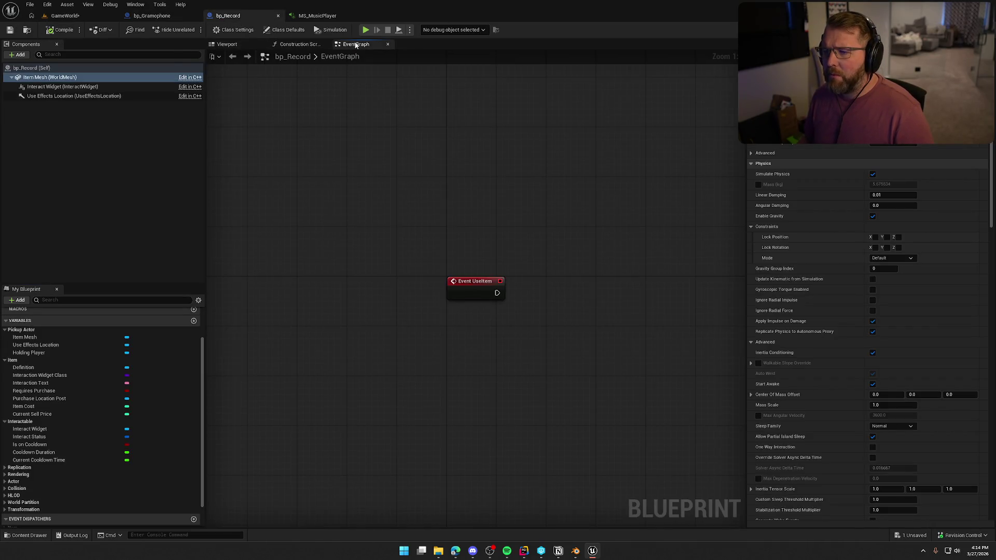
Add a Sphere Overlap Actors node after Event UseItem.
click(374, 252)
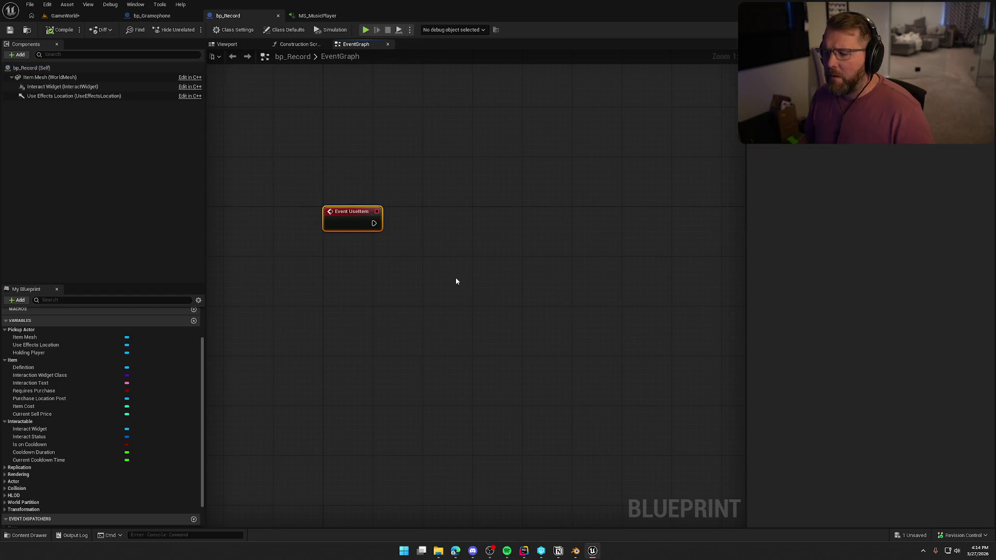
drag(335, 208, 423, 210)
text(sphere o)
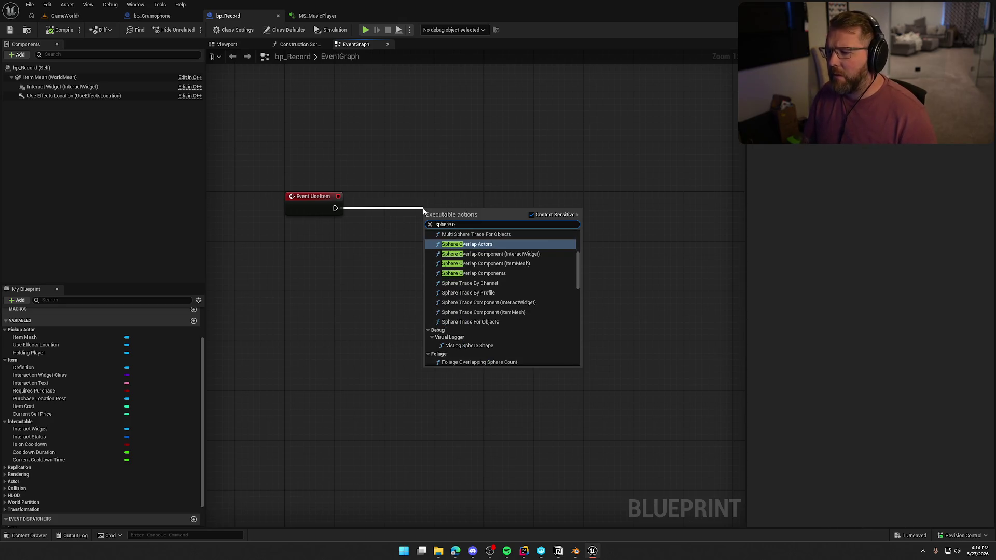
key(Return)
click(341, 255)
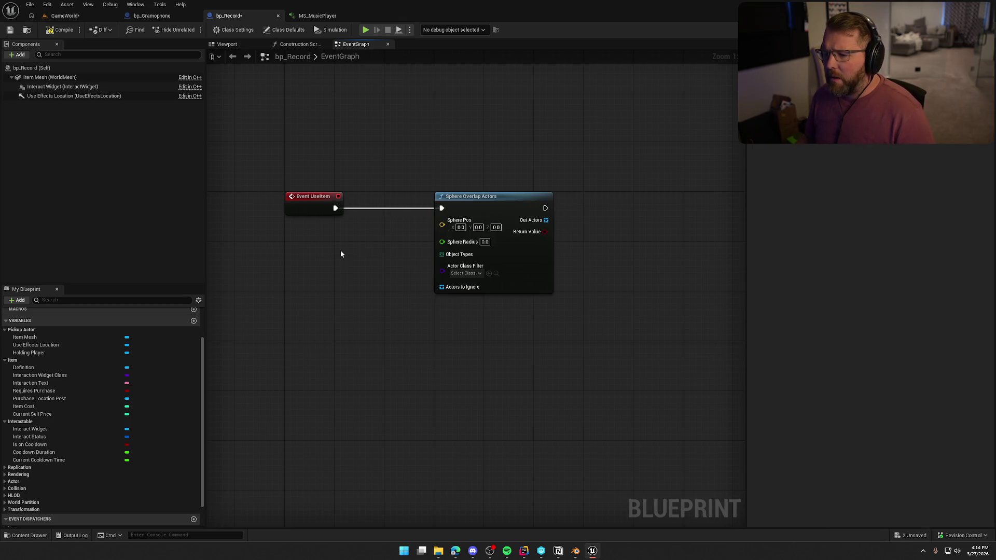
Feed Get Actor Location into the overlap's Sphere Pos.
right_click(324, 240)
text(get actor loca)
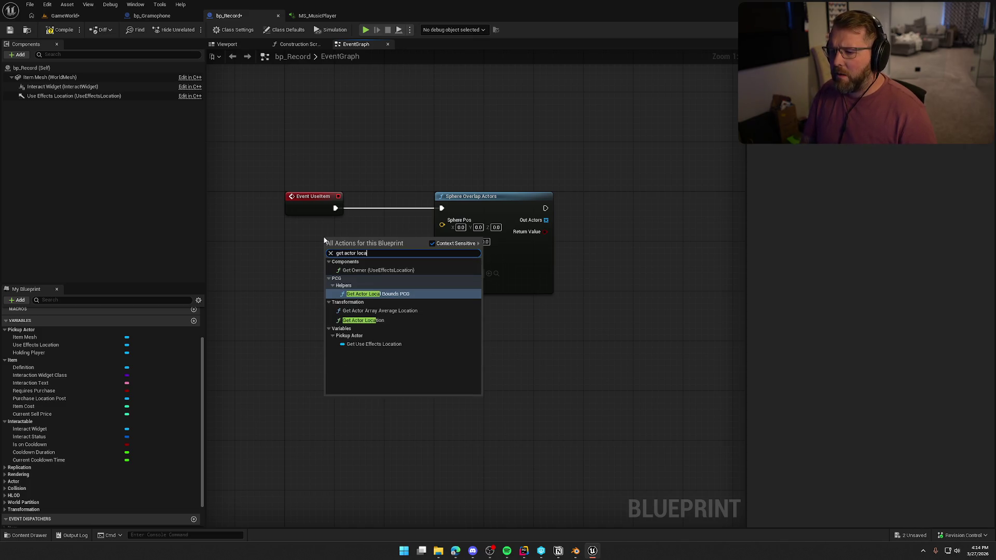
key(Down)
key(Return)
drag(407, 257, 441, 220)
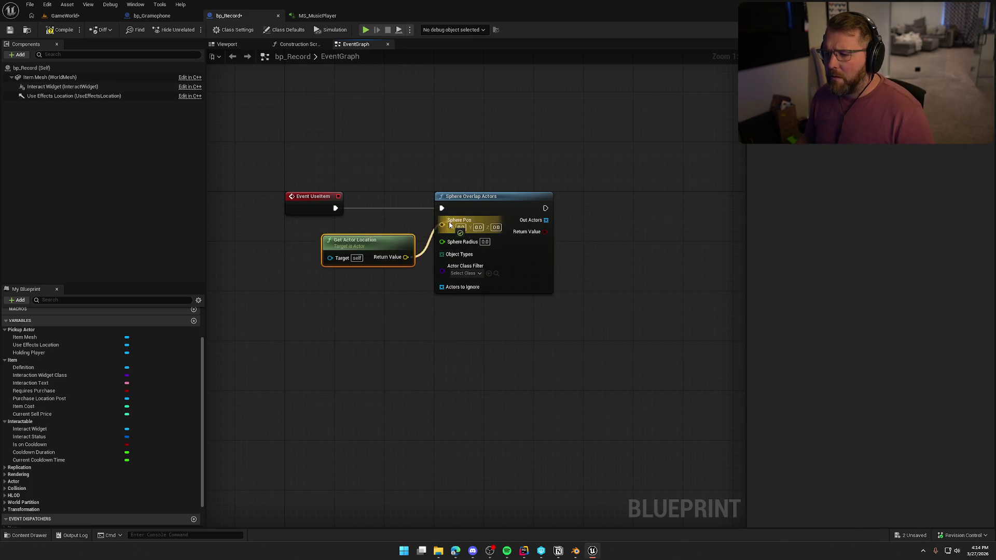
drag(380, 246, 342, 234)
click(363, 294)
Set the sphere radius to 400 and add a Make Array for Object Types.
click(484, 182)
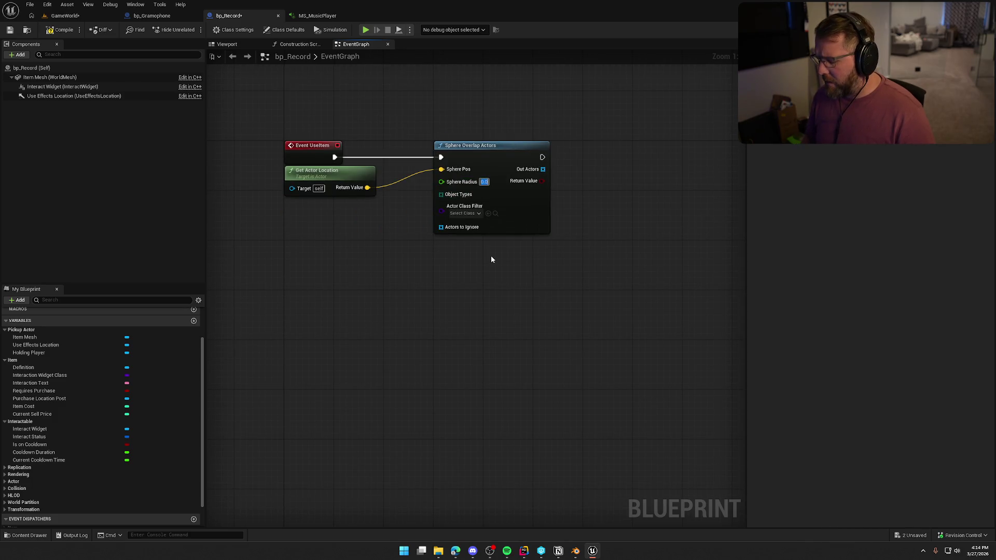
text(400)
key(Return)
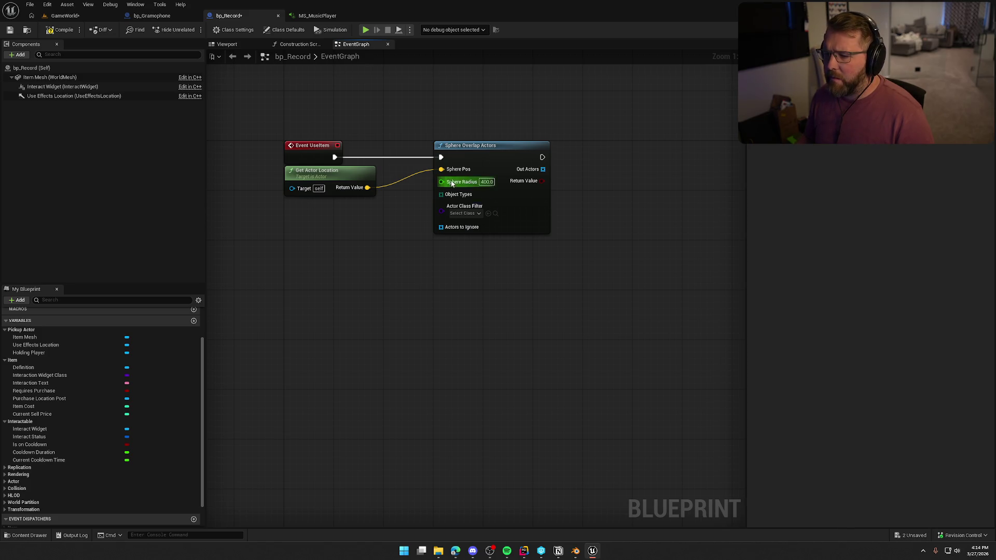
mouse_move(442, 195)
mouse_down()
mouse_move(343, 220)
mouse_move(321, 207)
mouse_up()
text(make array)
key(Return)
click(357, 288)
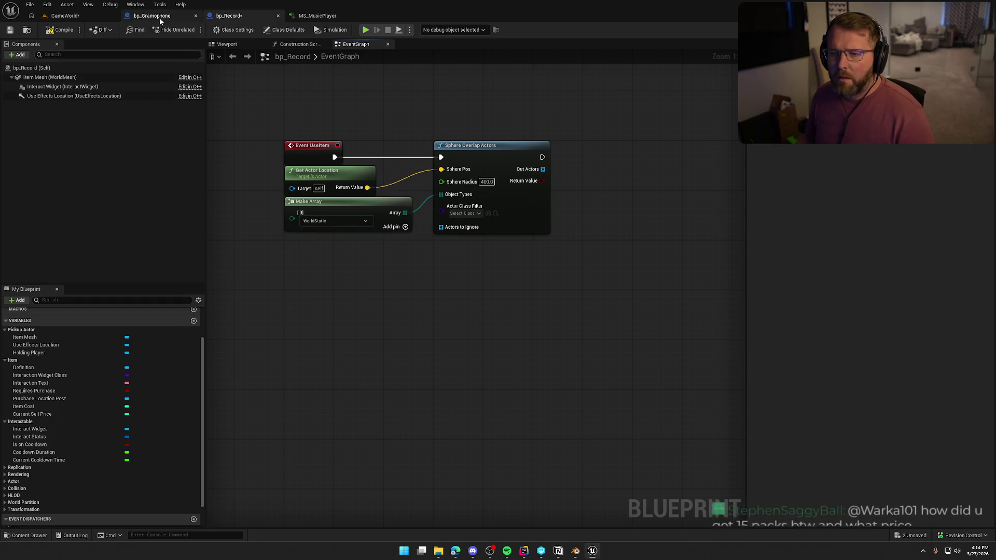
Check bp_Gramophone's Item Mesh collision, then set the object type to WorldDynamic.
click(152, 16)
click(48, 77)
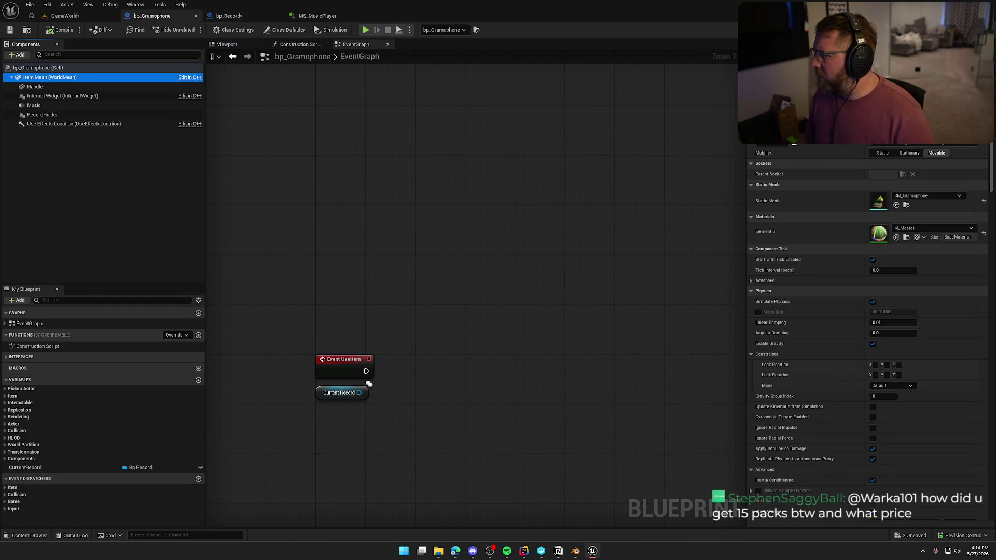
scroll(990, 155, down, 10)
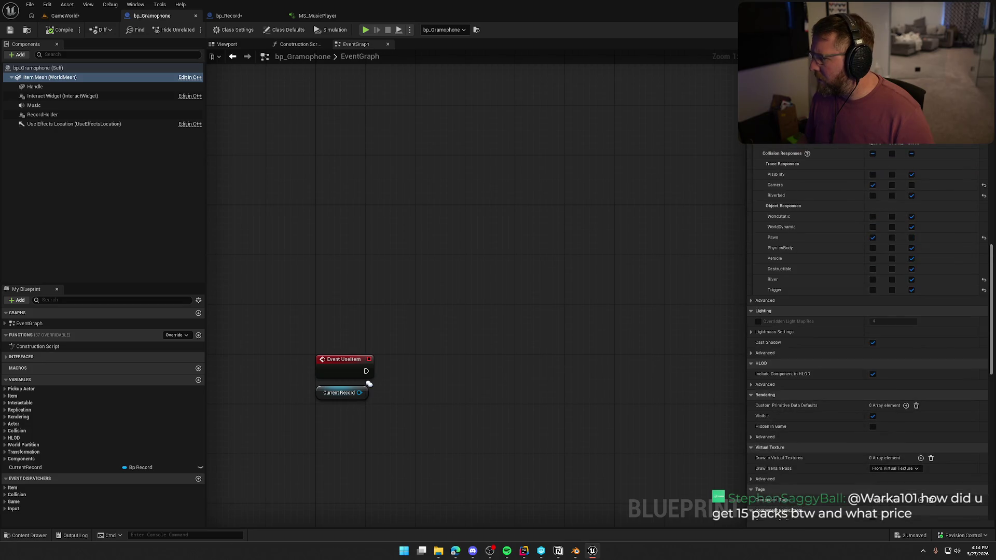
click(228, 15)
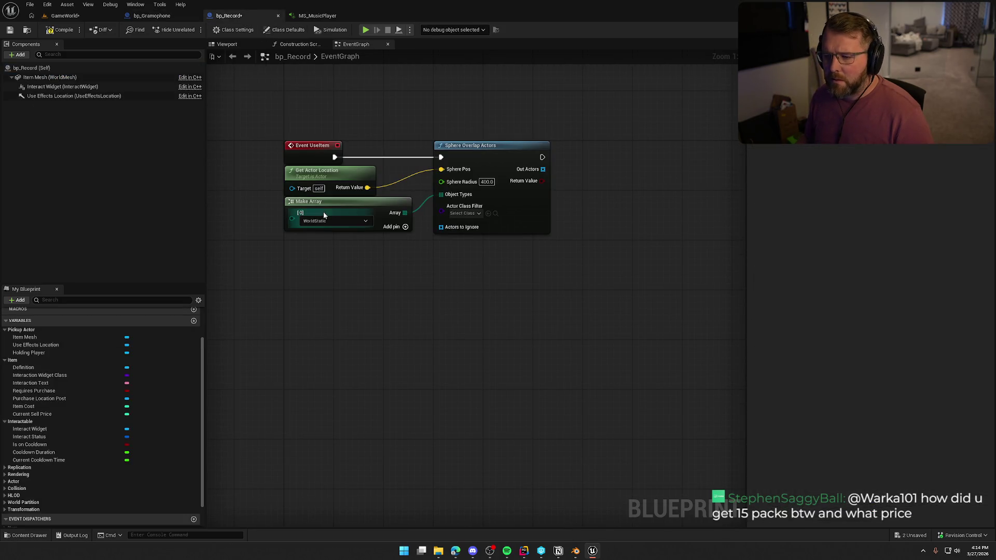
click(335, 221)
click(317, 240)
Filter the overlap's actor class to Bp Gramophone and place a Branch after it.
click(463, 213)
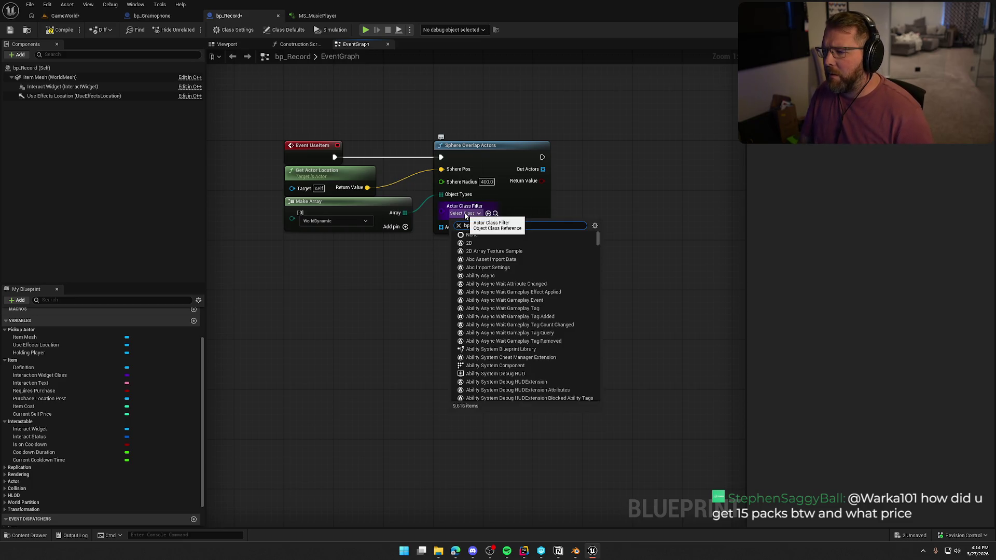
text(gramo)
click(500, 252)
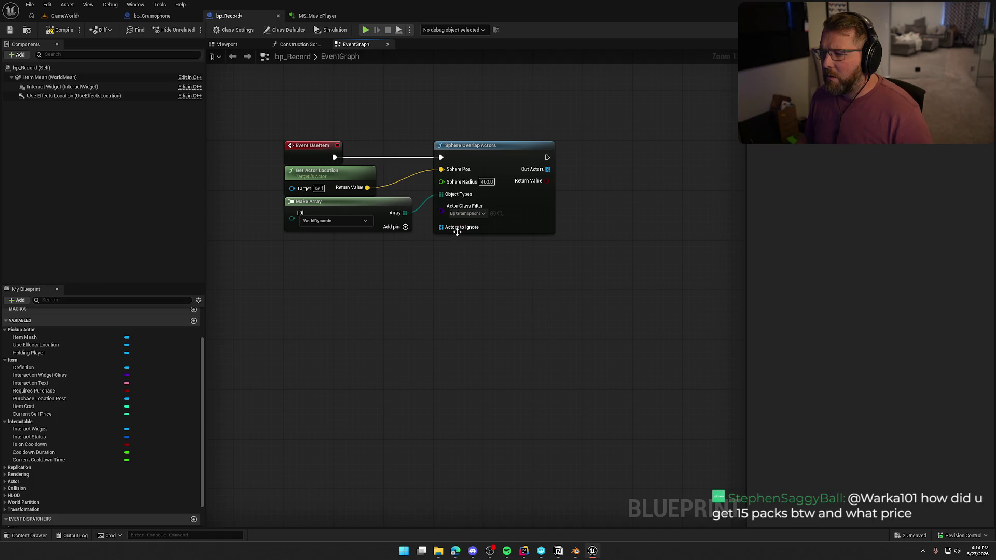
drag(451, 238, 395, 234)
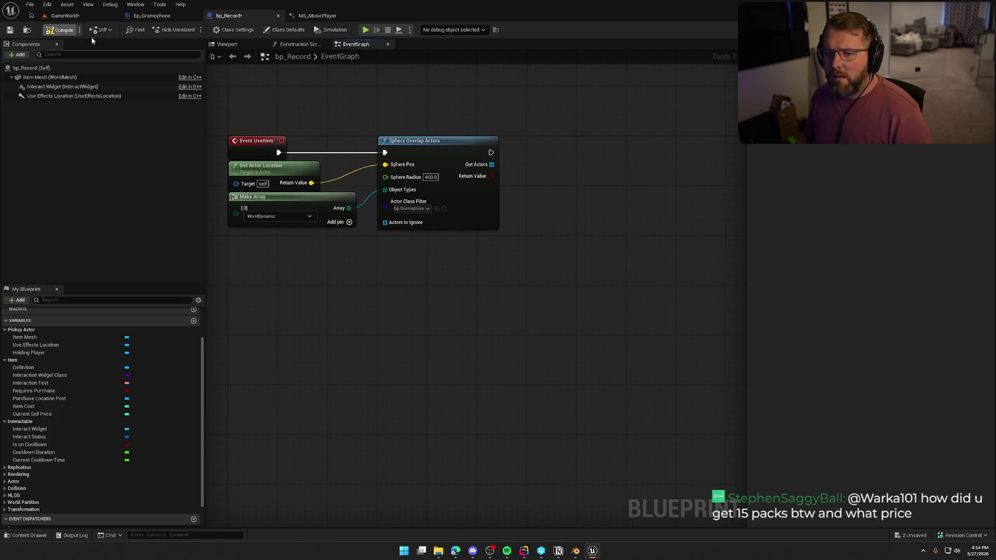
click(534, 140)
Drive the Branch with the overlap result and GET index 0 from Out Actors.
mouse_move(538, 165)
mouse_down()
mouse_move(492, 176)
mouse_move(534, 153)
mouse_up()
click(506, 179)
drag(423, 152, 464, 181)
text(get)
click(500, 303)
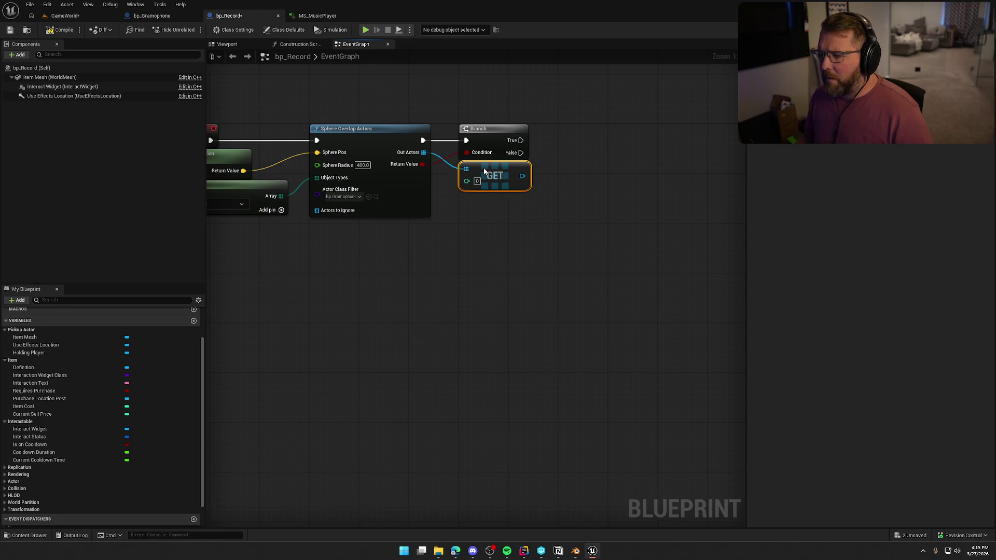
Cast the fetched actor to bp_Gramophone, replacing a mistaken bp_Gravestone cast.
mouse_move(435, 263)
mouse_down()
mouse_move(393, 257)
mouse_move(547, 210)
mouse_move(558, 184)
mouse_move(592, 186)
mouse_up()
text(set)
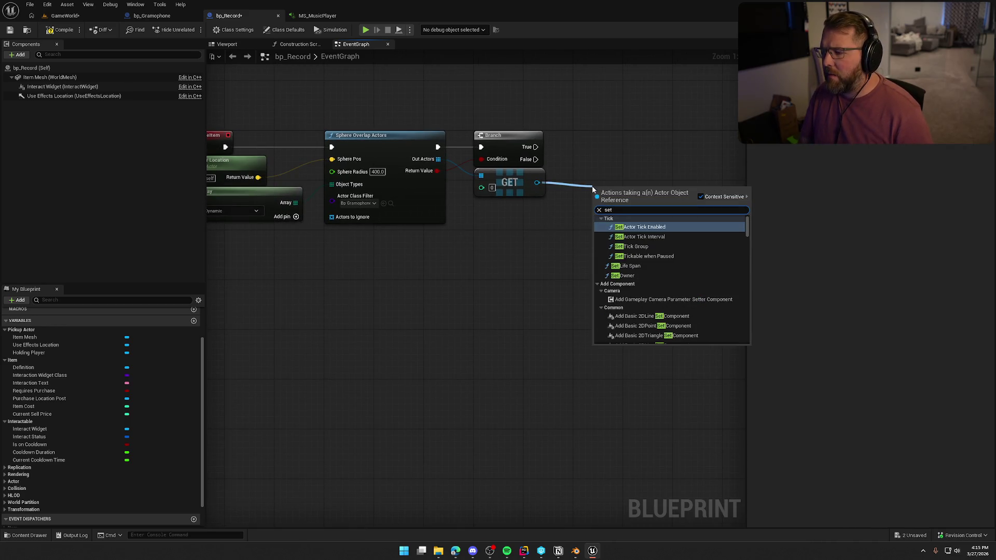
text( curren)
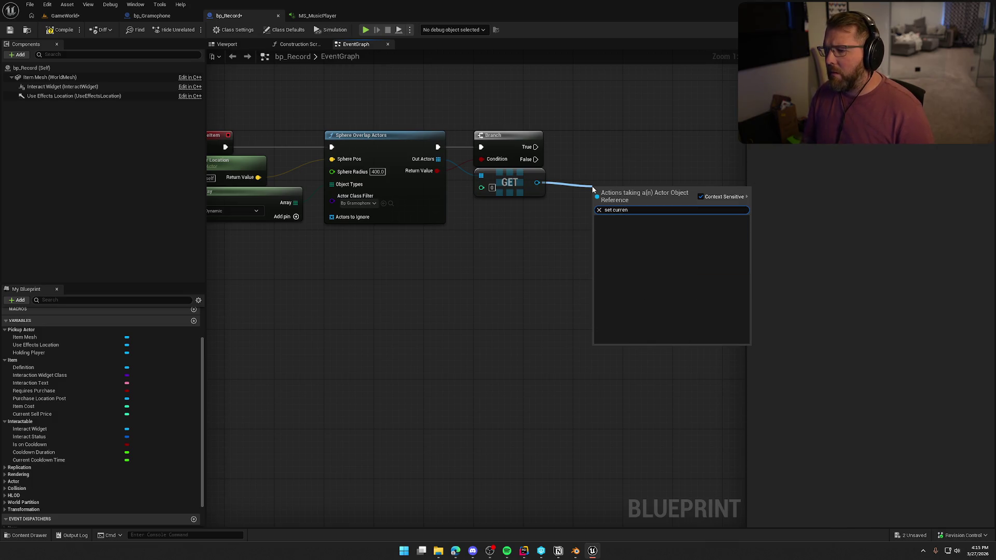
click(544, 264)
drag(537, 183, 591, 179)
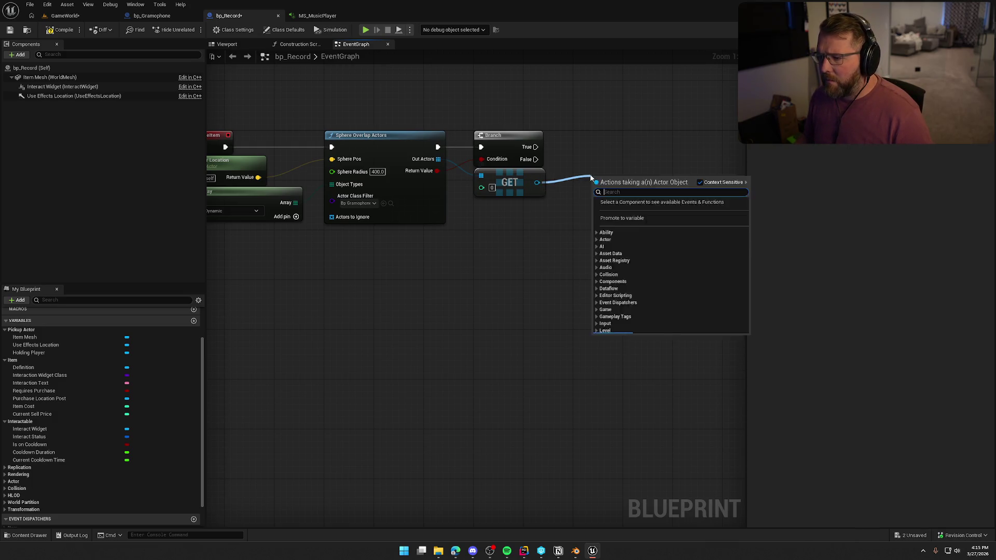
text(cast to bp_grave)
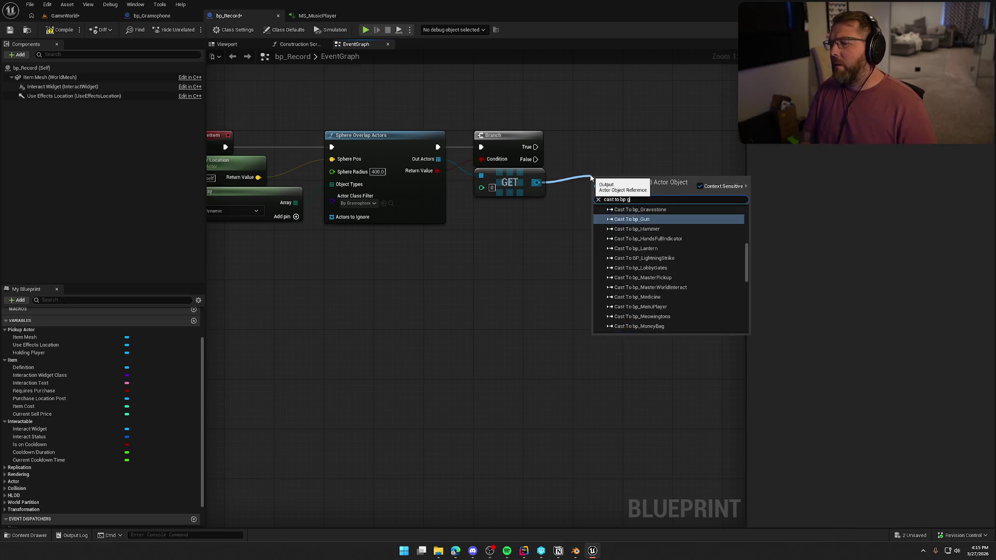
key(Return)
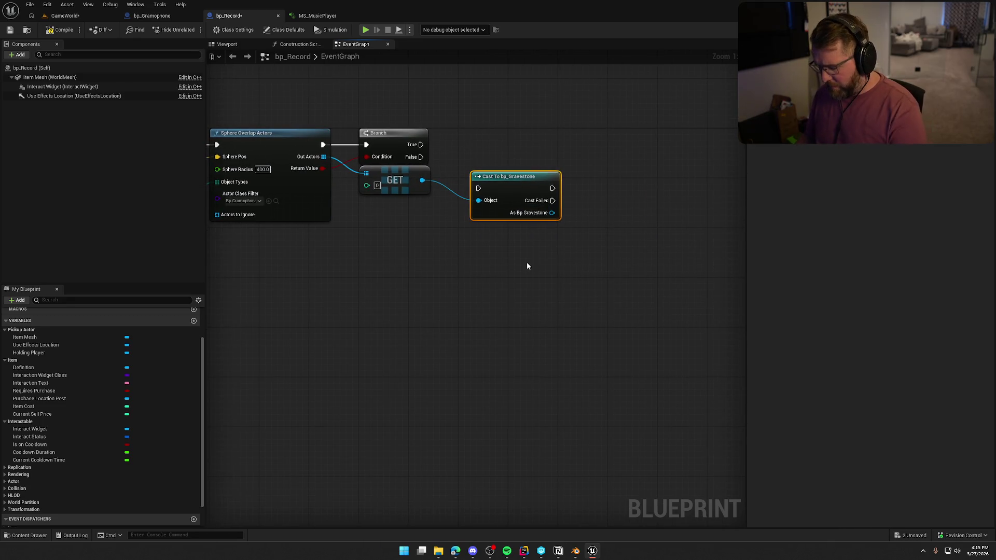
key(Delete)
drag(421, 181, 471, 185)
text(cast)
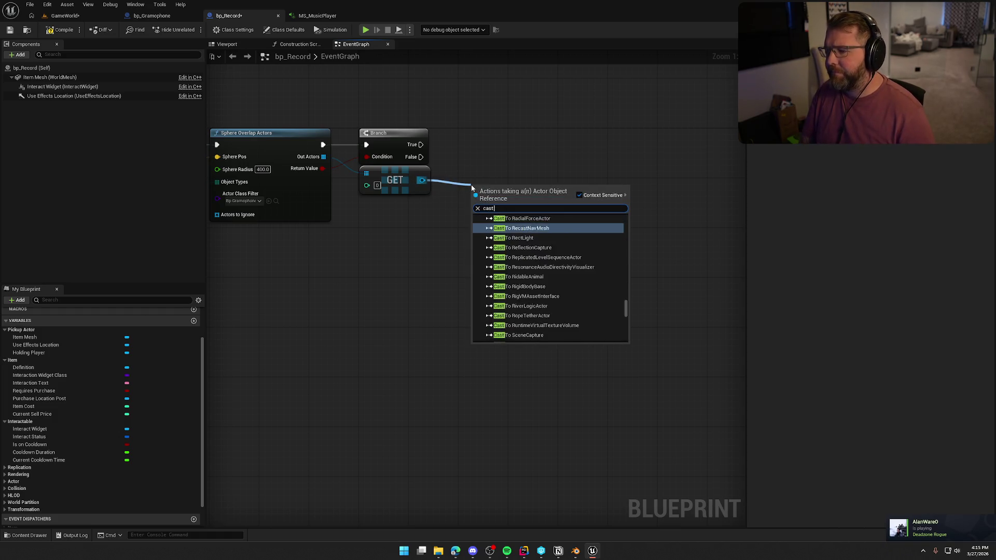
text( to bp gra)
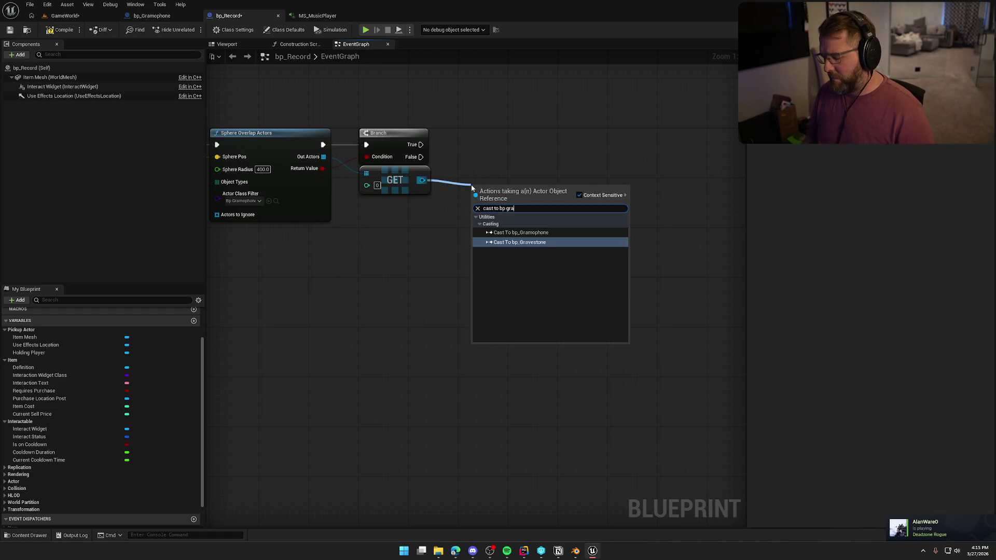
key(Up)
key(Return)
Run the cast from Branch True and SET the gramophone's Current Record to Self.
drag(478, 201, 422, 145)
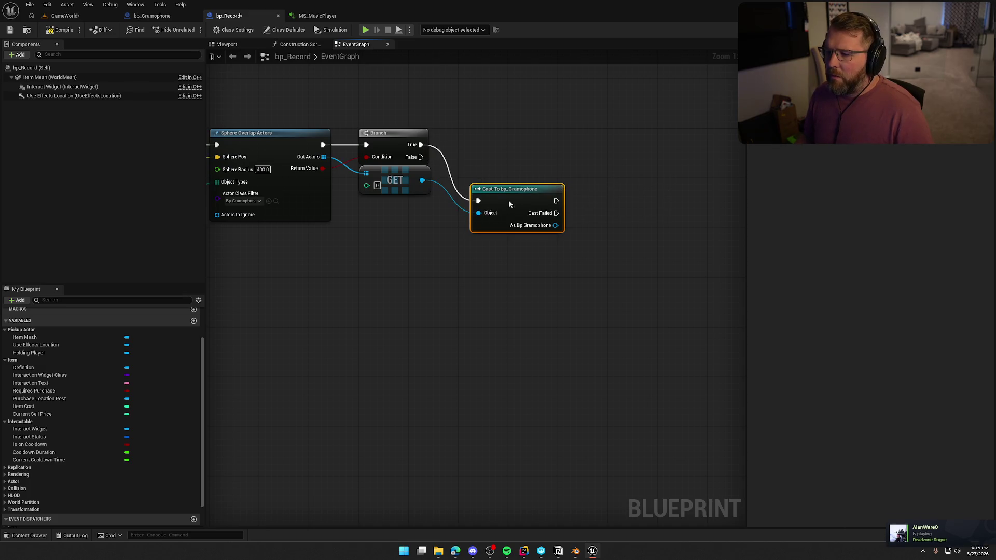
drag(509, 201, 499, 146)
drag(509, 225, 463, 219)
drag(501, 166, 560, 166)
text(se)
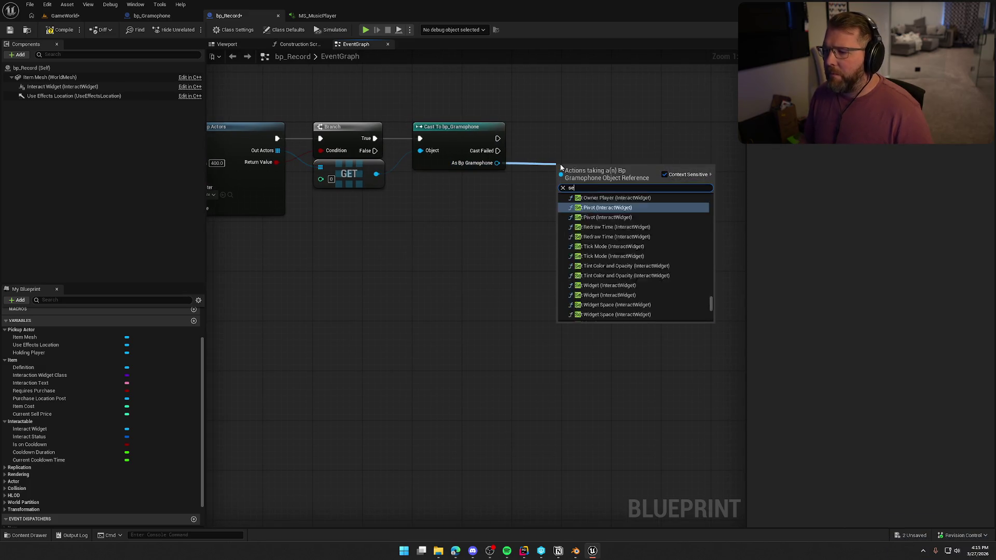
text(t current r)
key(Return)
mouse_move(497, 139)
mouse_down()
mouse_move(564, 169)
mouse_move(594, 143)
mouse_move(550, 178)
mouse_up()
text(self)
key(Return)
mouse_move(622, 232)
mouse_down()
mouse_move(558, 123)
mouse_move(547, 134)
mouse_up()
Add an Attach Actor To Component node after the SET.
click(569, 245)
drag(569, 245, 477, 196)
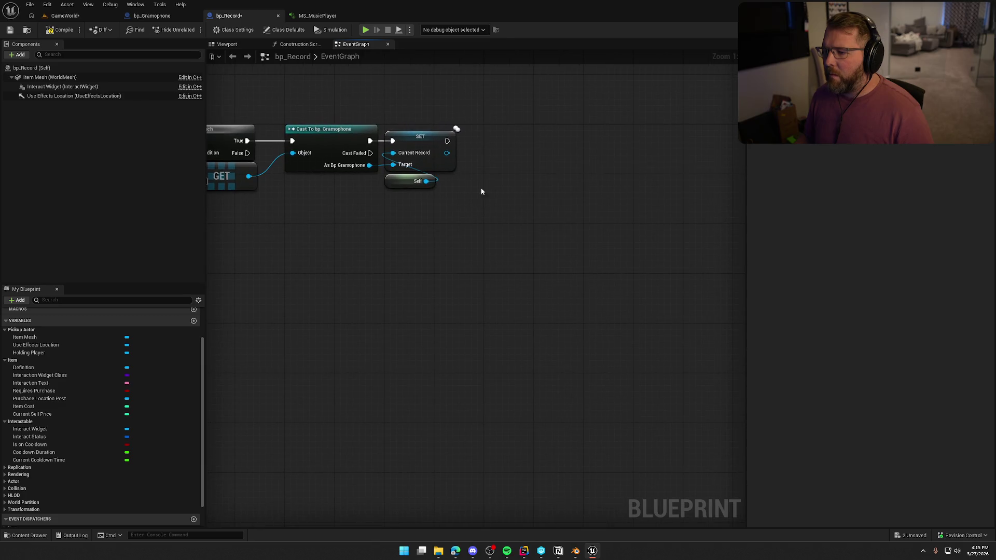
drag(447, 141, 503, 141)
text(attach)
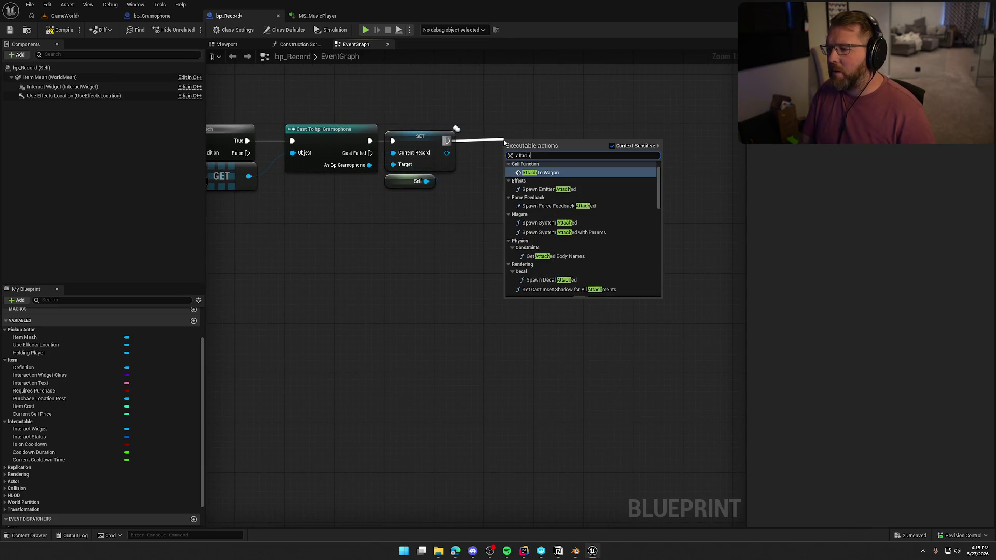
text( actor to)
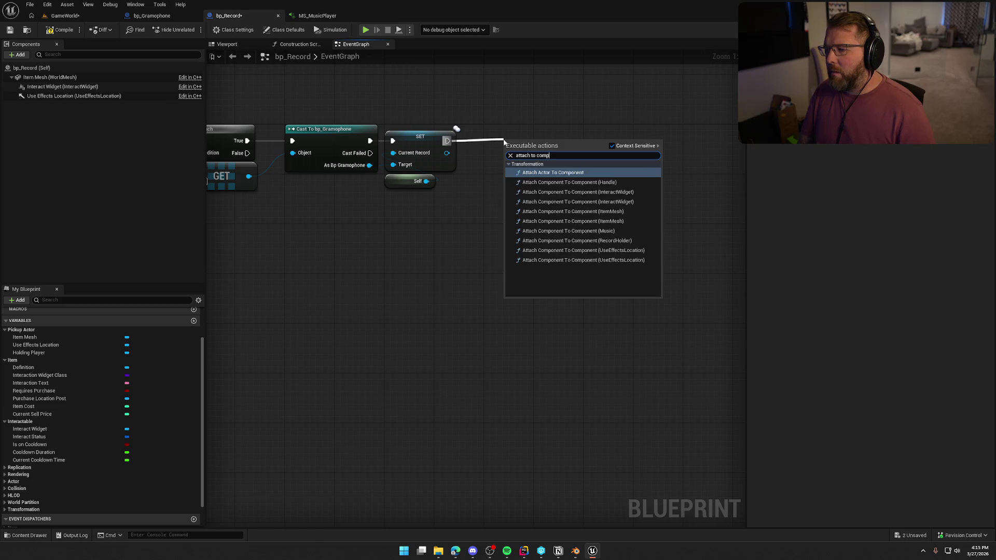
key(Return)
drag(527, 146, 509, 132)
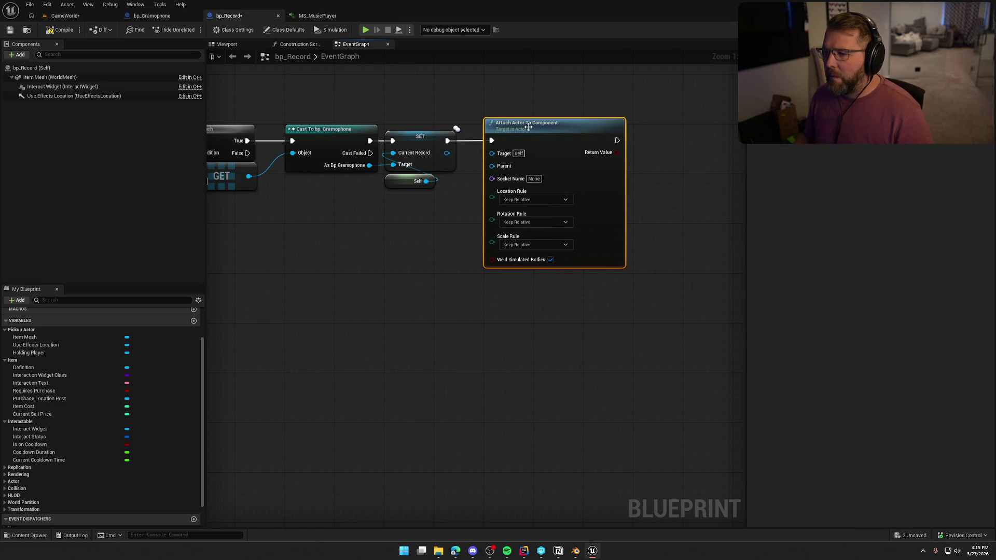
drag(428, 172, 498, 177)
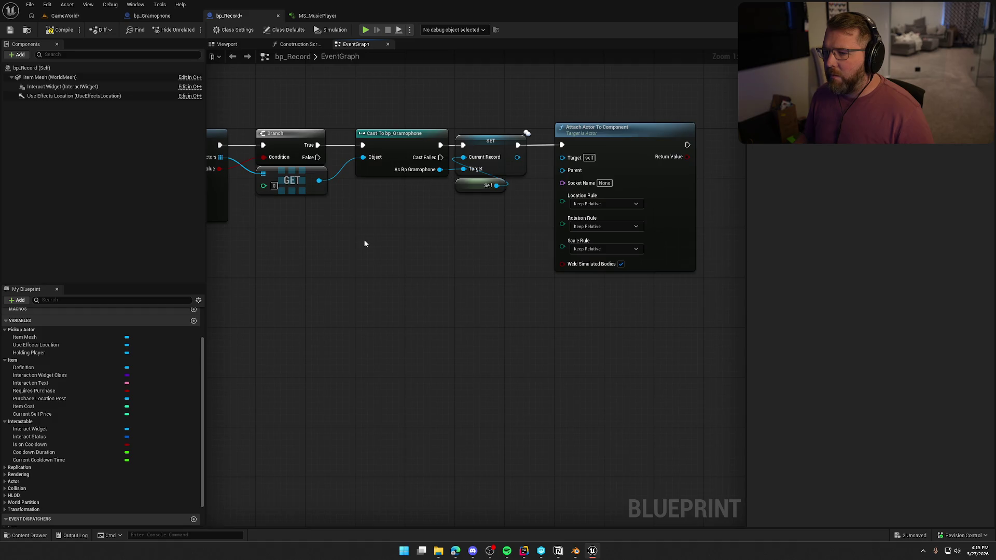
Use the gramophone's Record Holder as the attach Parent.
drag(440, 169, 451, 214)
text(get recor)
click(516, 368)
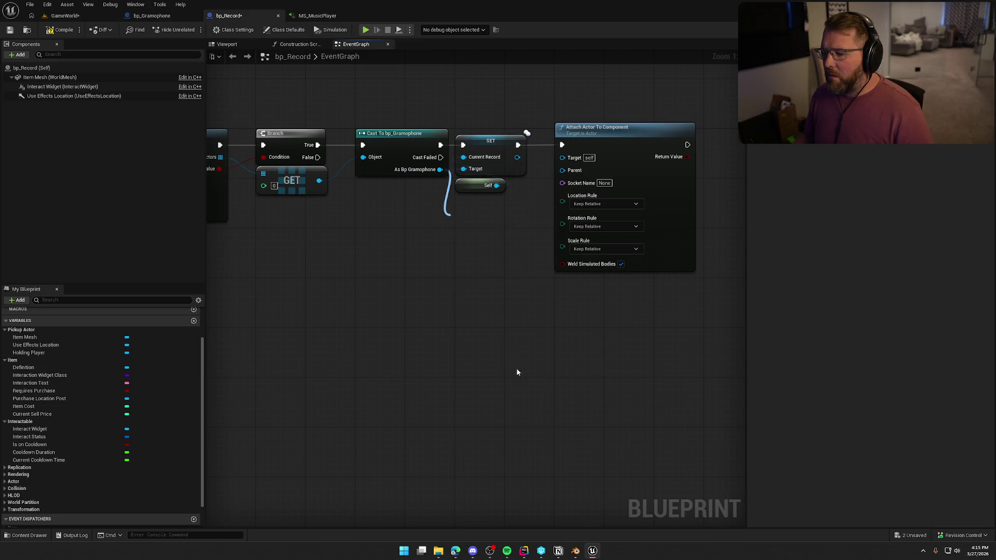
drag(530, 216, 562, 170)
drag(465, 301, 380, 277)
Set attach rules to Snap/Snap/Keep World, disable Weld Simulated Bodies, and compile.
click(518, 180)
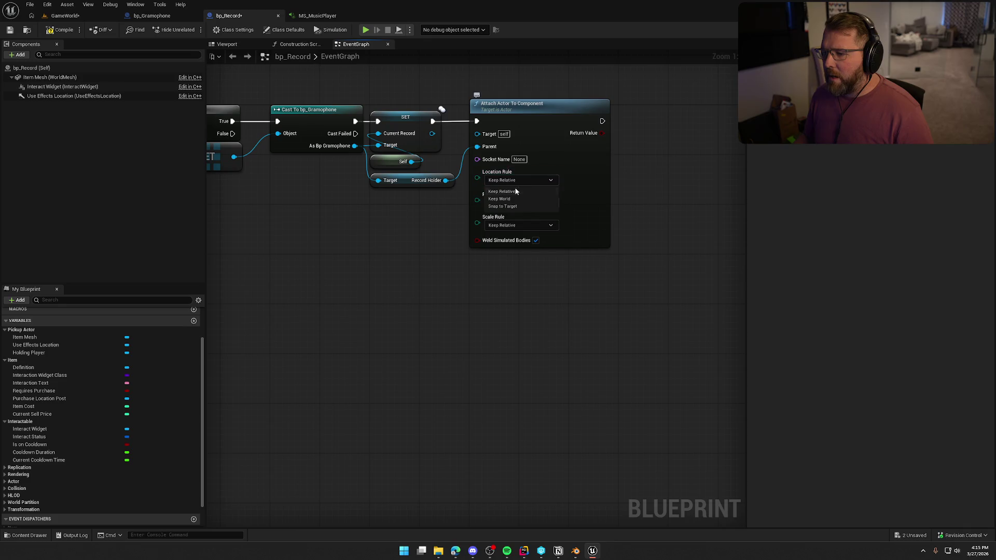
click(502, 207)
click(519, 202)
click(503, 229)
click(518, 225)
click(519, 251)
click(495, 226)
click(499, 244)
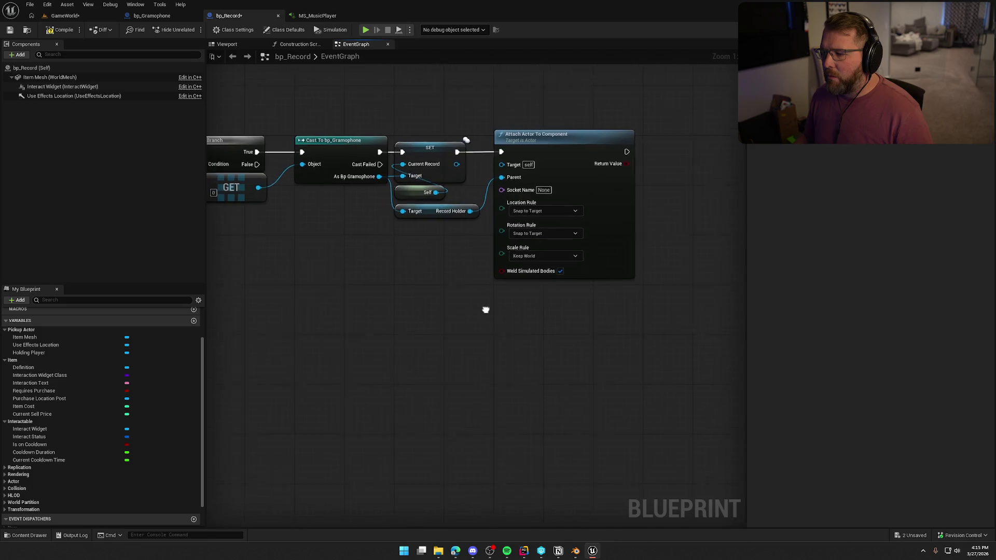
click(564, 278)
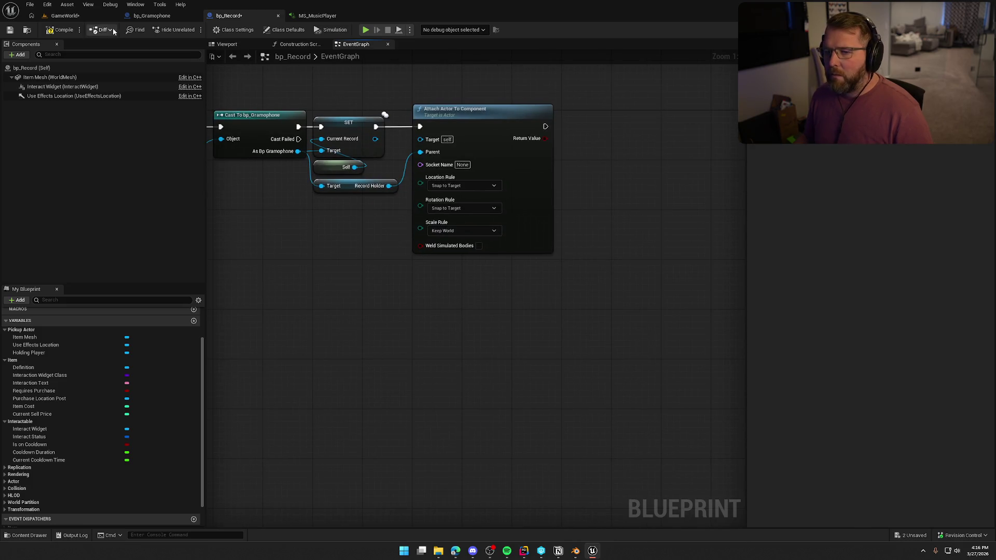
click(64, 30)
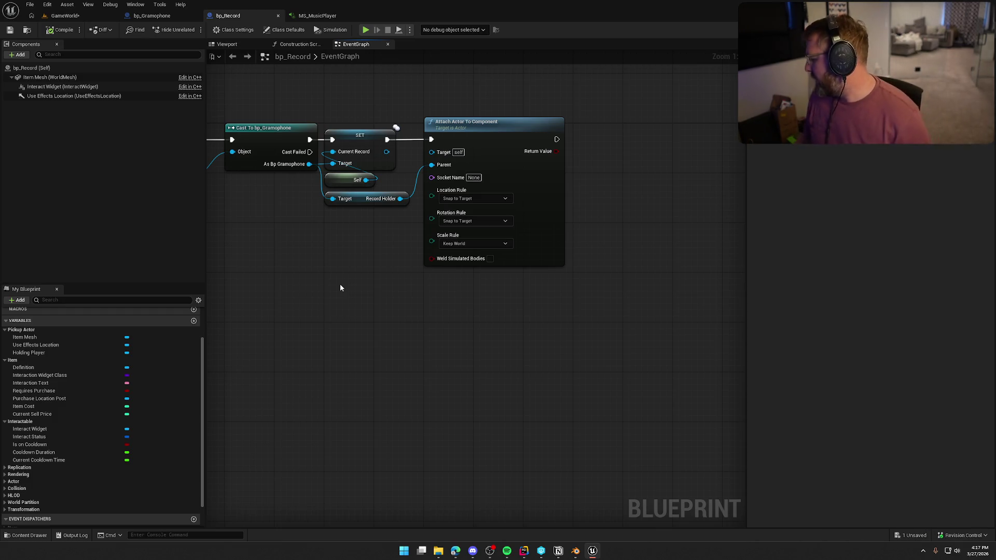
Shift the cast, SET and attach nodes right to make room after the Branch.
drag(344, 338, 358, 303)
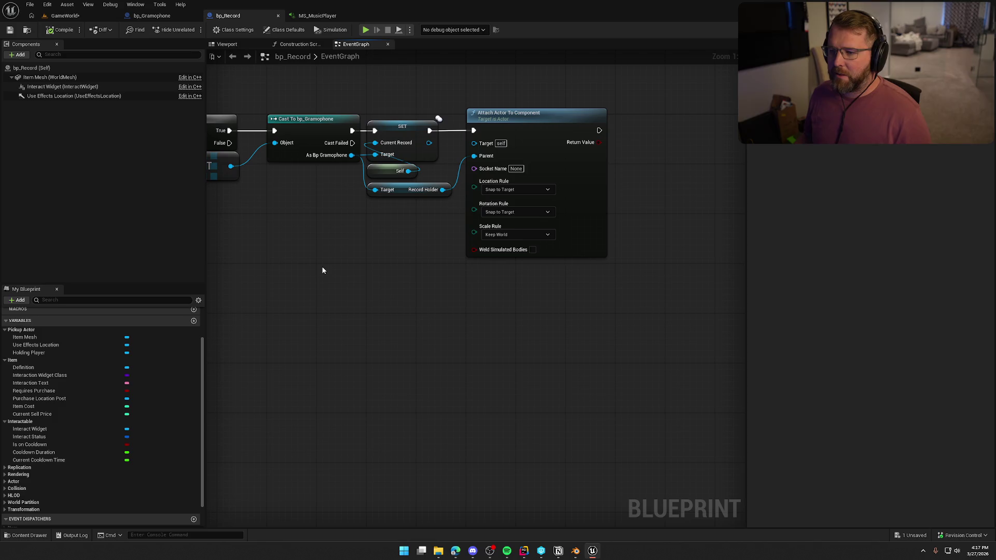
mouse_move(323, 267)
mouse_down()
mouse_move(358, 292)
mouse_move(540, 265)
mouse_move(718, 256)
mouse_move(472, 268)
mouse_up()
scroll(472, 268, down, 1)
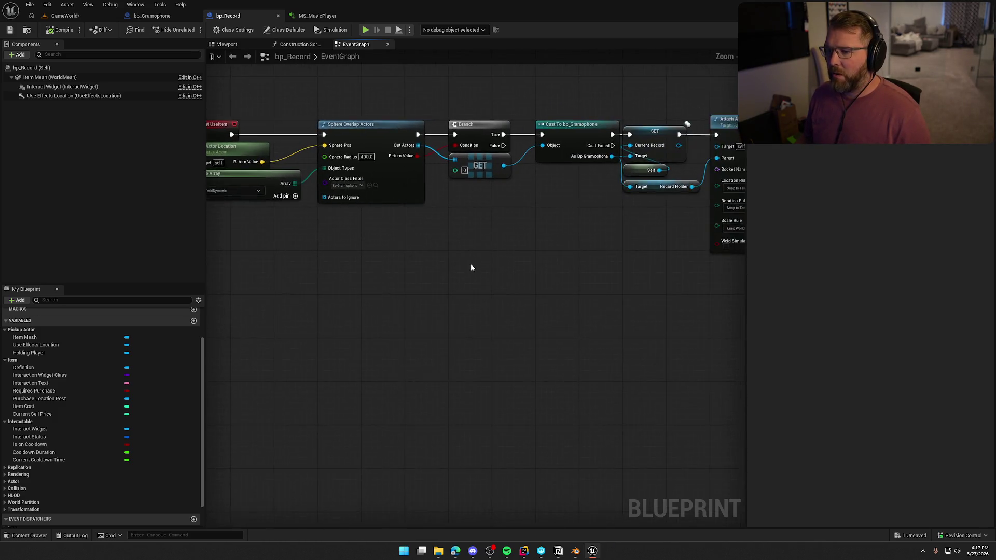
scroll(472, 268, down, 1)
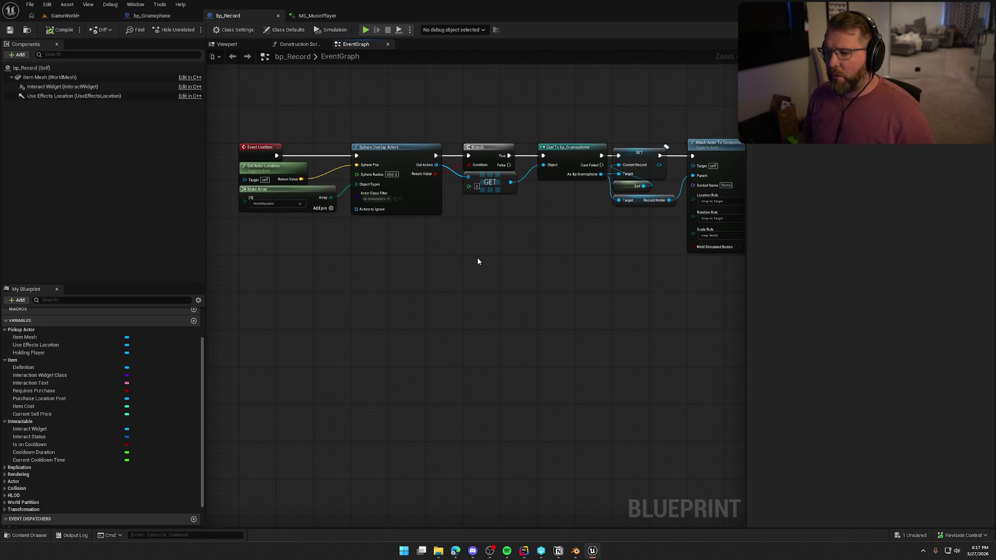
mouse_move(463, 262)
mouse_down()
mouse_move(449, 247)
mouse_move(403, 244)
mouse_up()
drag(395, 116, 629, 282)
scroll(415, 221, up, 2)
mouse_move(428, 131)
mouse_down()
mouse_move(588, 139)
mouse_move(578, 139)
mouse_up()
click(348, 160)
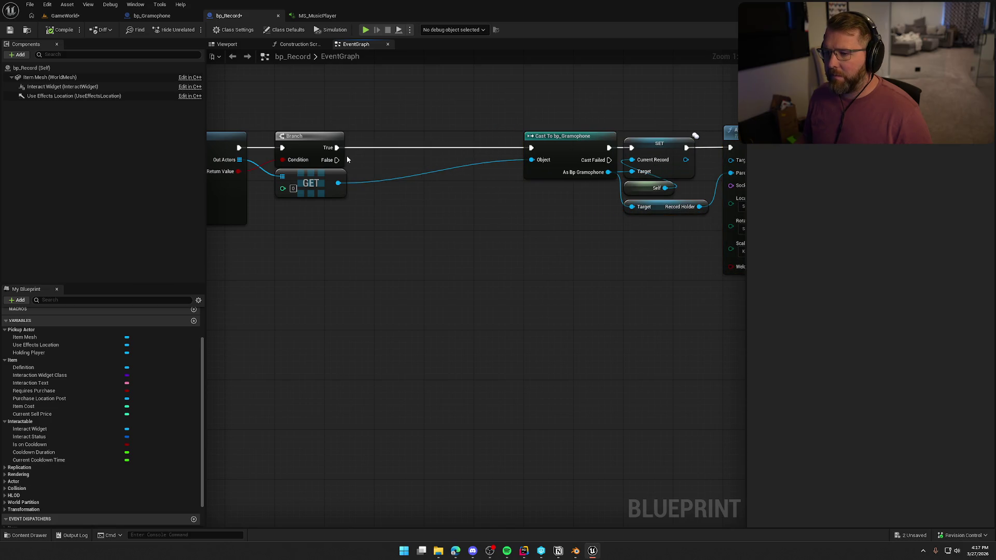
Add Detach From Actor off Branch True with Keep World location, rotation and scale.
mouse_move(339, 150)
mouse_down()
mouse_move(384, 163)
mouse_move(431, 141)
mouse_up()
text(detach)
key(Return)
click(434, 181)
click(423, 199)
click(421, 203)
click(414, 206)
click(414, 206)
click(410, 222)
click(415, 226)
click(415, 244)
click(466, 300)
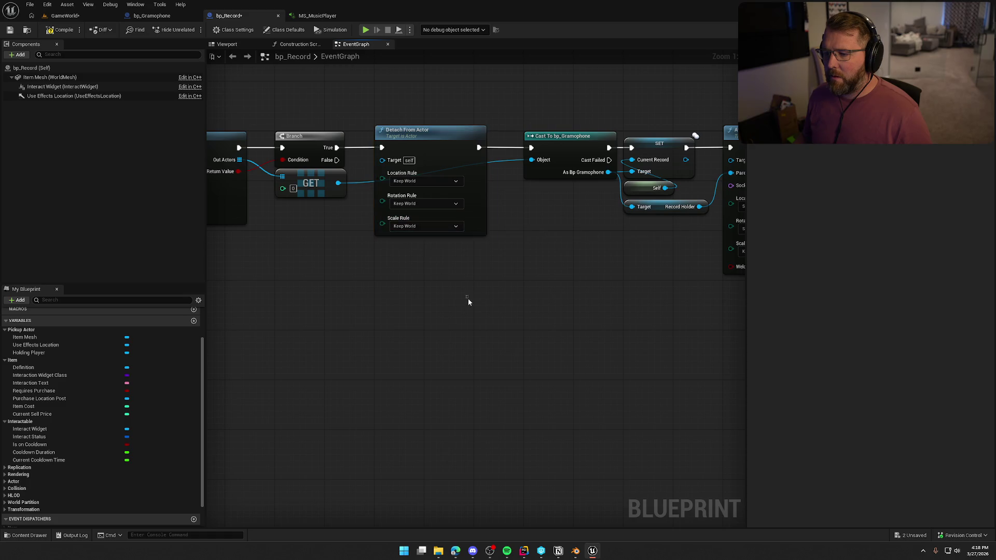
Compile and save the blueprint with Ctrl+S.
drag(467, 300, 394, 287)
drag(329, 111, 462, 285)
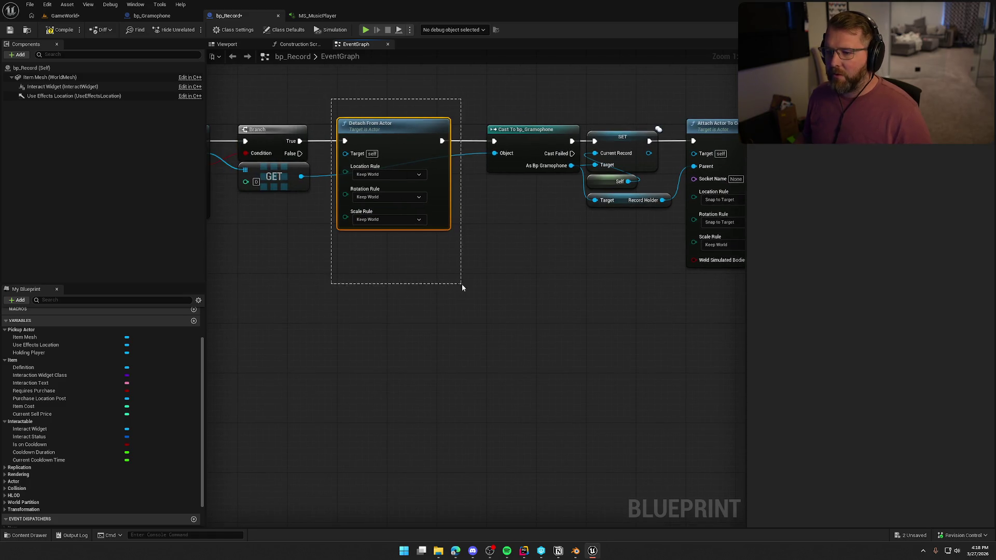
key(ctrl+s)
click(296, 303)
drag(296, 298, 343, 298)
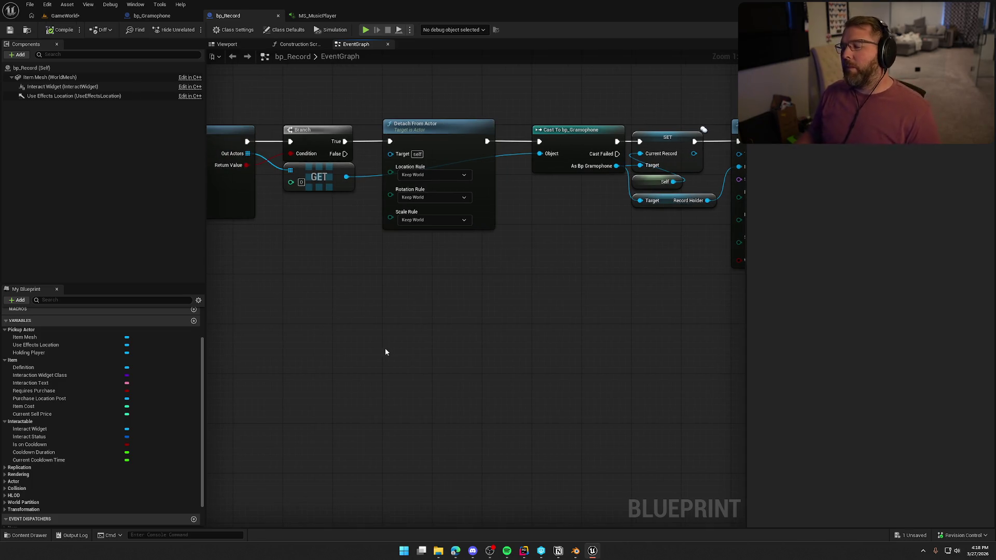
drag(402, 341, 442, 318)
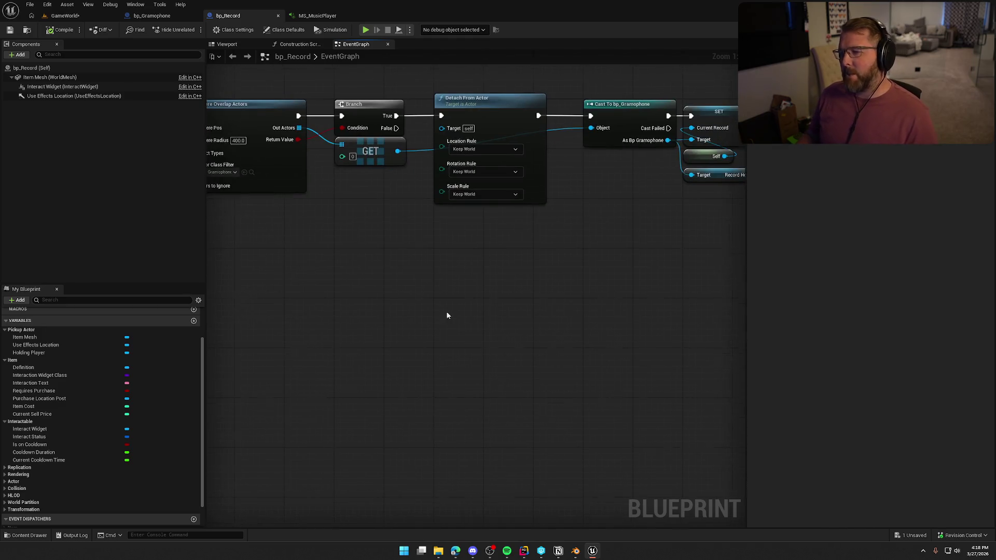
Replace Detach From Actor with a Throw Item node on the Branch's True path.
right_click(438, 244)
text(throw item)
key(Return)
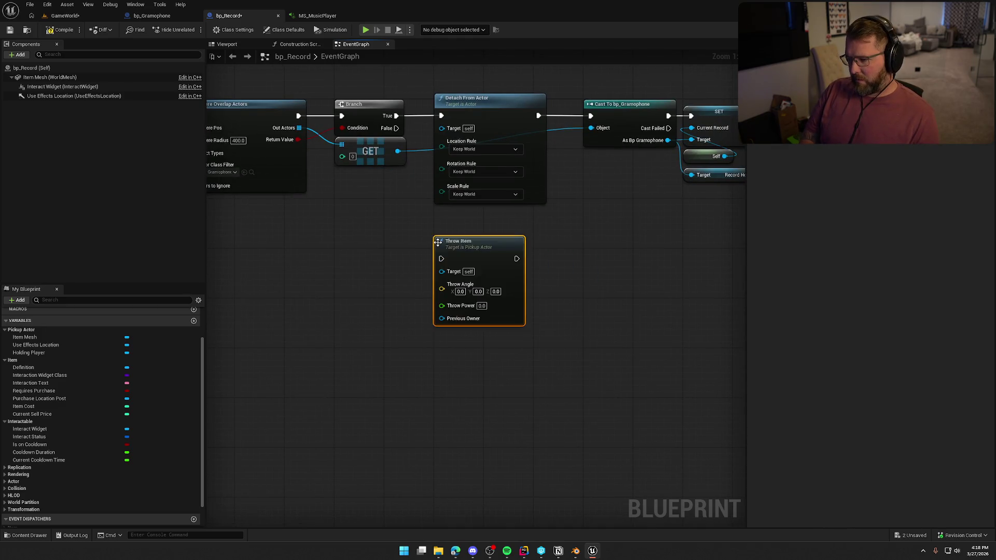
drag(441, 235, 441, 222)
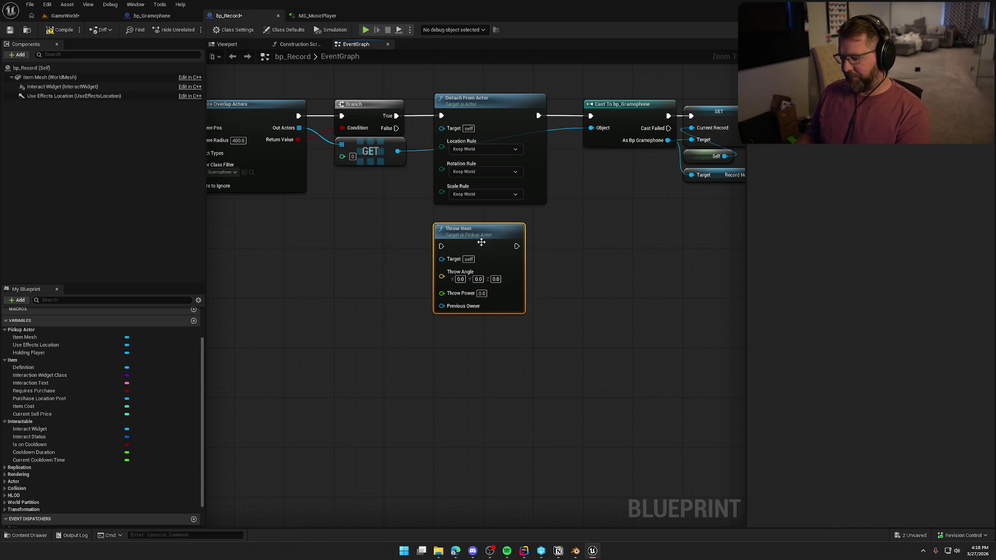
click(486, 107)
key(Delete)
mouse_move(463, 240)
mouse_down()
mouse_move(463, 109)
mouse_move(397, 116)
mouse_up()
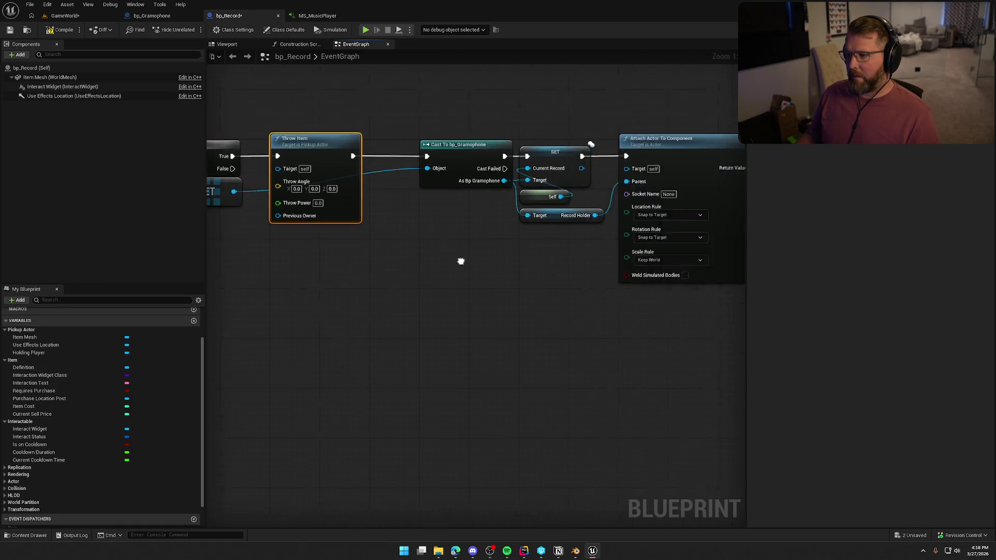
Move the cast, SET and attach group up beside Throw Item.
drag(716, 249, 377, 202)
mouse_move(289, 292)
mouse_down()
mouse_move(538, 301)
mouse_move(488, 292)
mouse_up()
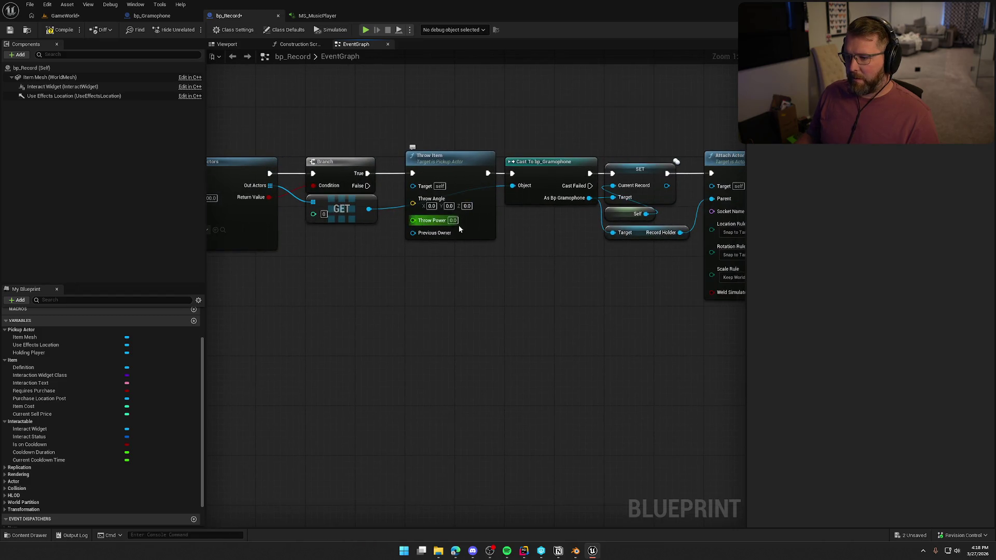
drag(413, 233, 420, 267)
Add a Get Owner node to the event graph.
text(get owner)
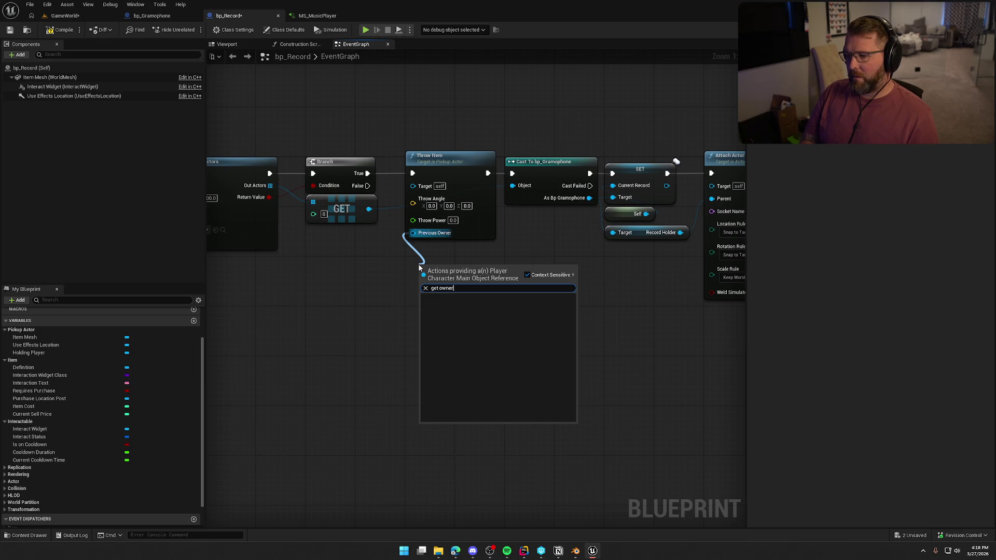
click(381, 254)
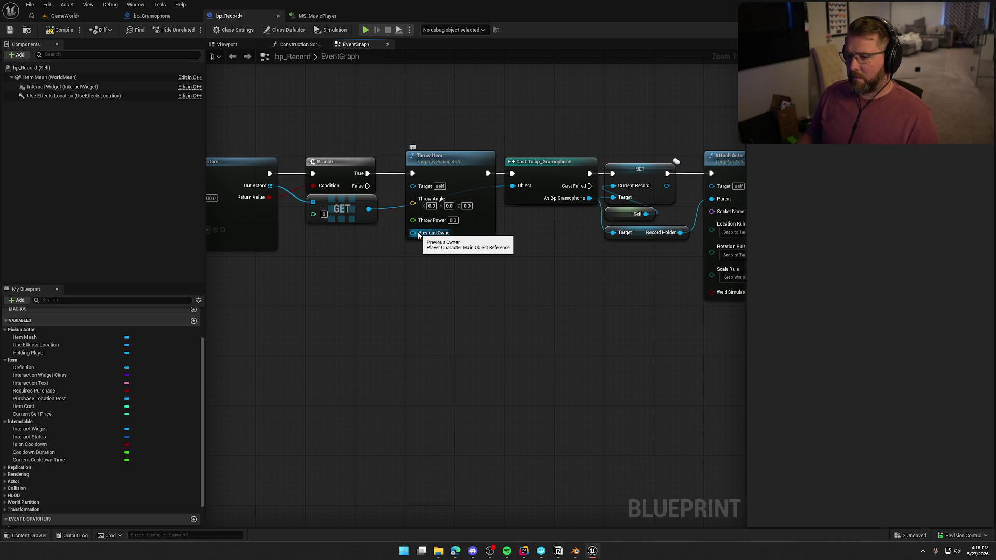
right_click(354, 270)
text(get owner)
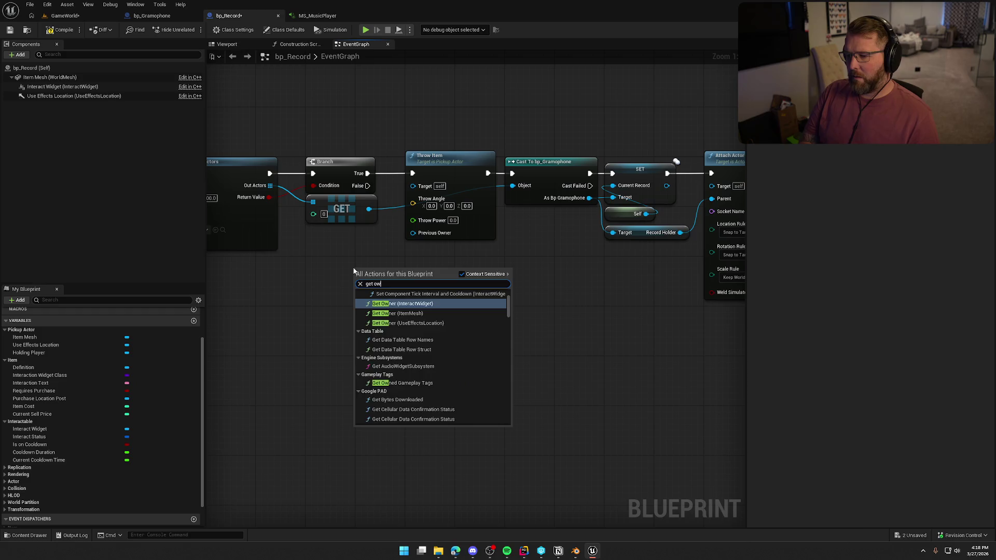
click(384, 300)
mouse_move(382, 275)
mouse_down()
mouse_move(338, 269)
mouse_move(410, 234)
mouse_up()
click(406, 275)
Cast Get Owner's Return Value to PlayerCharacterMain as a pure cast.
drag(389, 278, 409, 270)
text(cast to )
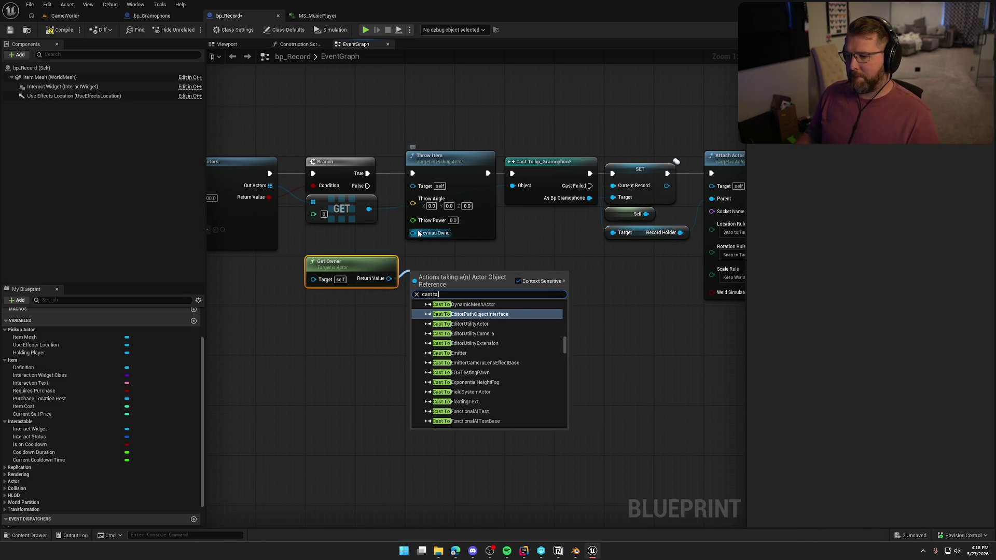
text(playe rcha)
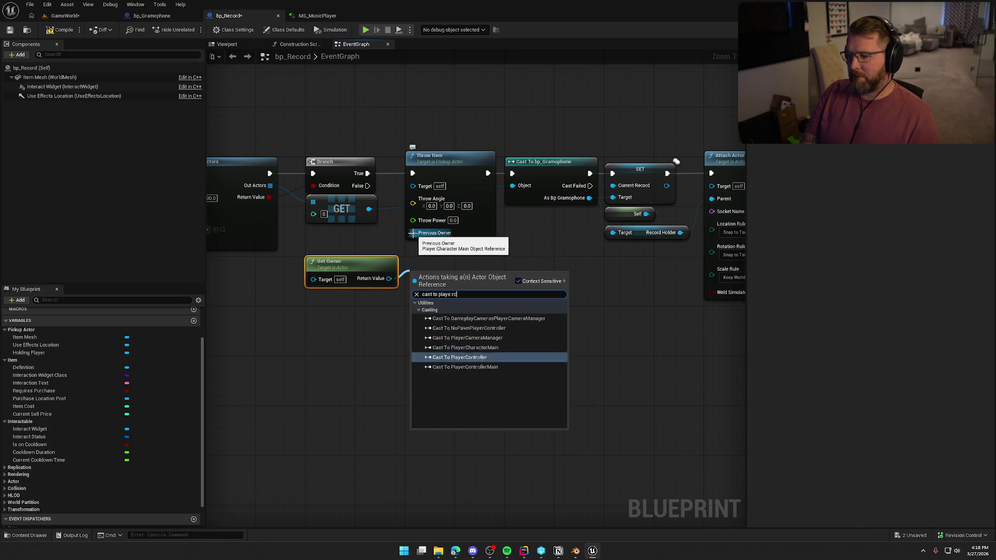
key(Return)
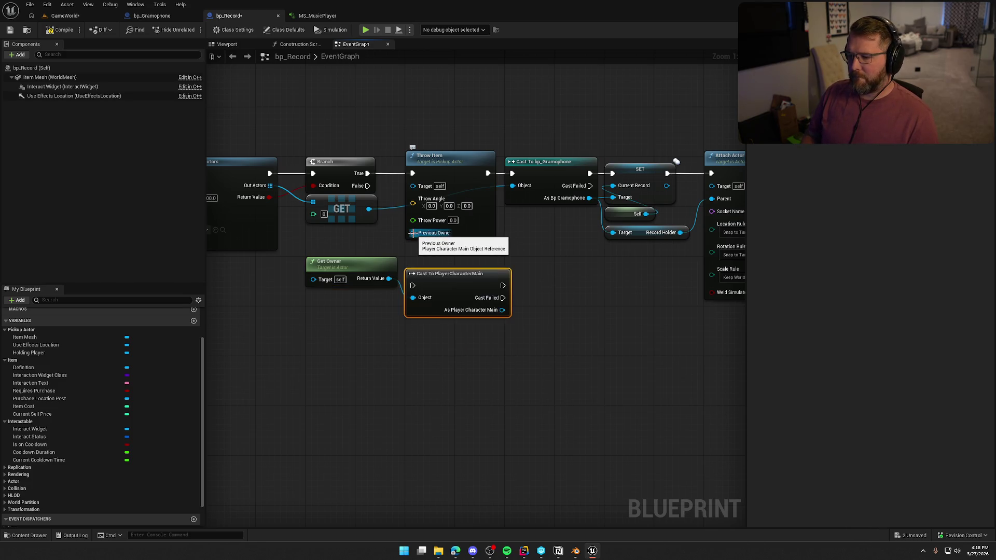
right_click(440, 277)
click(480, 490)
Position the cast and Get Owner under Throw Item and save bp_Record.
drag(356, 266, 454, 313)
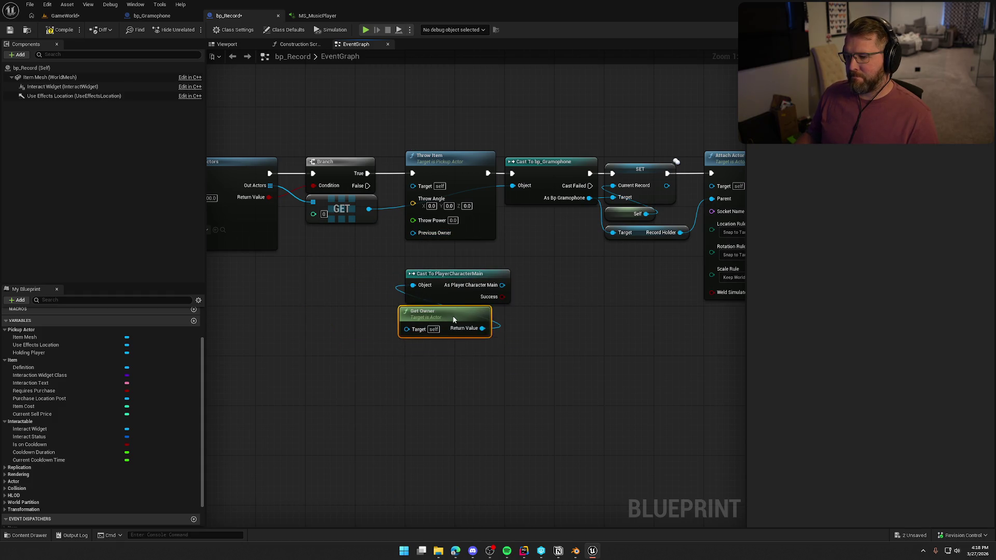
mouse_move(483, 361)
mouse_down()
mouse_move(450, 279)
mouse_move(350, 269)
mouse_move(413, 232)
mouse_up()
drag(343, 263, 443, 252)
click(344, 363)
mouse_move(344, 363)
mouse_down()
mouse_move(445, 427)
mouse_move(496, 343)
mouse_move(356, 333)
mouse_move(397, 325)
mouse_up()
key(ctrl+s)
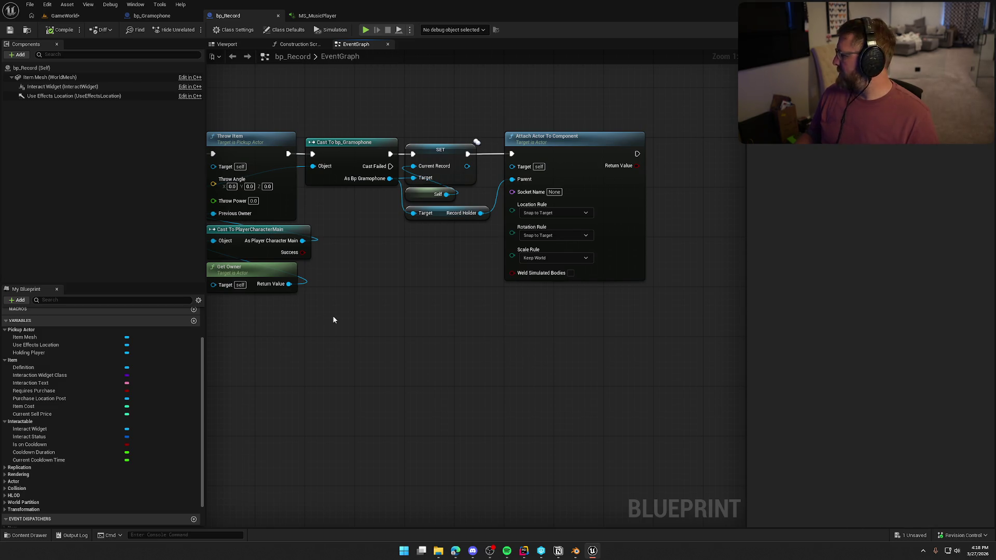
Review the finished event graph and switch to the GameWorld level.
mouse_move(396, 316)
mouse_down()
mouse_move(512, 318)
mouse_move(462, 316)
mouse_up()
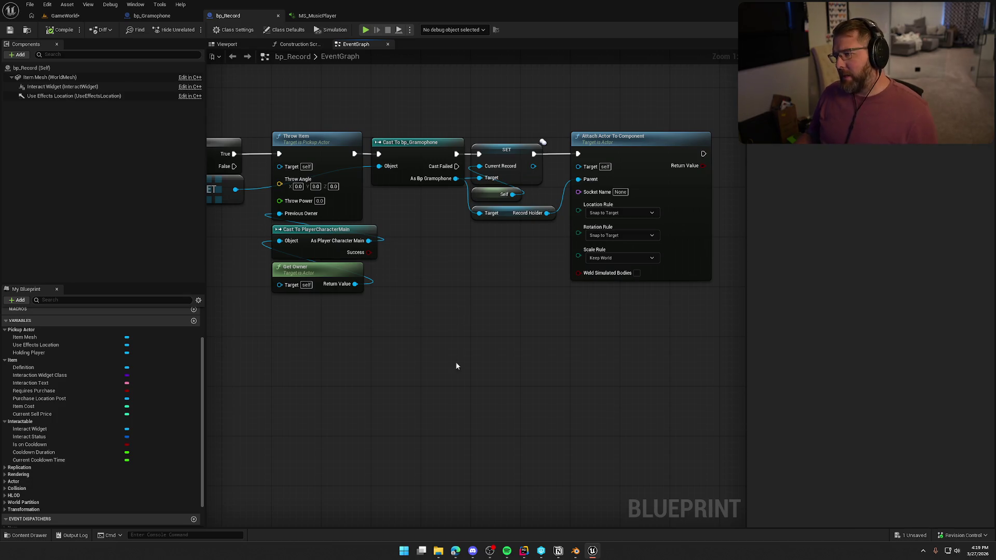
mouse_move(295, 114)
mouse_down()
mouse_move(335, 316)
mouse_move(631, 334)
mouse_up()
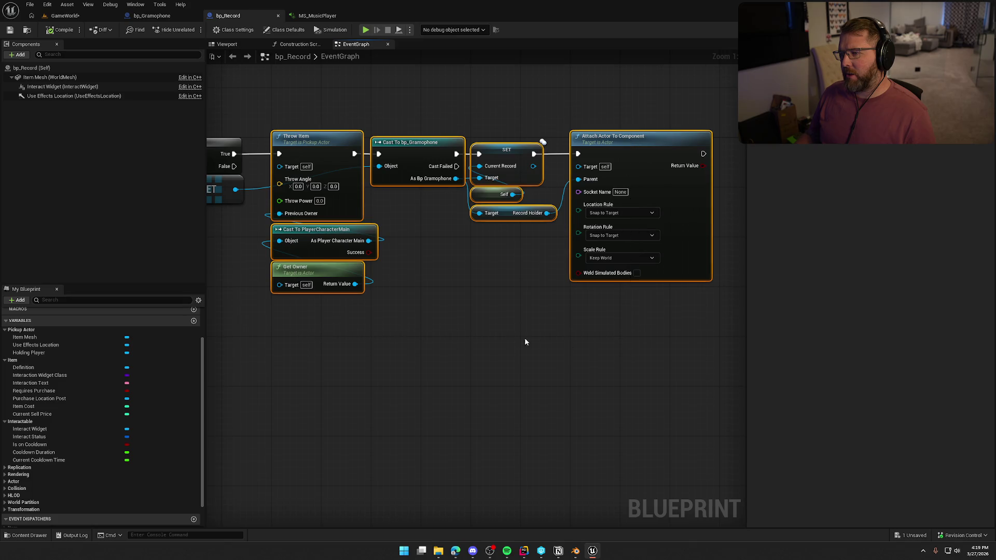
click(468, 324)
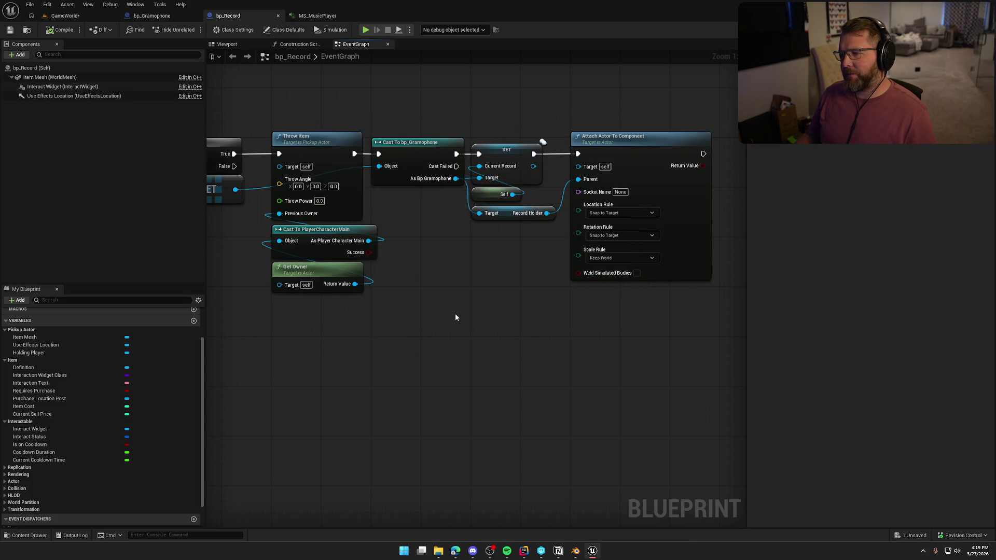
mouse_move(455, 314)
mouse_down()
mouse_move(676, 309)
mouse_move(521, 332)
mouse_move(685, 312)
mouse_up()
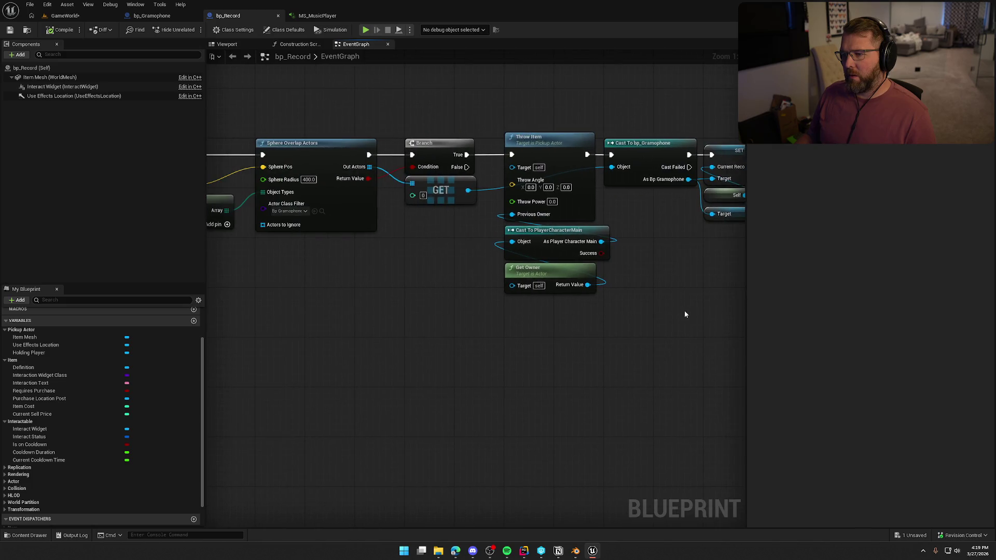
click(64, 16)
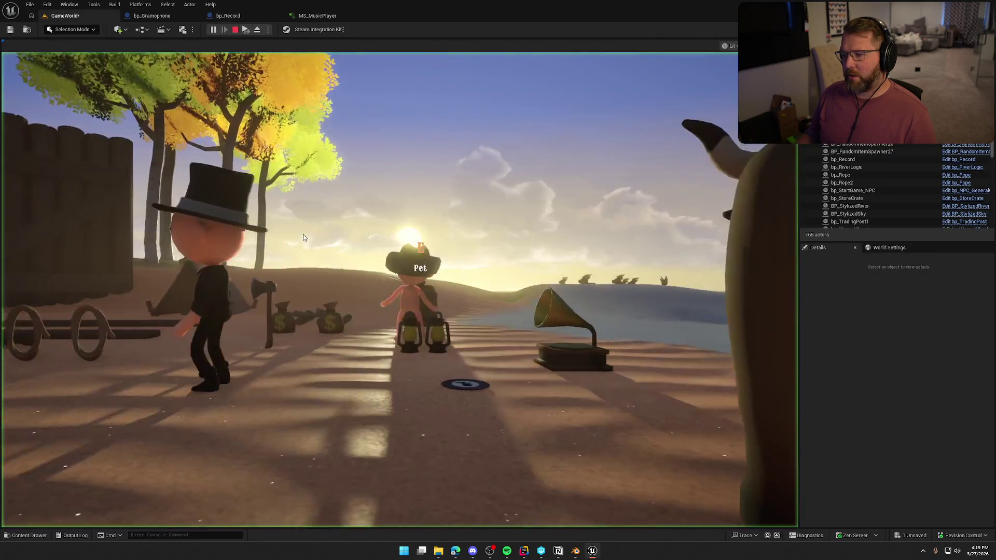
In the running game, pick up and drop the record twice, then end the session with Esc.
click(303, 238)
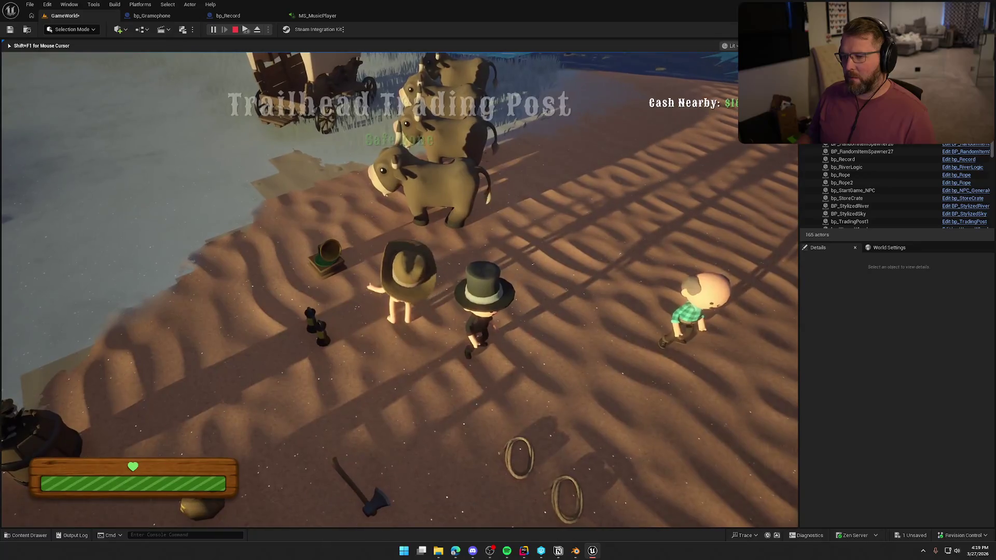
key(e)
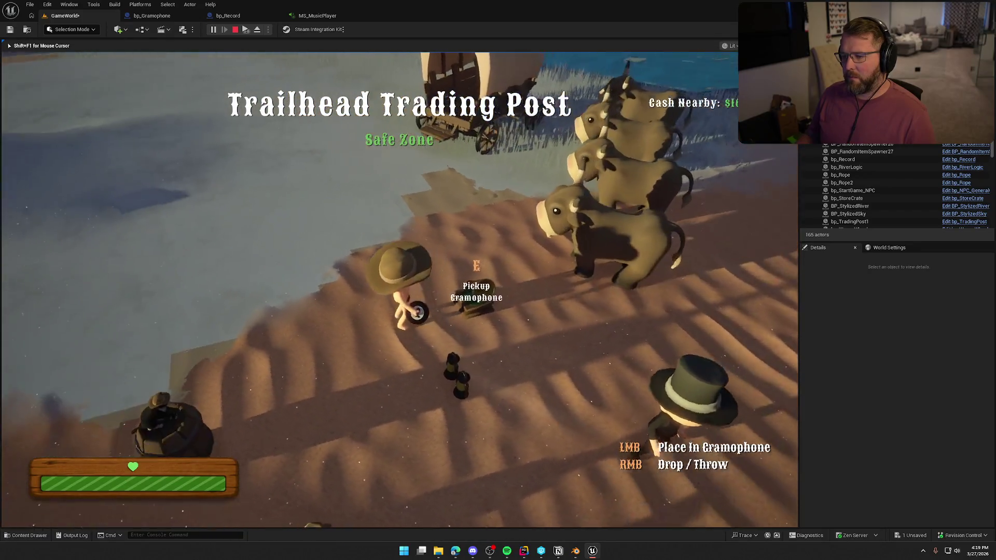
right_click(400, 290)
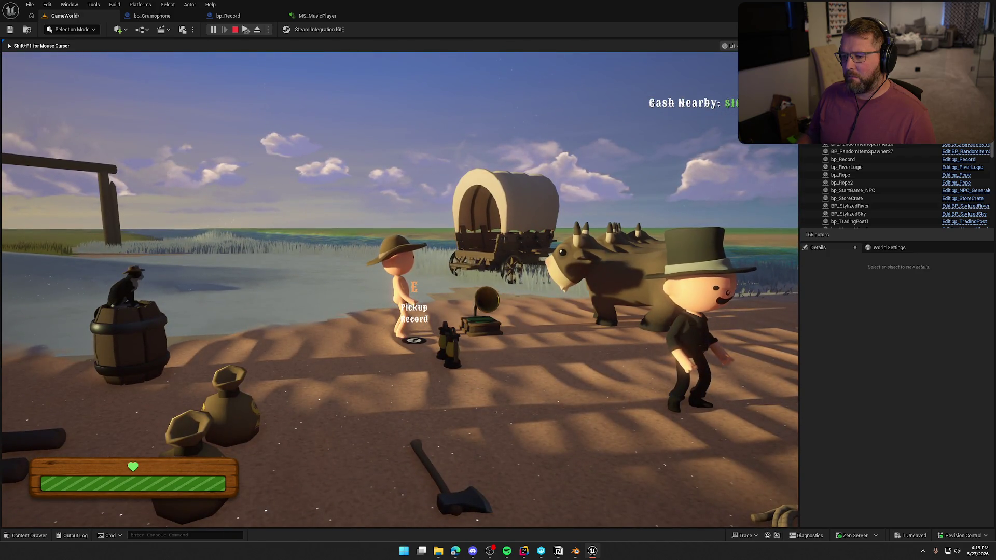
key(e)
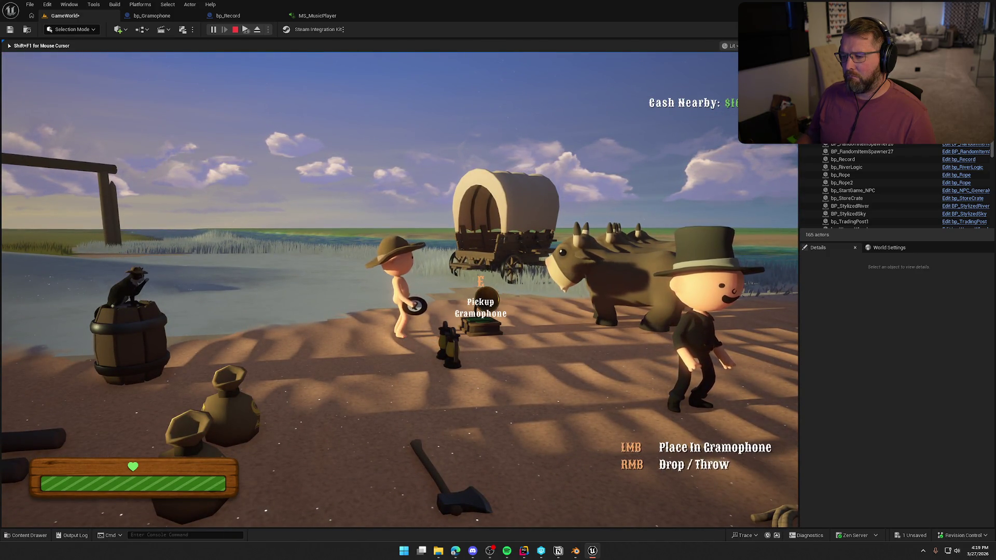
right_click(399, 289)
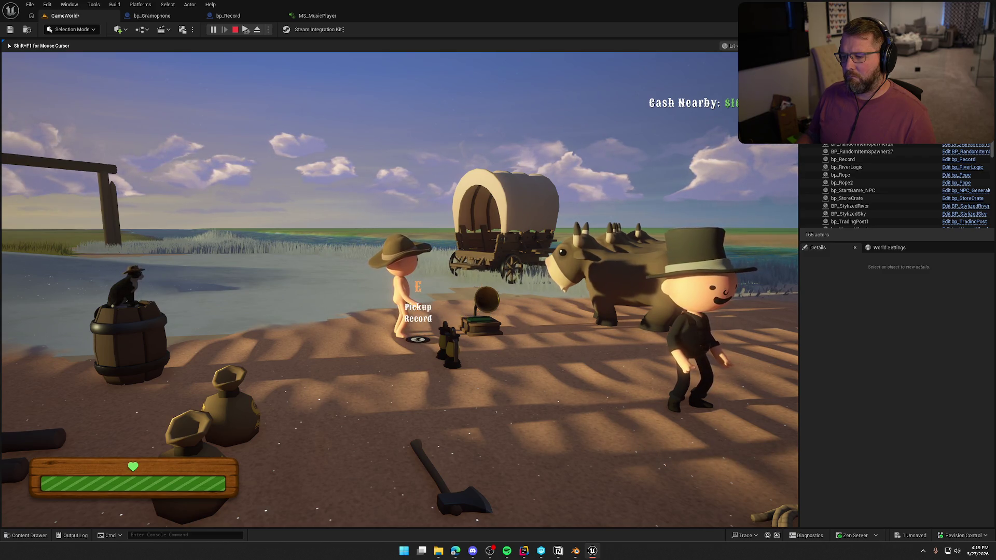
key(Escape)
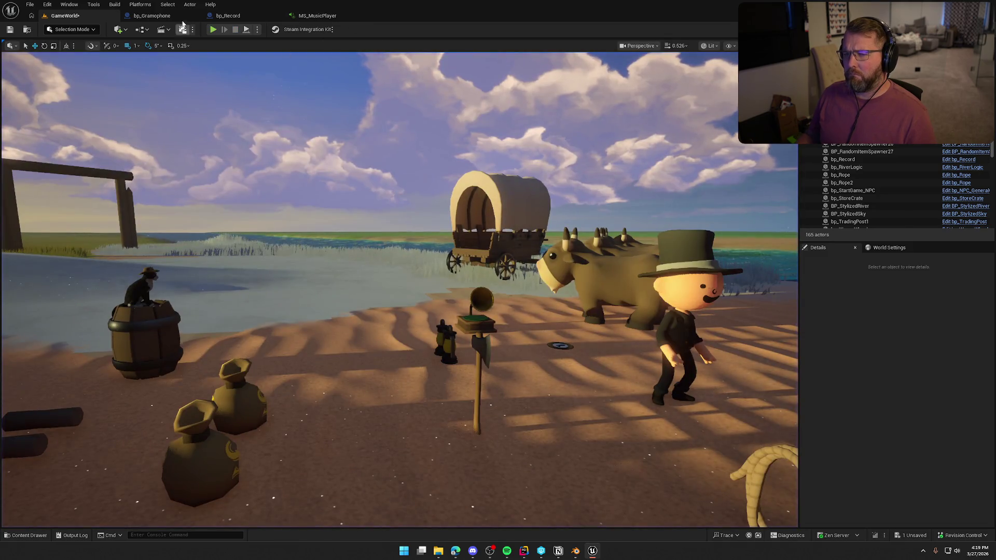
Make room in bp_Record's graph by moving the cast, SET and attach nodes to the right.
click(156, 16)
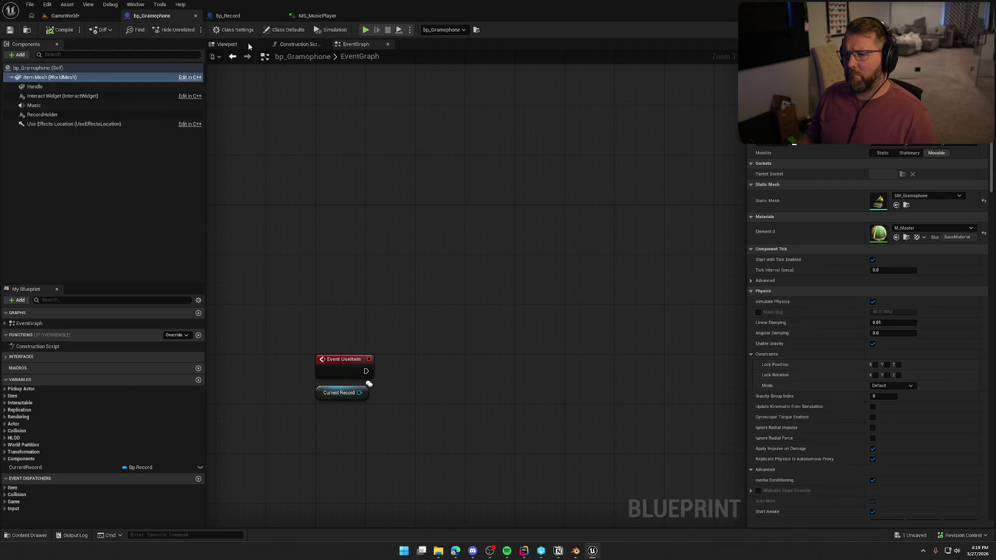
click(232, 17)
mouse_move(349, 105)
mouse_down()
mouse_move(328, 103)
mouse_move(321, 83)
mouse_up()
scroll(330, 85, down, 2)
drag(481, 120, 722, 327)
drag(491, 152, 605, 154)
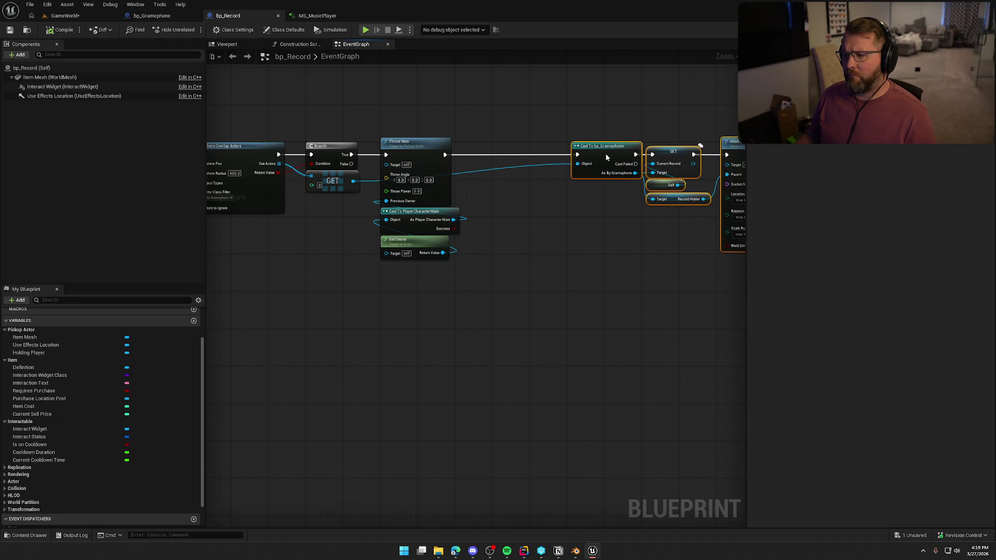
click(527, 206)
scroll(494, 238, up, 2)
After Throw Item, add Item Mesh Set Collision Enabled (No Collision), wired into Cast To bp_Gramophone.
click(349, 159)
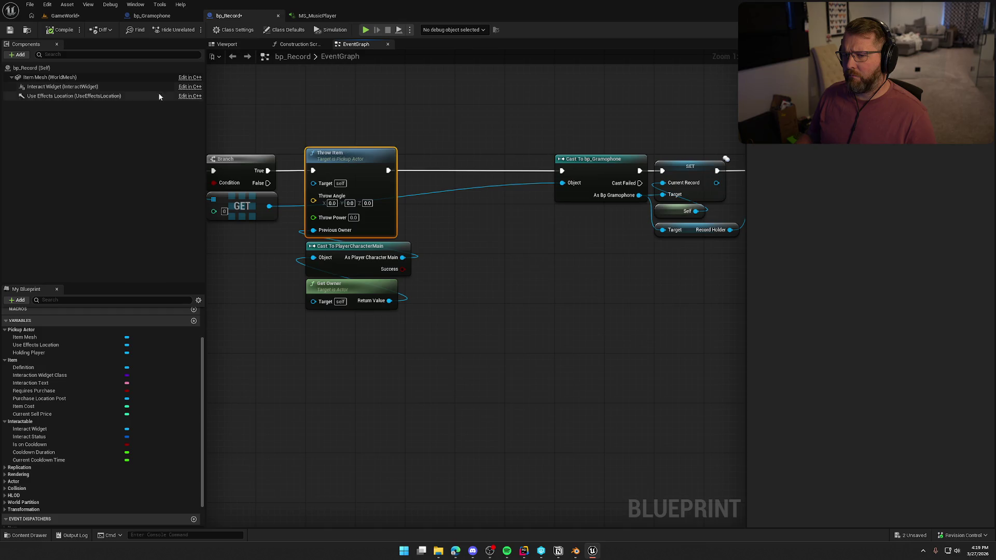
mouse_move(50, 77)
mouse_down()
mouse_move(408, 132)
mouse_move(452, 123)
mouse_up()
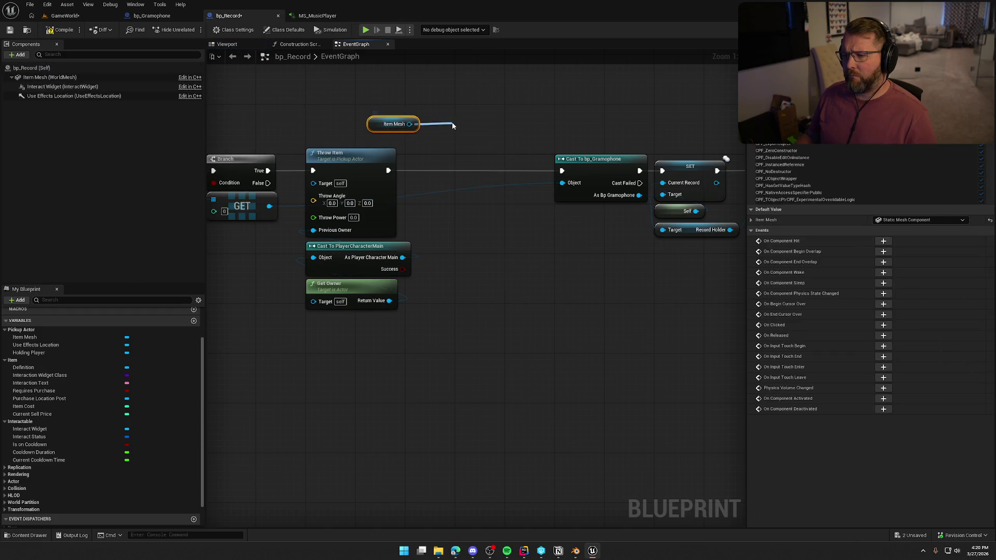
text(set colli)
key(Return)
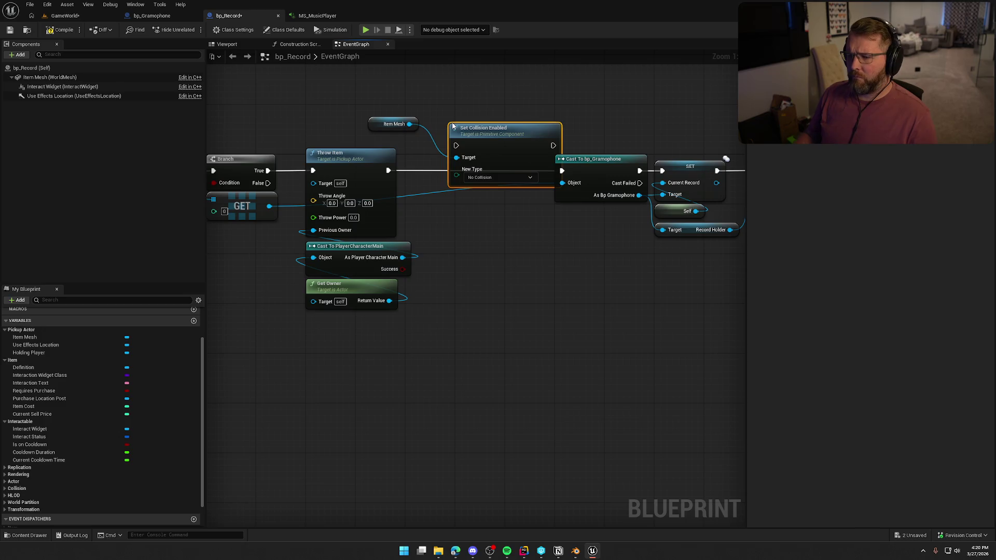
mouse_move(388, 171)
mouse_down()
mouse_move(470, 145)
mouse_move(479, 172)
mouse_move(570, 187)
mouse_move(562, 171)
mouse_move(525, 158)
mouse_up()
click(506, 138)
click(476, 122)
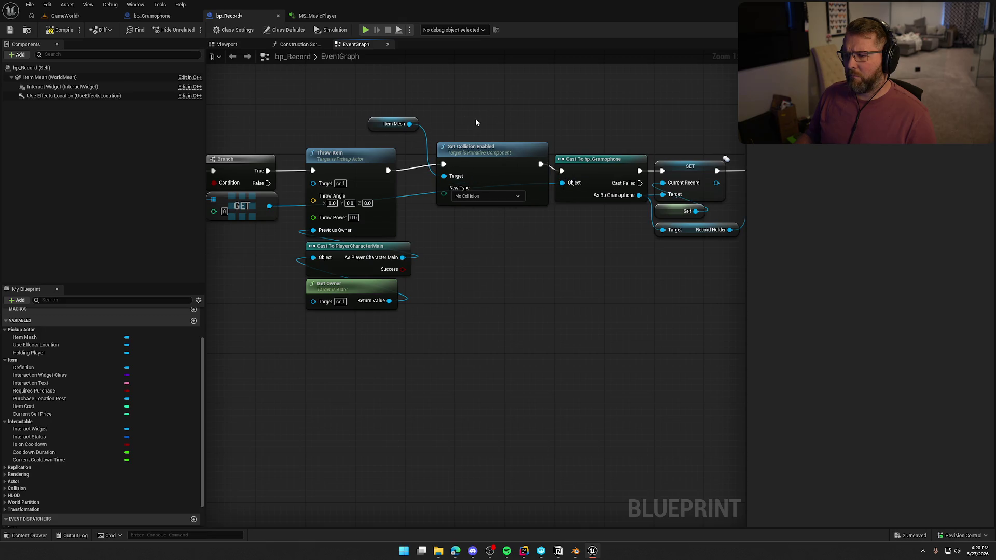
click(497, 154)
click(66, 16)
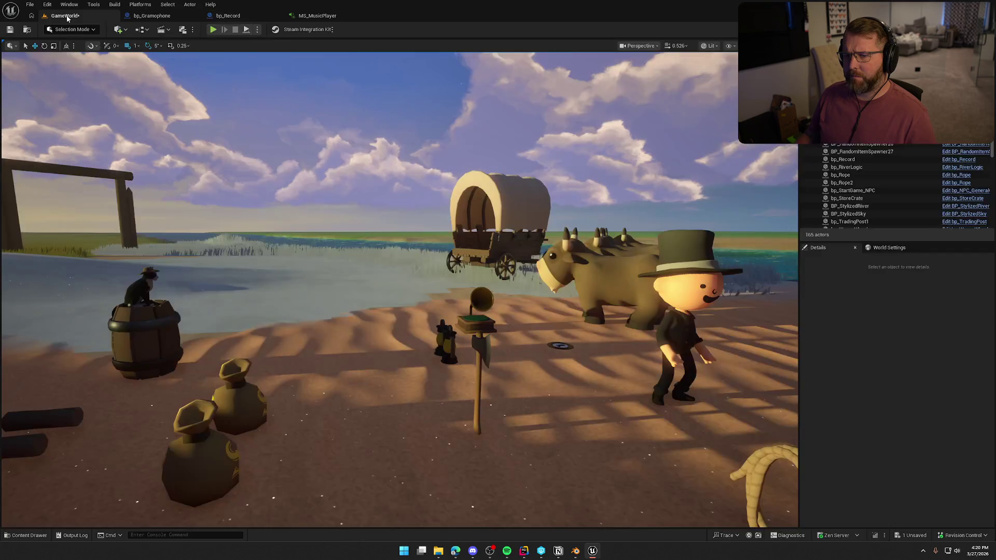
Playtest putting the record beside the gramophone, then carrying and dropping the gramophone; stop and return to bp_Record.
click(213, 29)
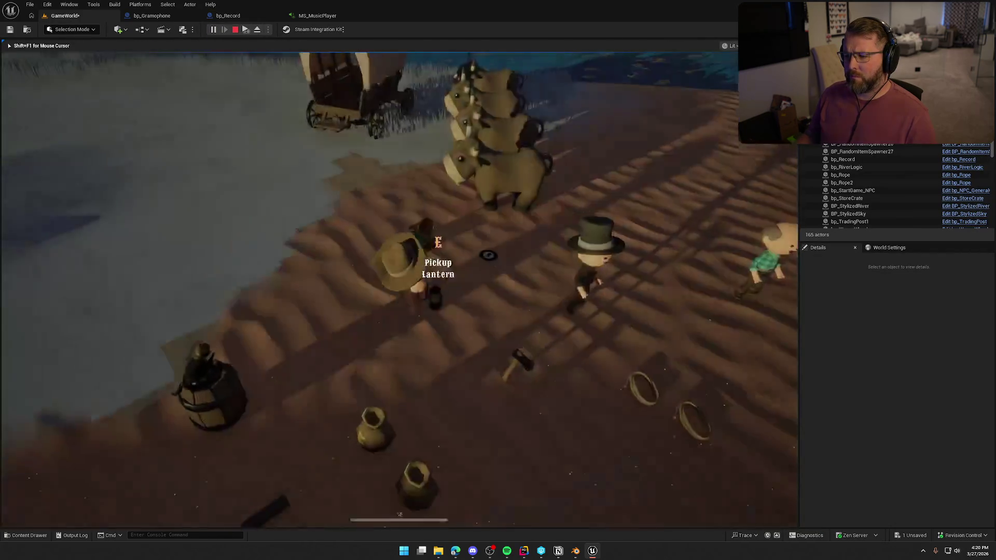
key(e)
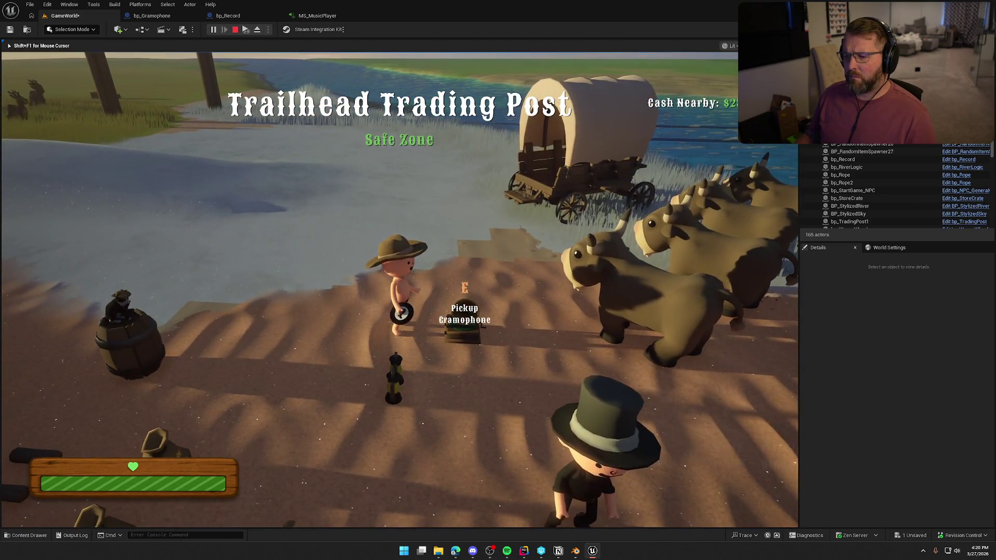
click(399, 290)
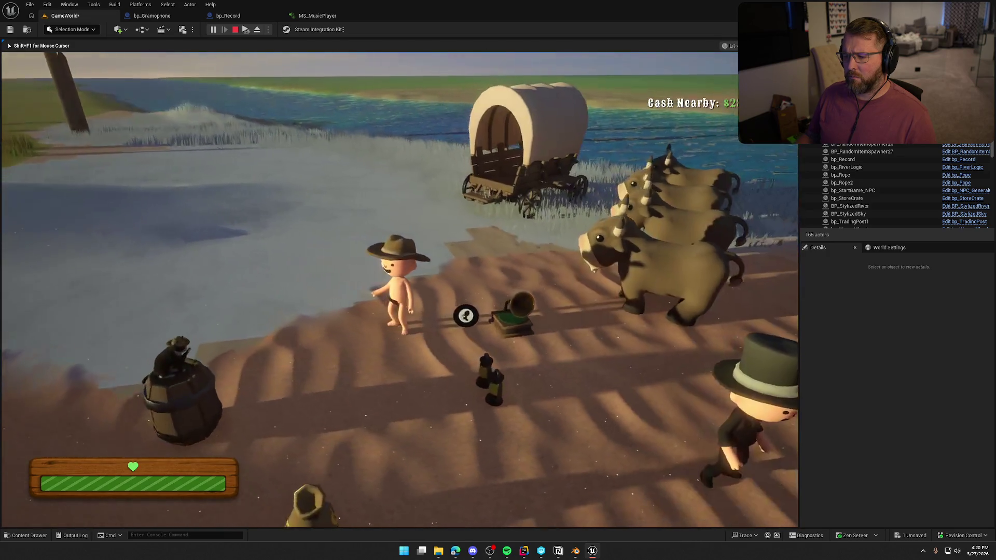
key(e)
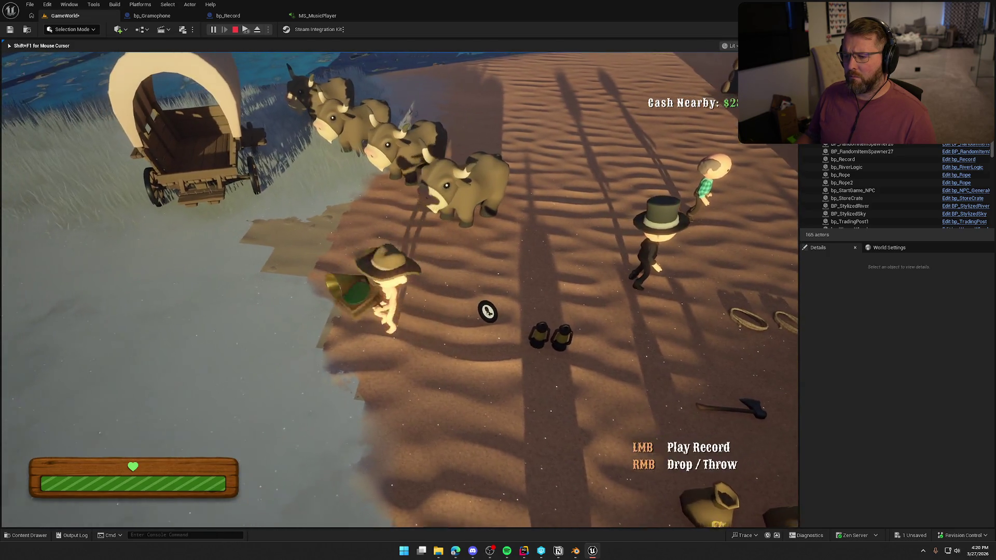
right_click(549, 215)
key(Escape)
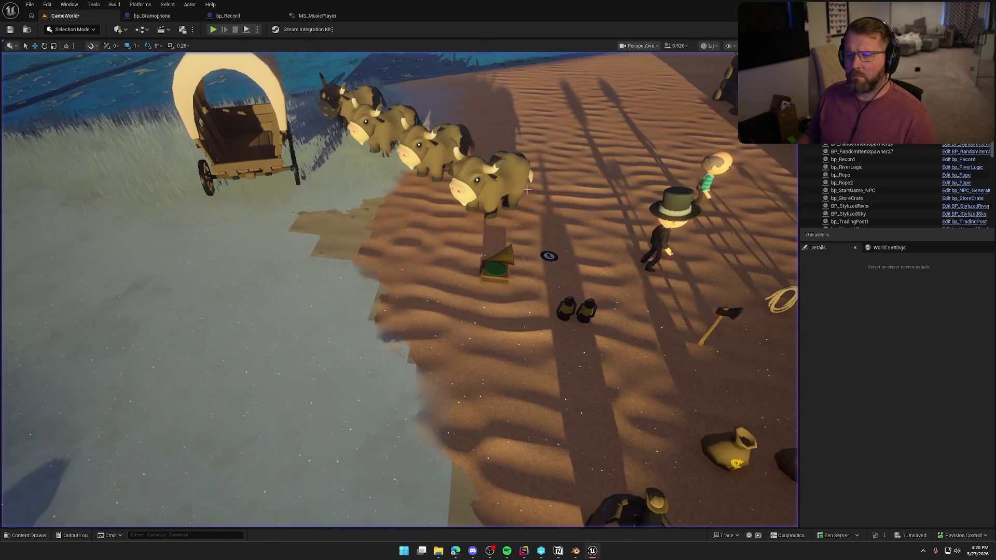
click(228, 15)
mouse_move(514, 299)
mouse_down()
mouse_move(402, 293)
mouse_move(550, 301)
mouse_up()
click(355, 177)
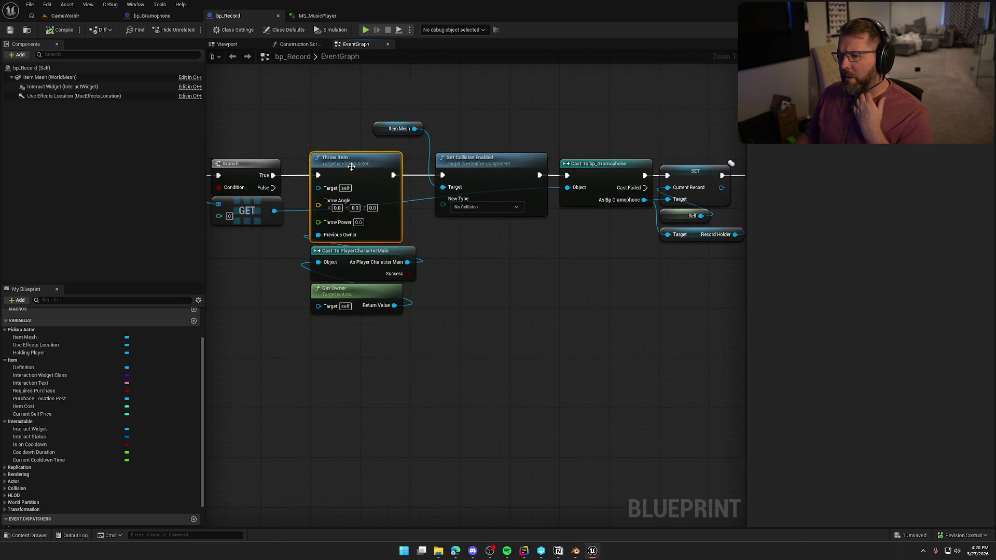
click(524, 551)
scroll(614, 341, down, 4)
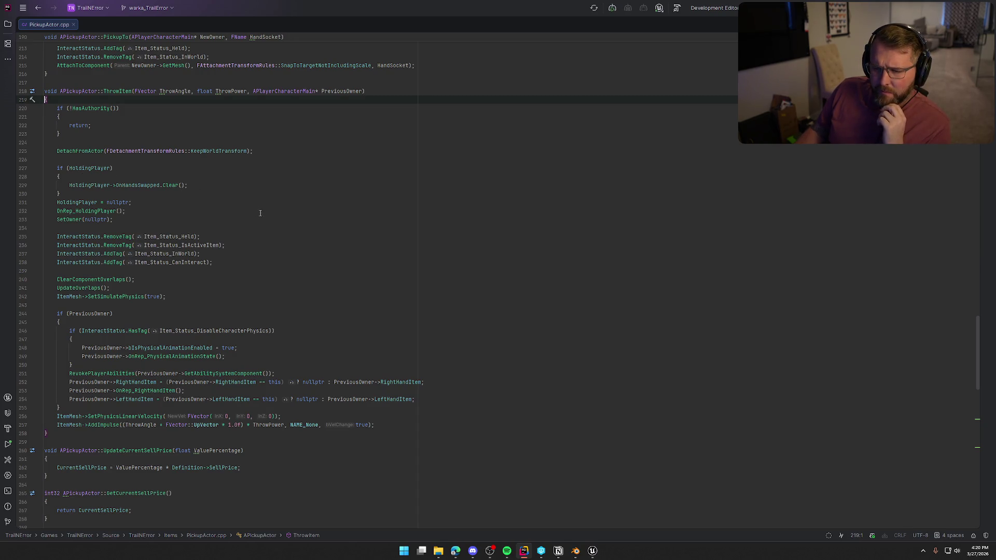
scroll(261, 213, down, 1)
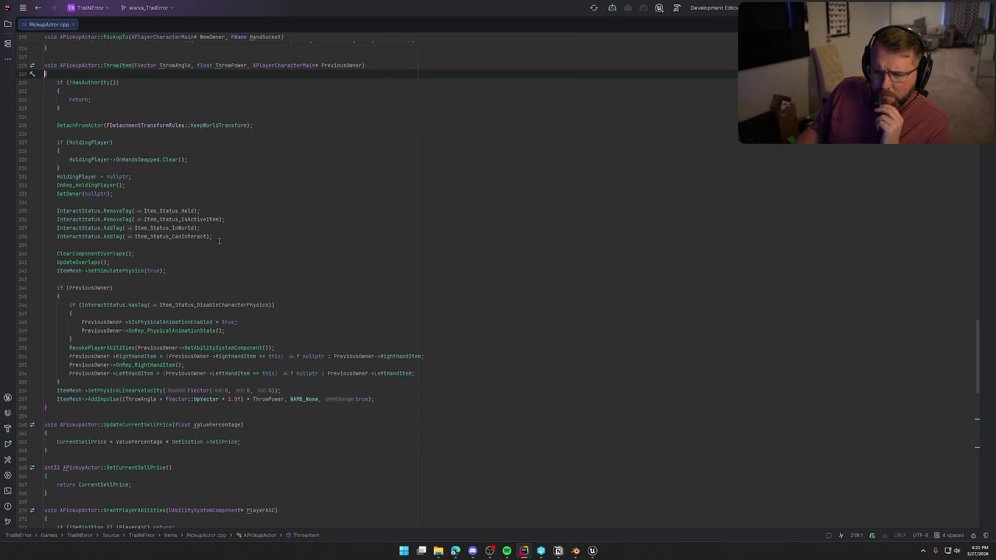
scroll(223, 239, down, 1)
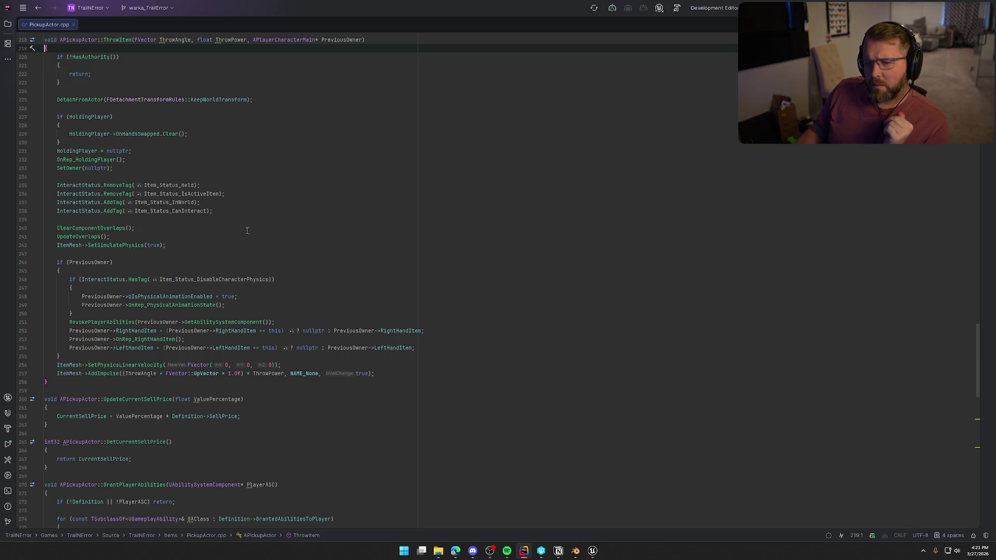
scroll(120, 206, up, 3)
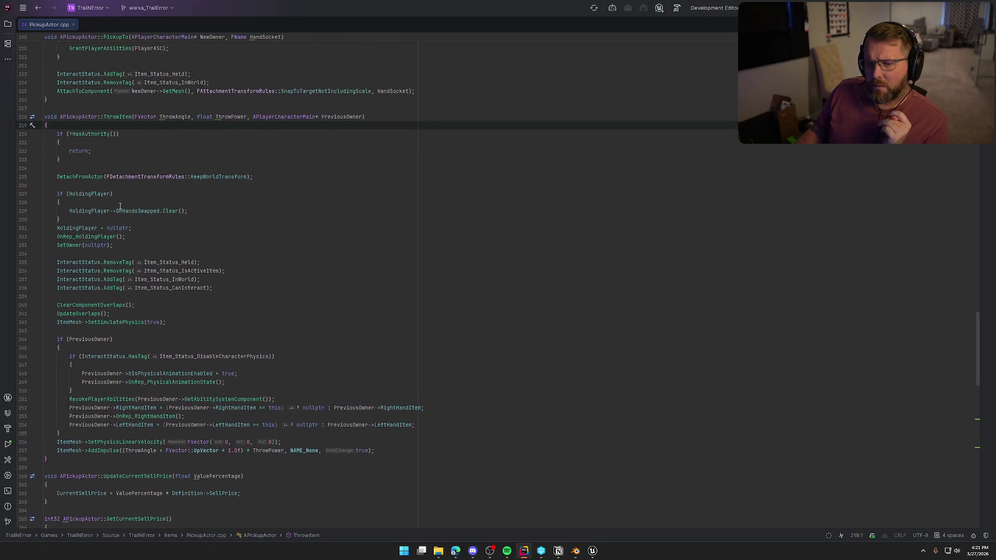
click(90, 194)
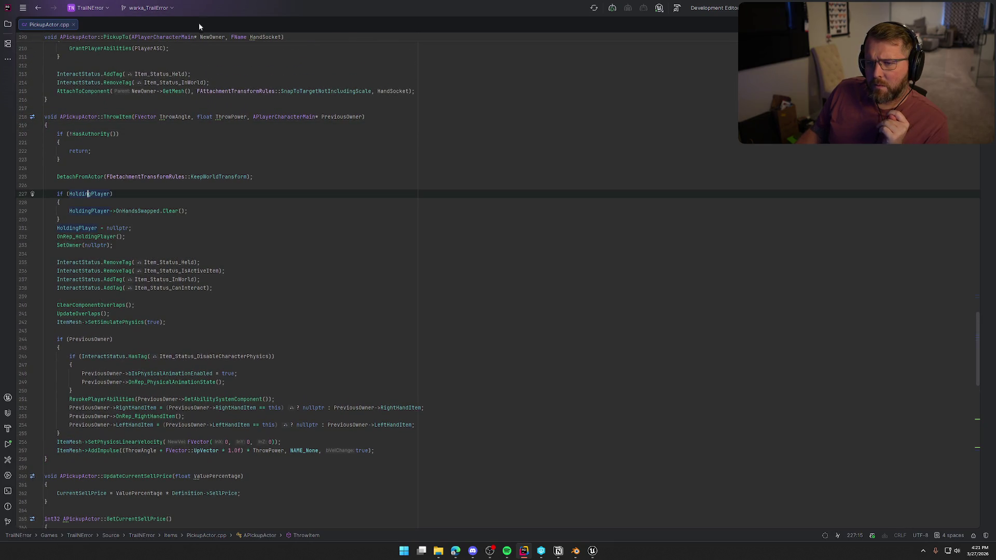
key(alt+Tab)
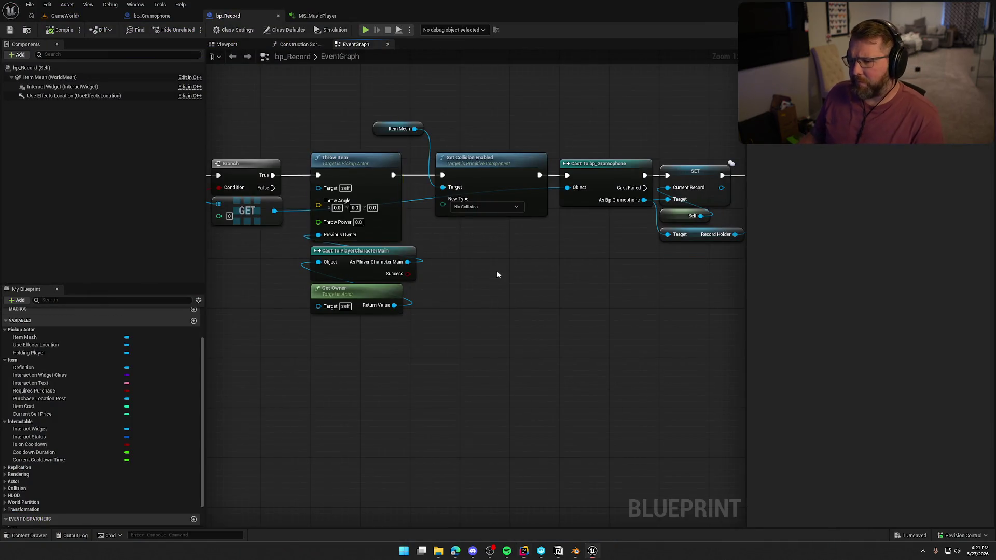
Delete the Throw Item, Cast To PlayerCharacterMain, Get Owner, Item Mesh and Set Collision Enabled nodes.
key(Delete)
drag(556, 329, 453, 296)
key(Delete)
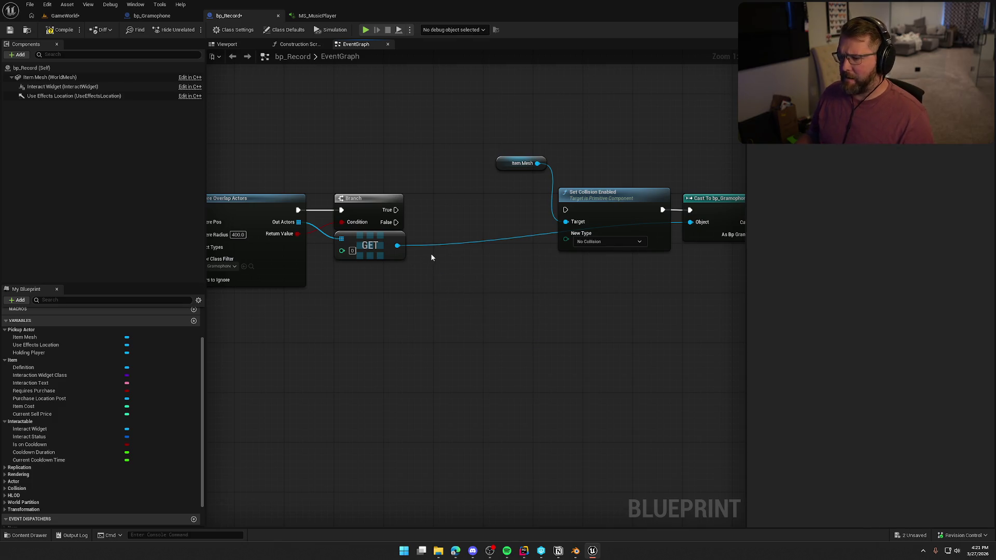
mouse_move(508, 157)
mouse_down()
mouse_move(558, 159)
mouse_move(569, 173)
mouse_up()
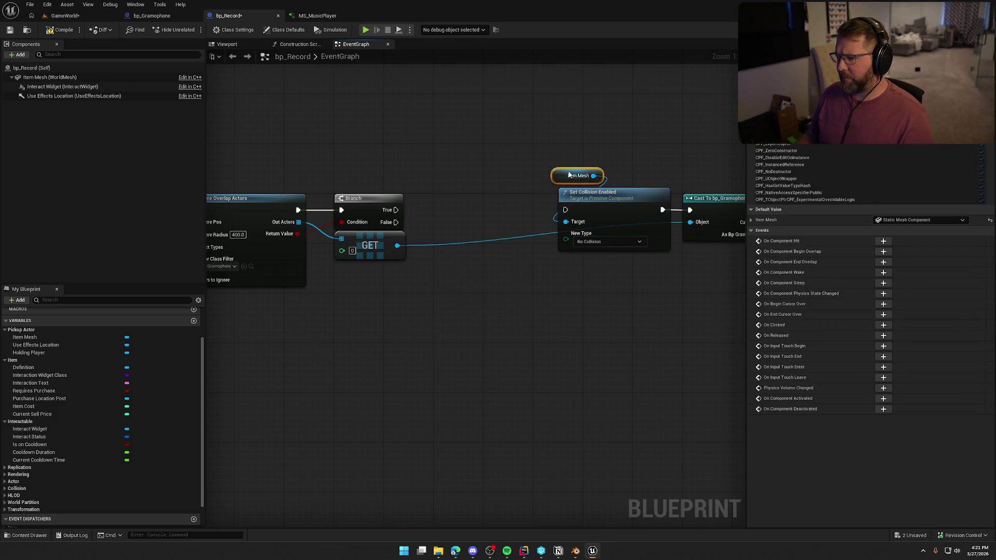
drag(428, 136, 507, 279)
key(Delete)
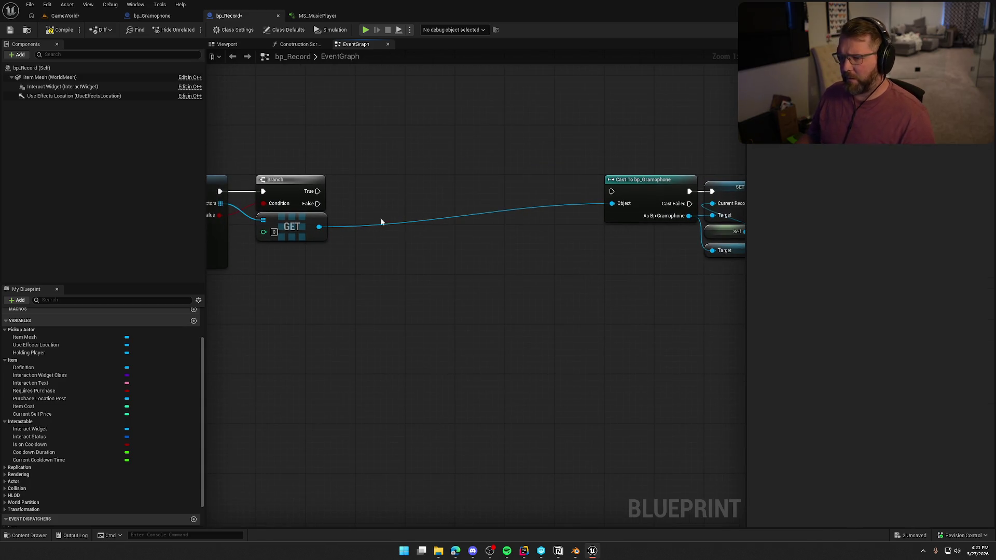
Add a Get Holding Player node beside the Branch via the 'get holding' search.
drag(318, 191, 362, 192)
click(397, 142)
right_click(383, 198)
text(get holding)
key(Return)
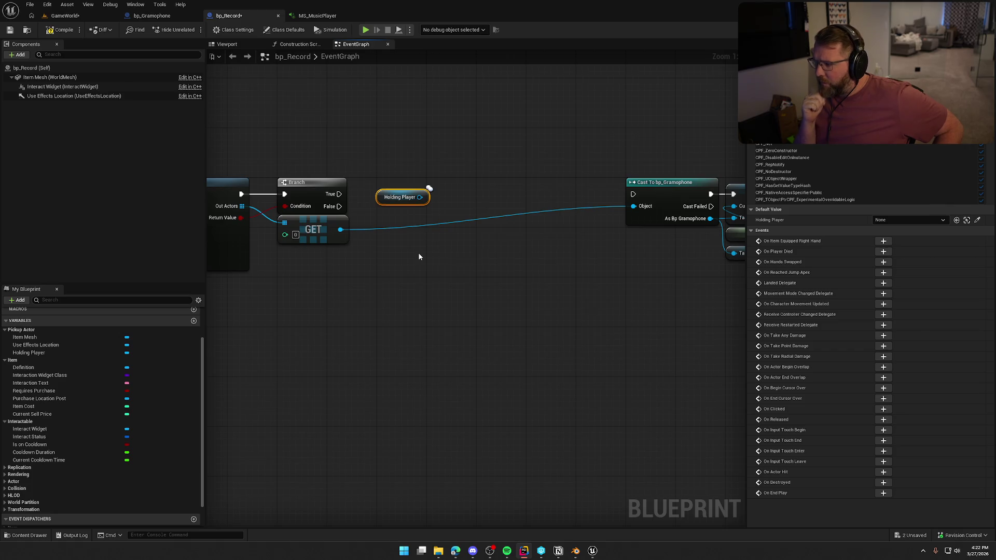
Move the Holding Player getter up out of the way.
mouse_move(421, 258)
mouse_down()
mouse_move(456, 267)
mouse_move(496, 244)
mouse_up()
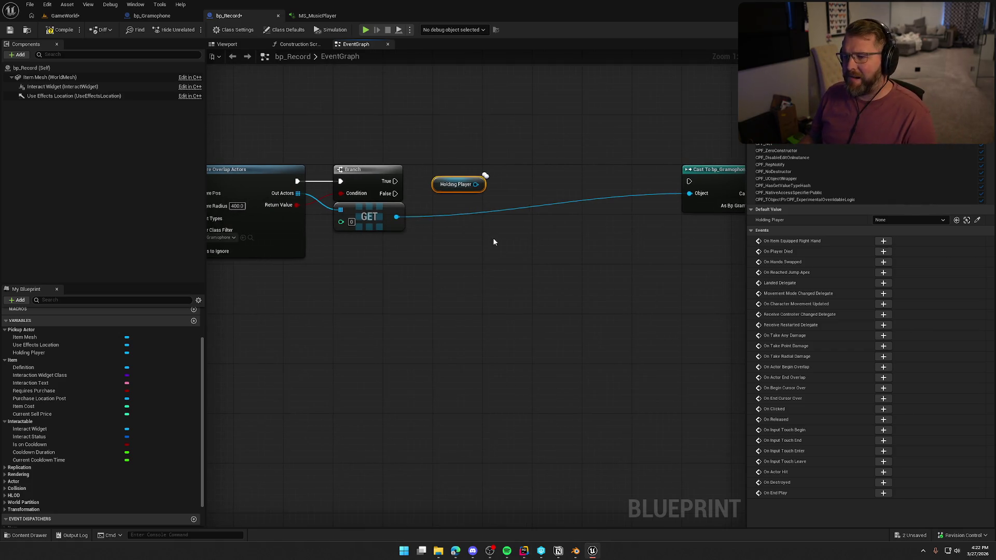
drag(475, 184, 501, 188)
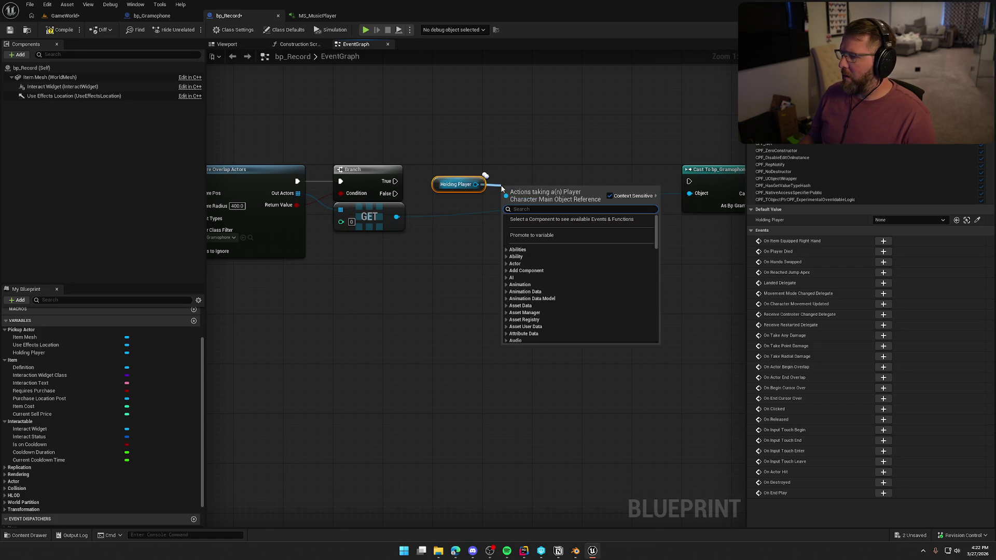
click(547, 154)
drag(482, 182, 472, 90)
Add Detach From Actor off Branch True, with Location, Rotation and Scale rules set to Keep World.
drag(395, 181, 484, 164)
text(detach)
key(Return)
click(529, 220)
click(527, 233)
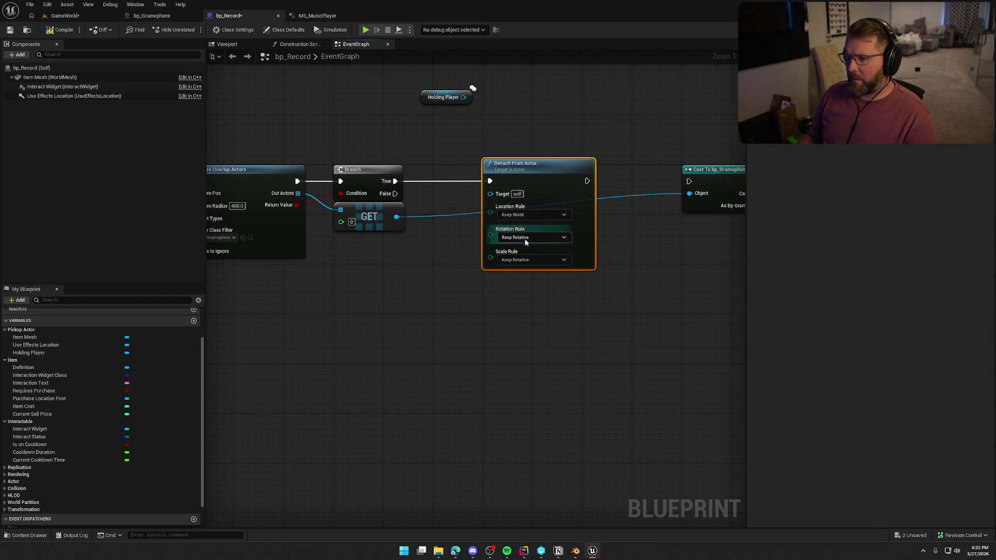
click(525, 238)
click(524, 256)
click(529, 259)
click(513, 281)
click(509, 282)
Wire Detach From Actor into Cast To bp_Gramophone and start a play test in GameWorld.
drag(568, 296, 435, 314)
mouse_move(446, 200)
mouse_down()
mouse_move(566, 208)
mouse_move(548, 202)
mouse_up()
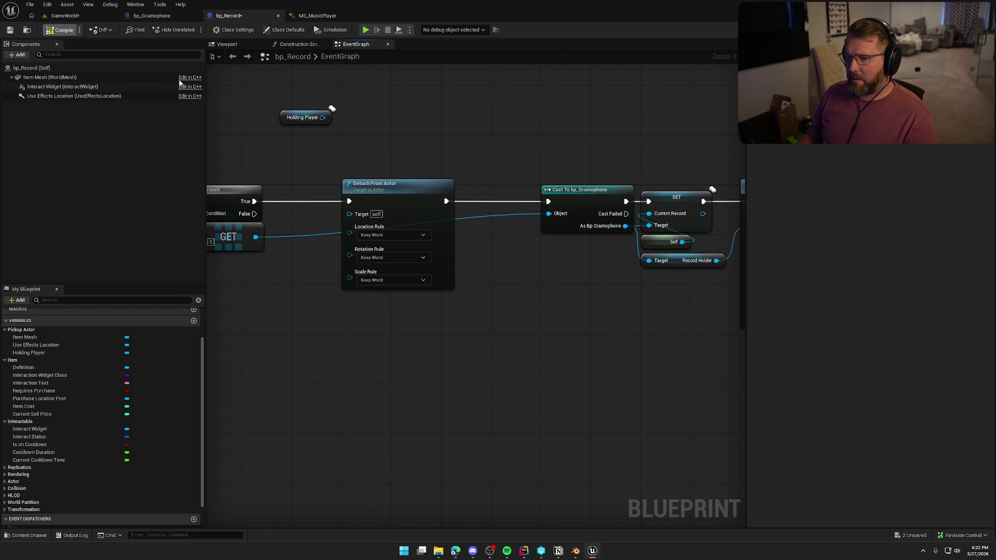
click(61, 16)
click(213, 29)
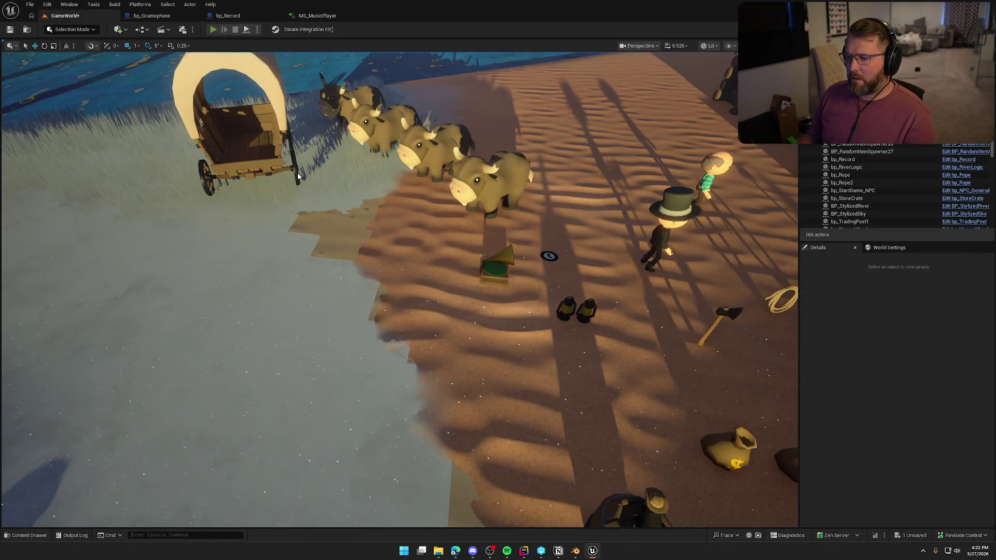
key(w)
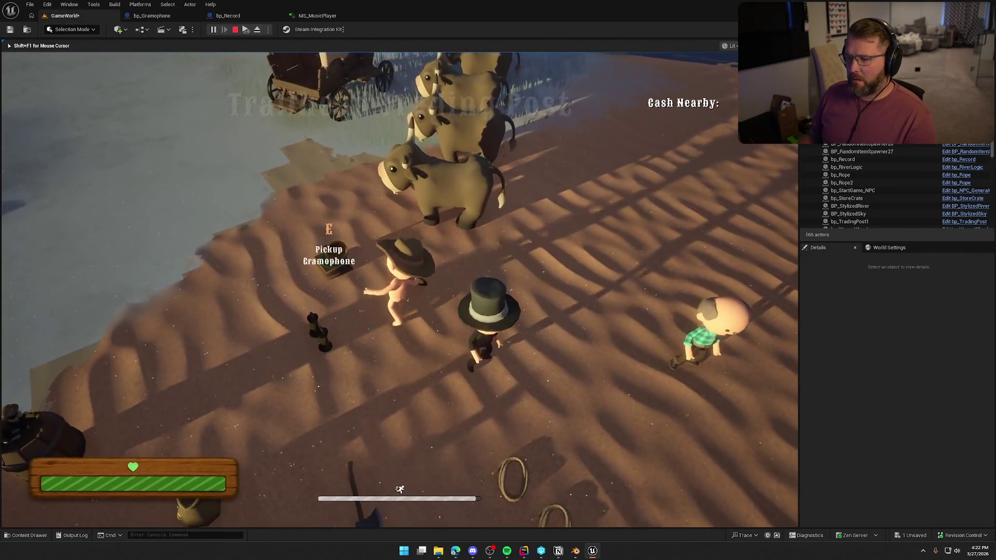
key(w)
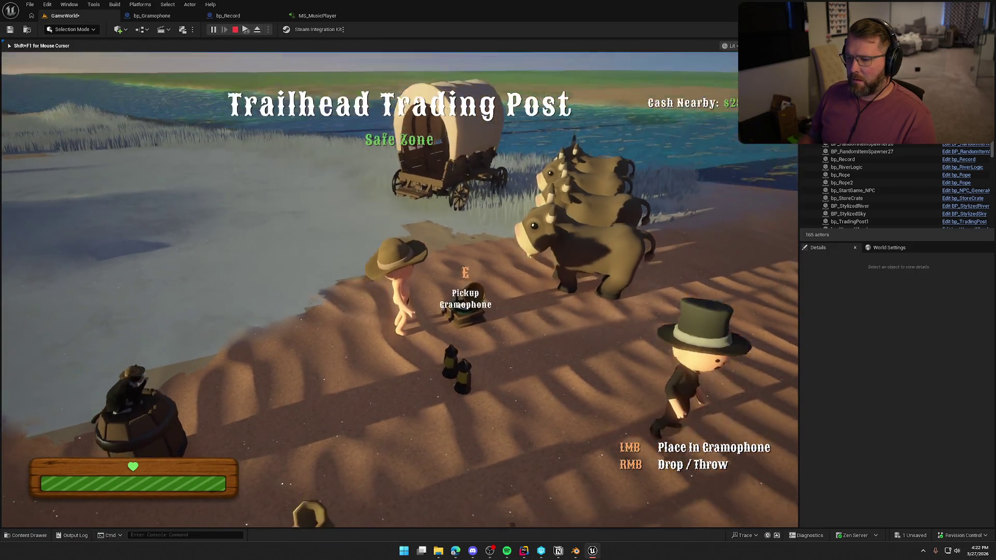
mouse_move(398, 291)
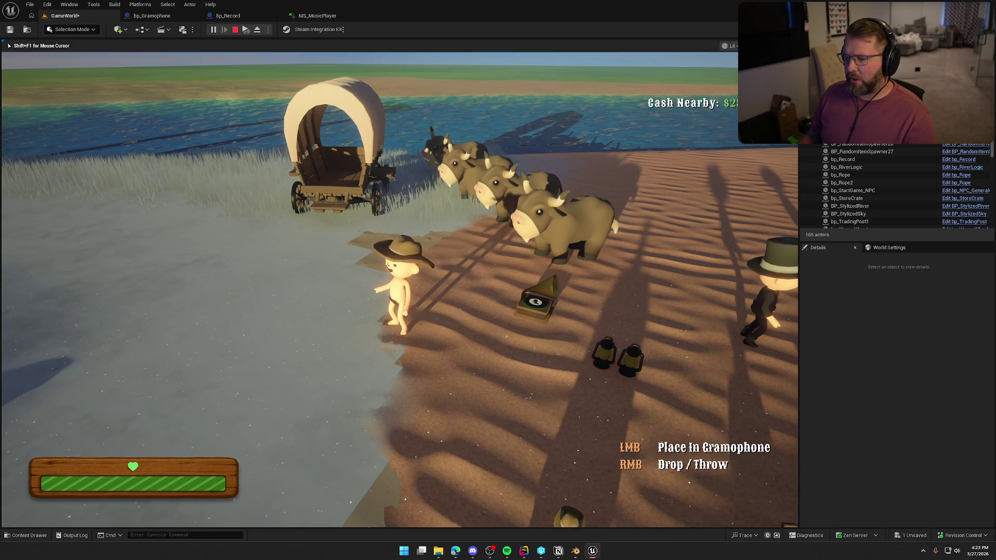
key(Escape)
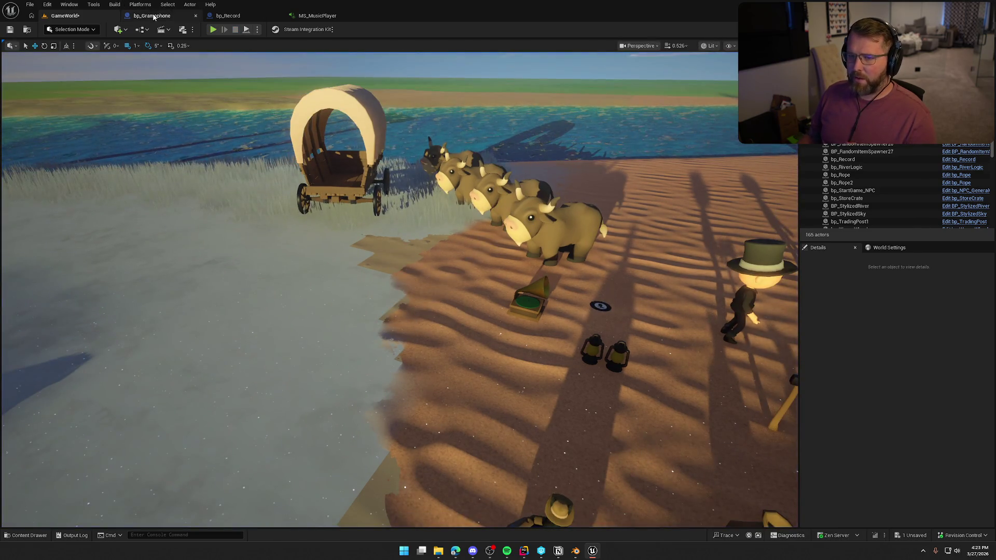
click(152, 15)
click(228, 16)
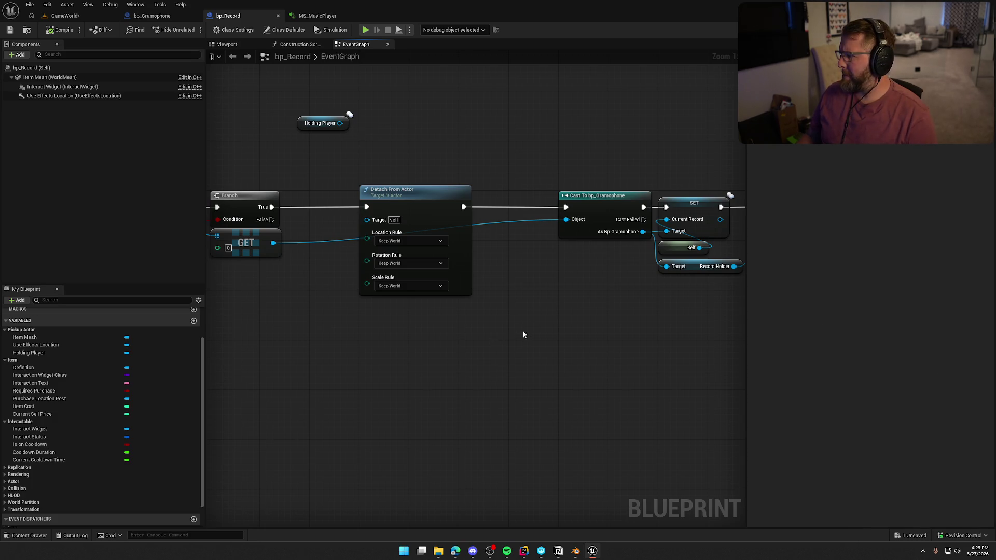
Browse the actions available from the Holding Player output pin, then dismiss the menu.
drag(339, 123, 381, 125)
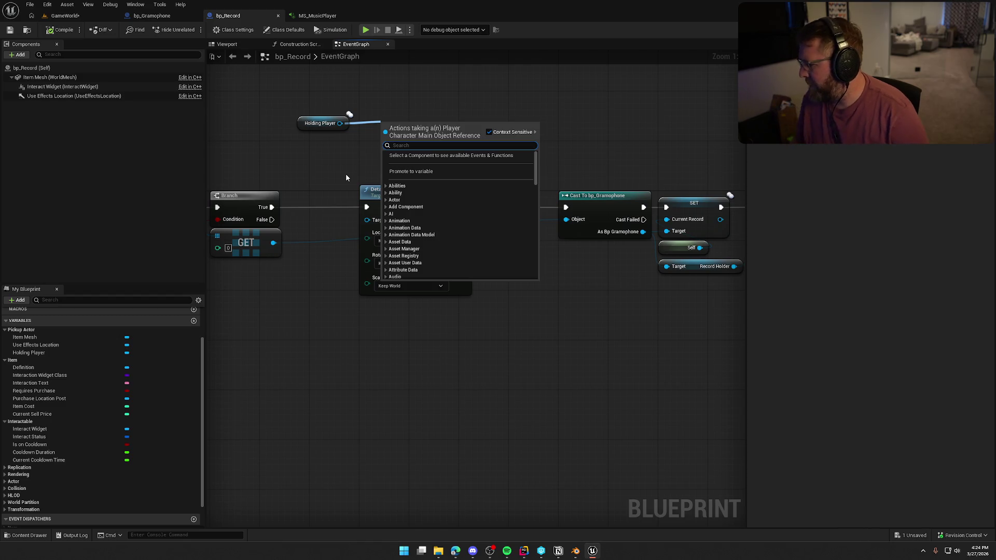
key(Escape)
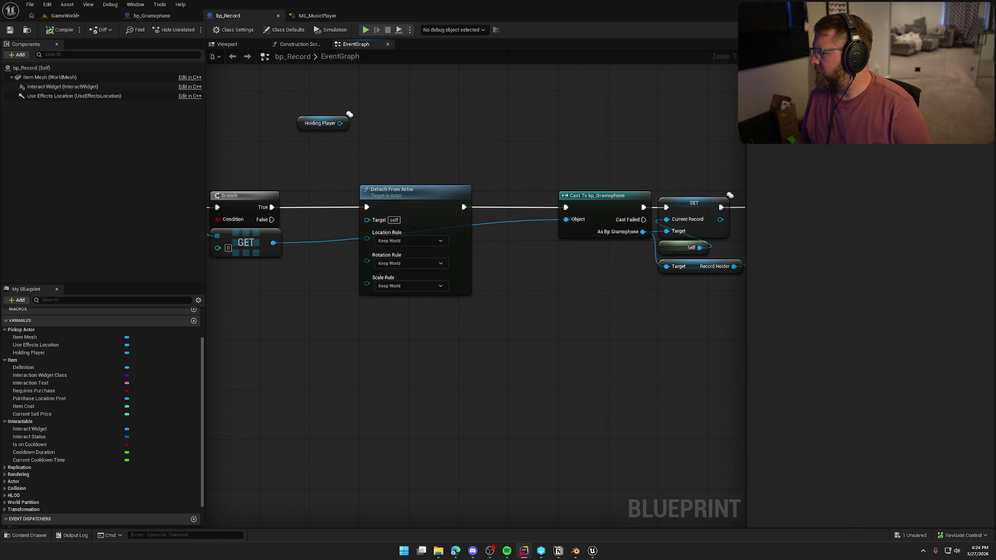
Add a SET Right Hand Item node off the Holding Player output.
drag(340, 123, 383, 124)
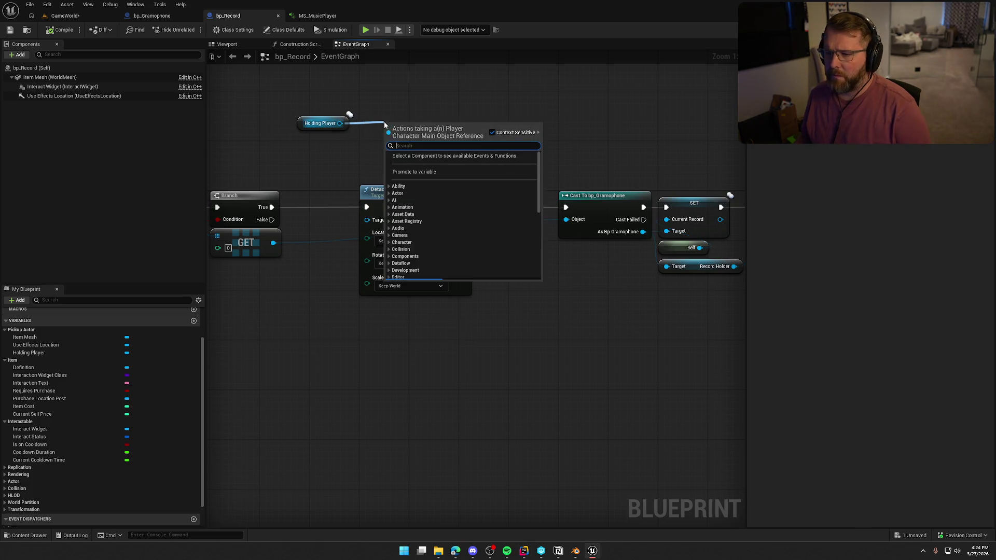
text(get)
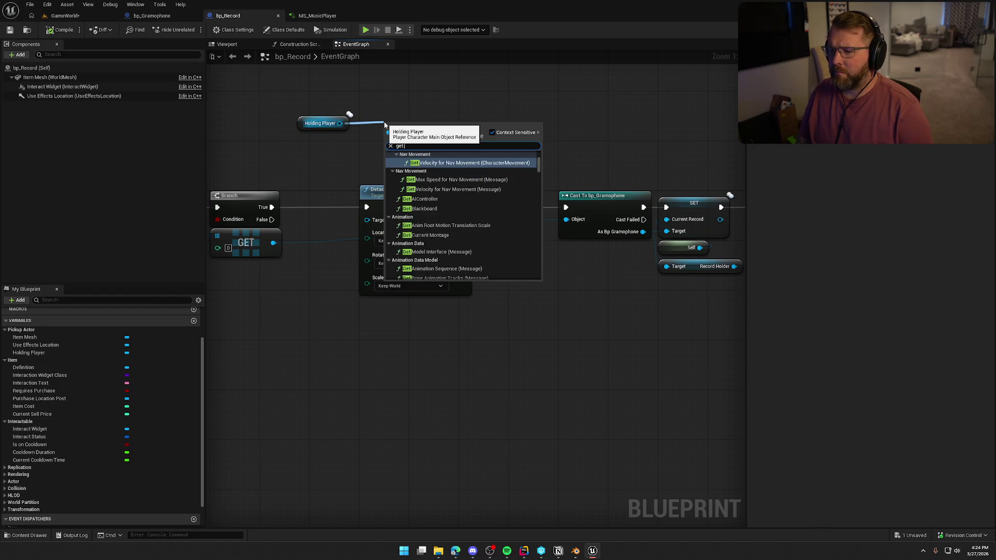
key(BackSpace)
key(BackSpace)
key(BackSpace)
text(set right hand)
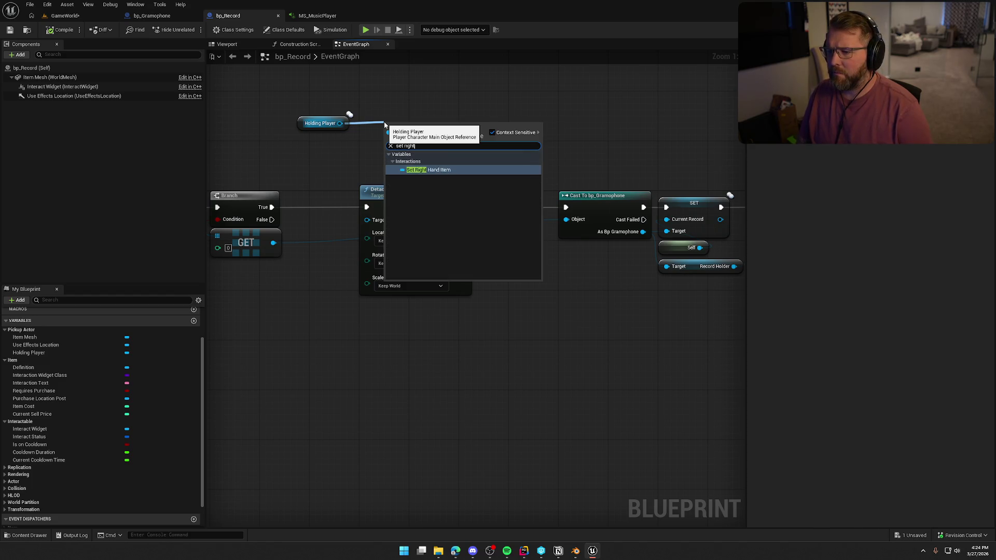
key(Return)
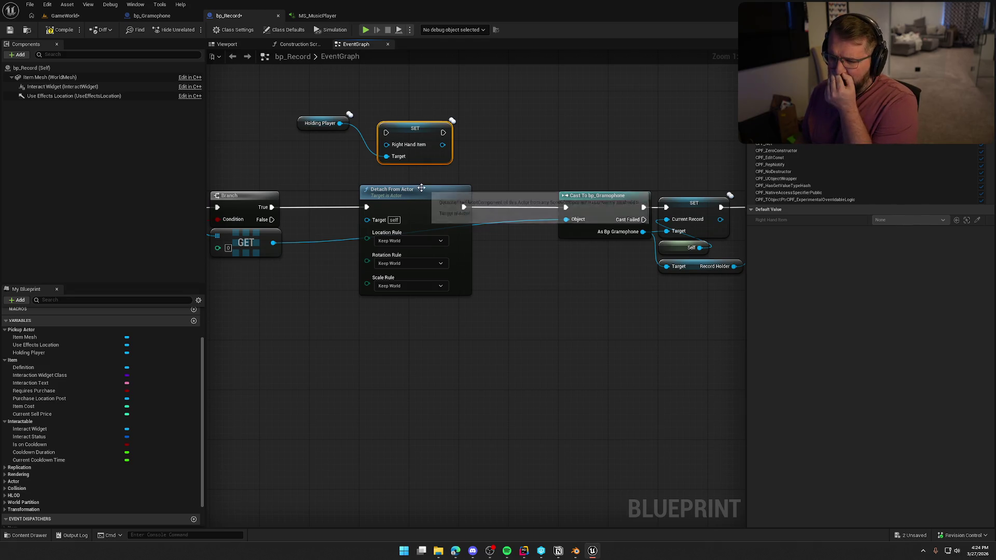
Place the SET node in line, wiring Detach From Actor into SET and SET into the Cast node.
drag(416, 200, 364, 200)
mouse_move(410, 132)
mouse_down()
mouse_move(490, 210)
mouse_move(413, 207)
mouse_up()
drag(524, 207, 565, 208)
mouse_move(320, 122)
mouse_down()
mouse_move(480, 182)
mouse_move(482, 192)
mouse_move(451, 143)
mouse_up()
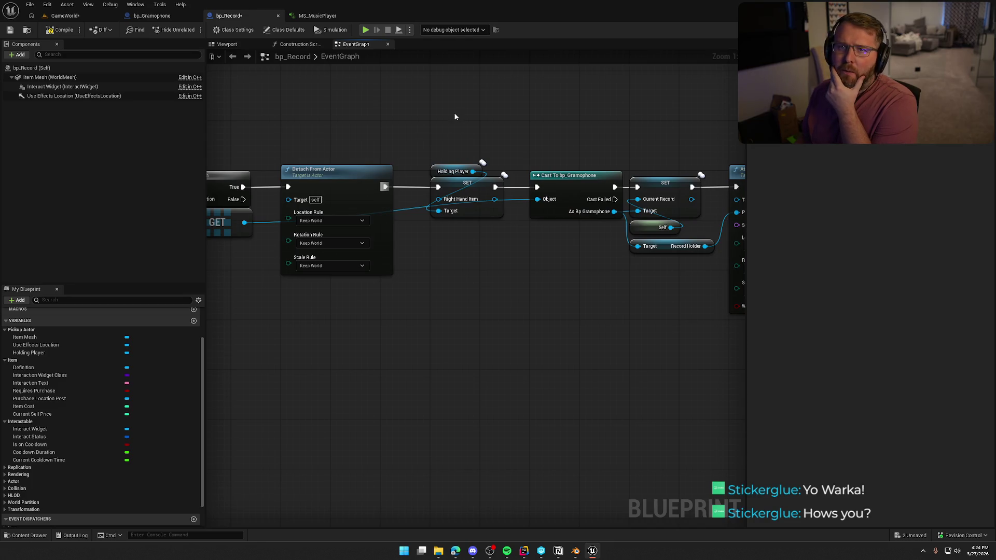
drag(455, 117, 396, 111)
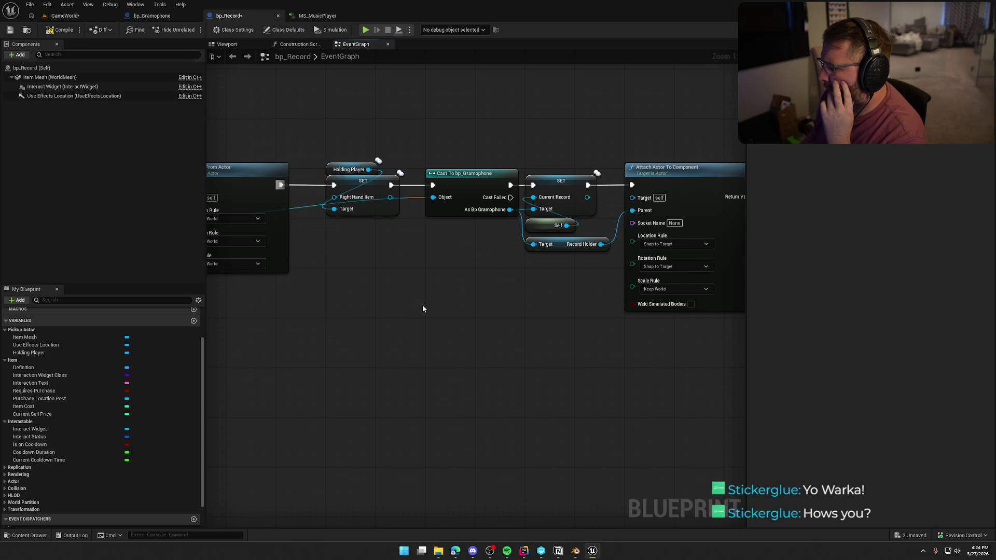
click(592, 552)
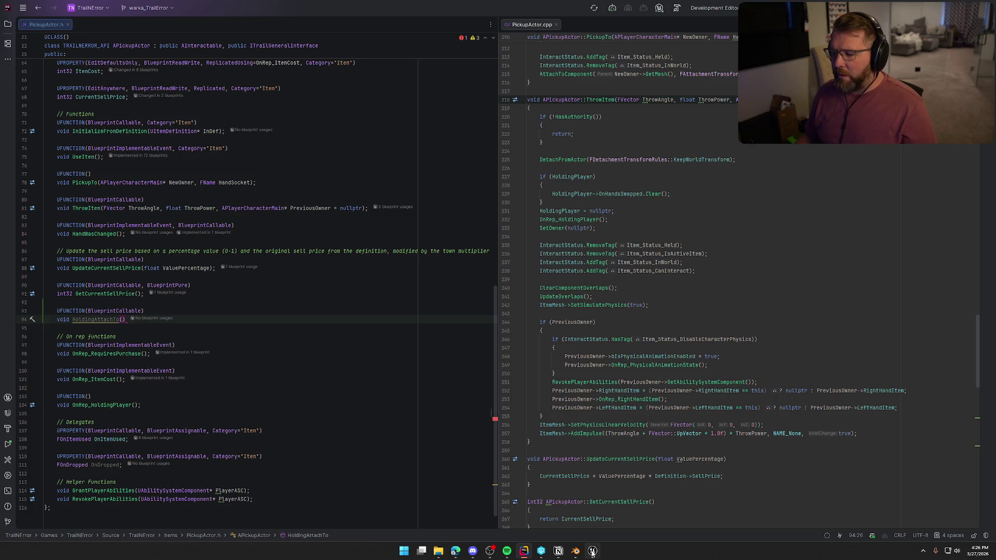
Review the Attach Actor To Component node in bp_Record's graph.
click(592, 552)
mouse_move(363, 173)
mouse_down()
mouse_move(652, 256)
mouse_move(669, 290)
mouse_move(623, 322)
mouse_move(212, 269)
mouse_move(172, 311)
mouse_up()
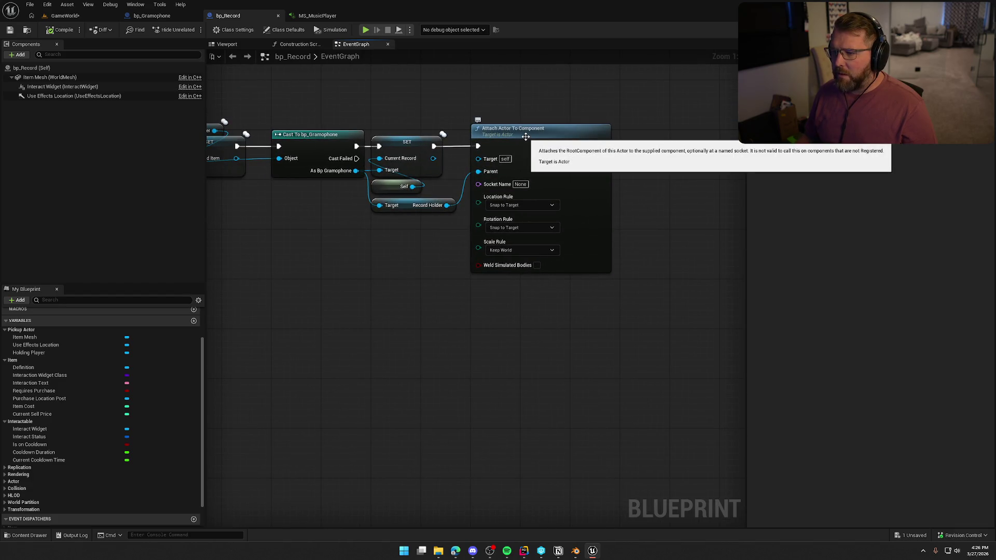
key(alt+Tab)
Declare HoldingAttachTo(USceneComponent* NewParent); in PickupActor.h, without the SocketName parameter.
text(USceneComp)
key(Return)
text(* )
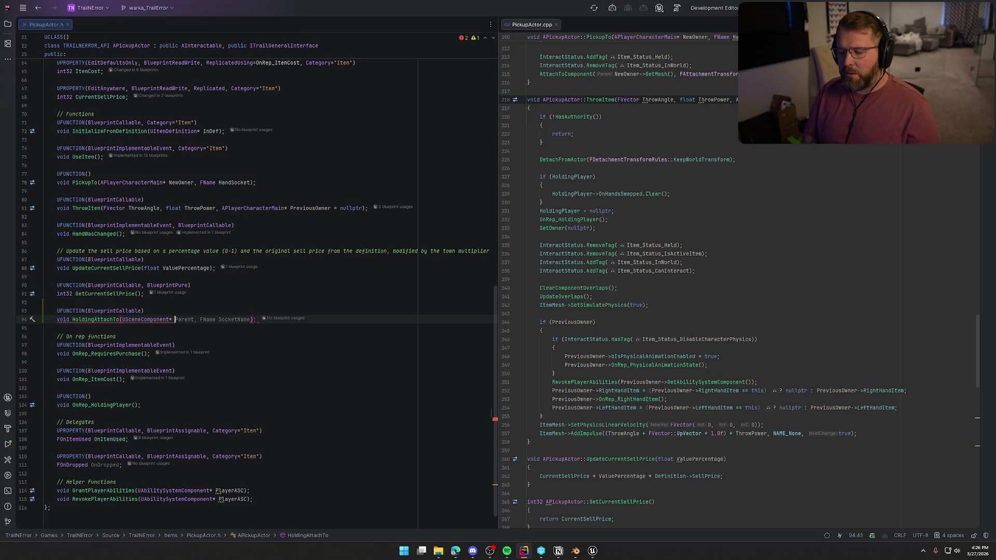
text(NewParent)
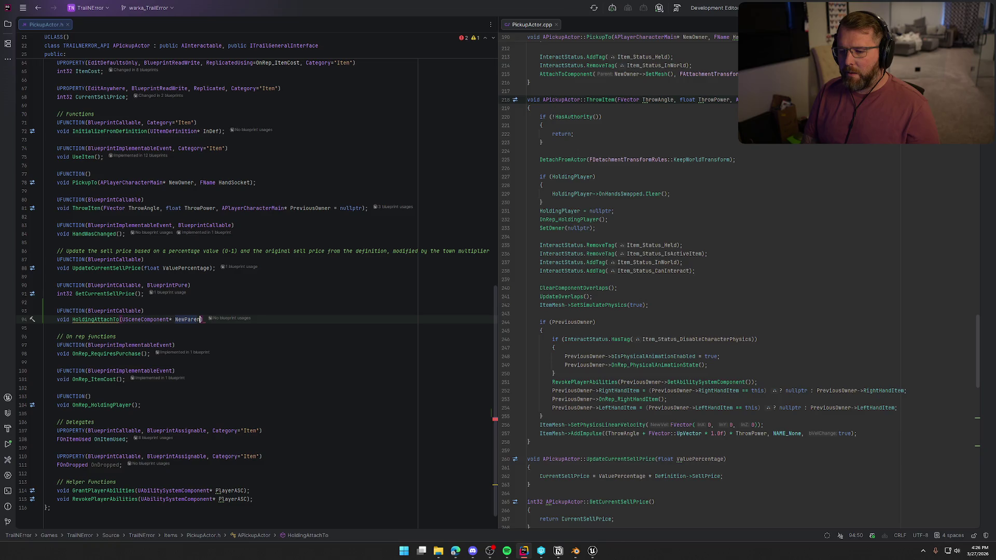
text(,)
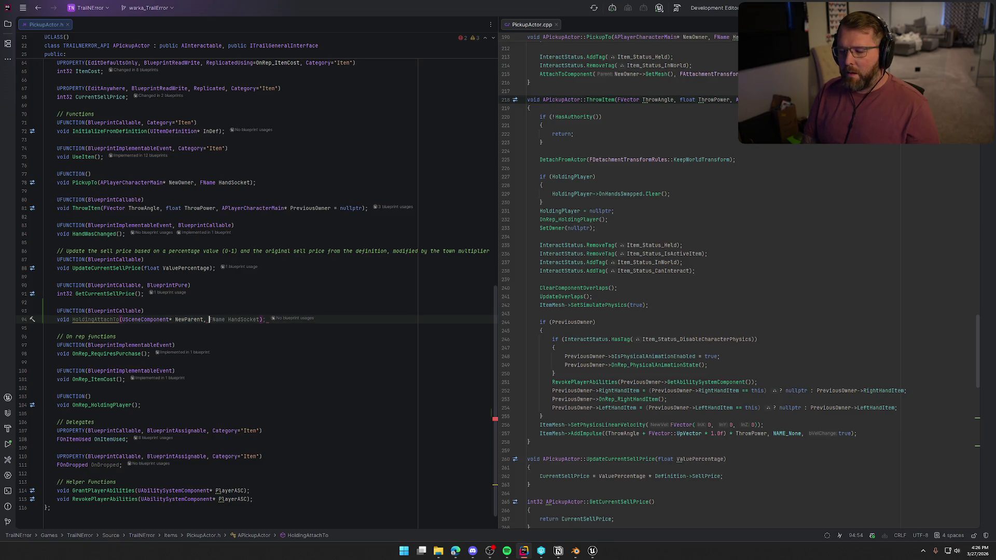
key(BackSpace)
key(BackSpace)
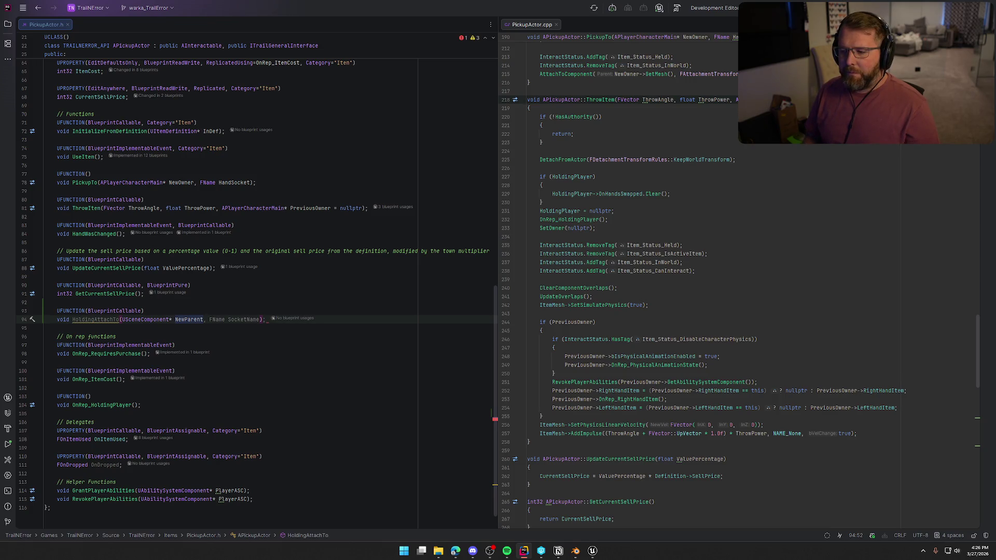
key(Escape)
key(Right)
text(;)
click(96, 320)
Generate the HoldingAttachTo definition and open it with an if (!HasAuthority()) return; guard.
key(alt+Return)
key(Return)
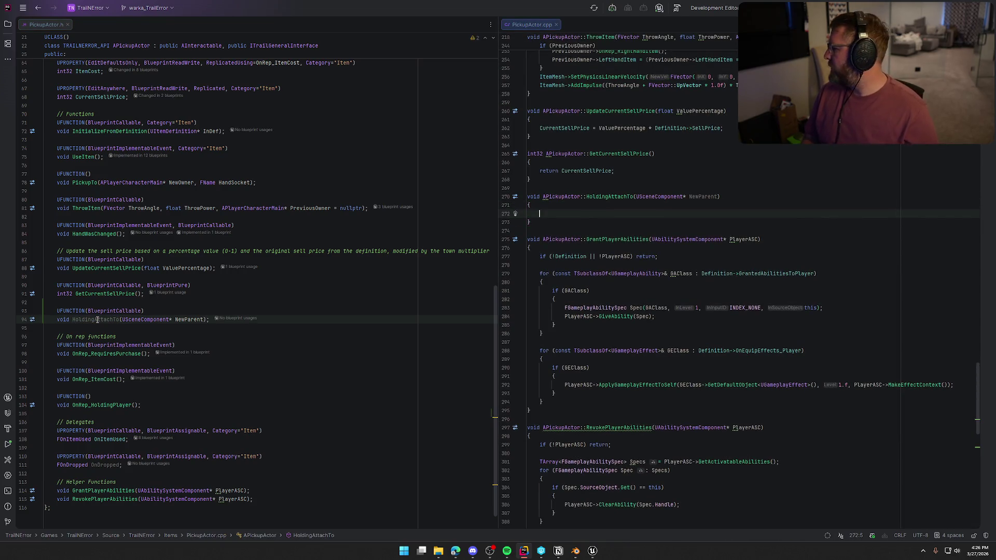
scroll(820, 369, up, 6)
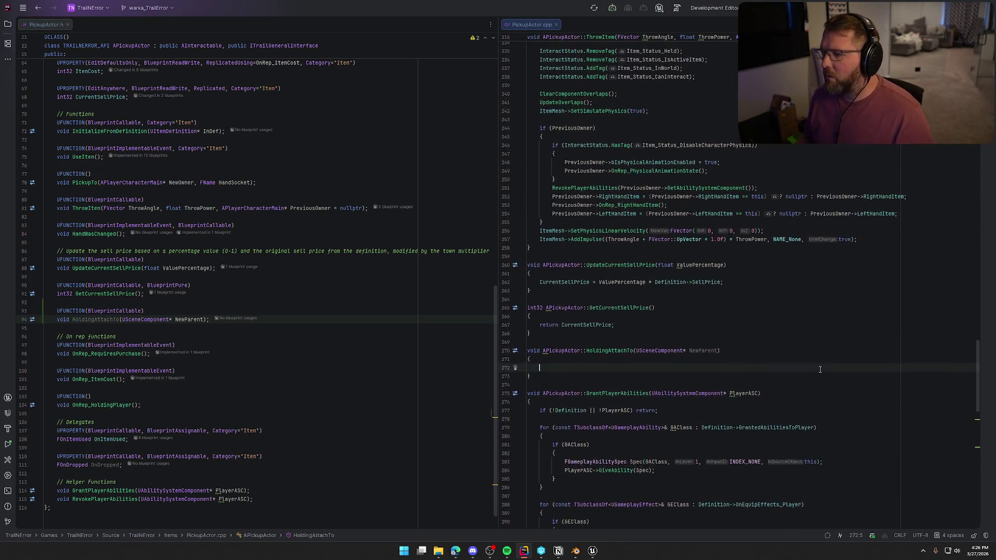
scroll(820, 369, up, 3)
scroll(822, 369, up, 2)
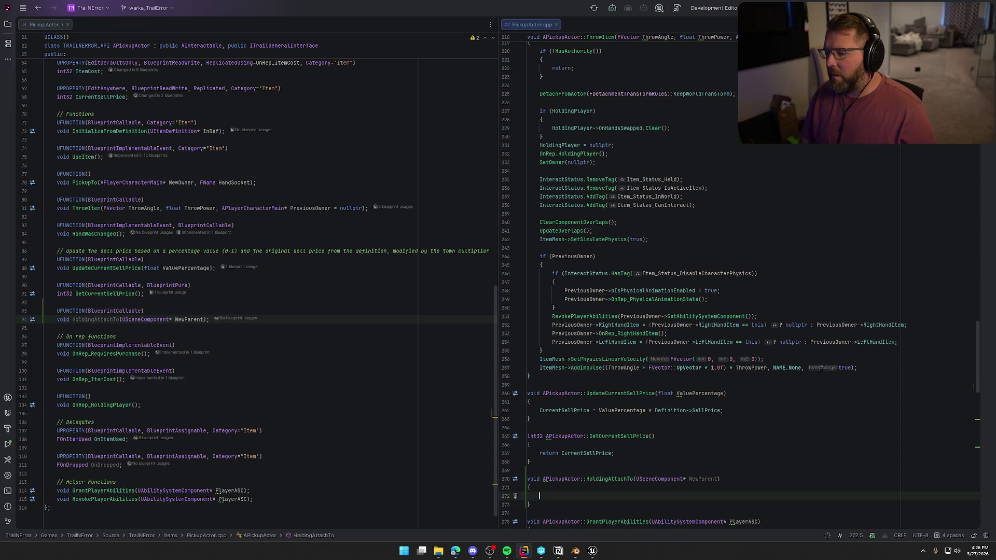
text(if (!Ha)
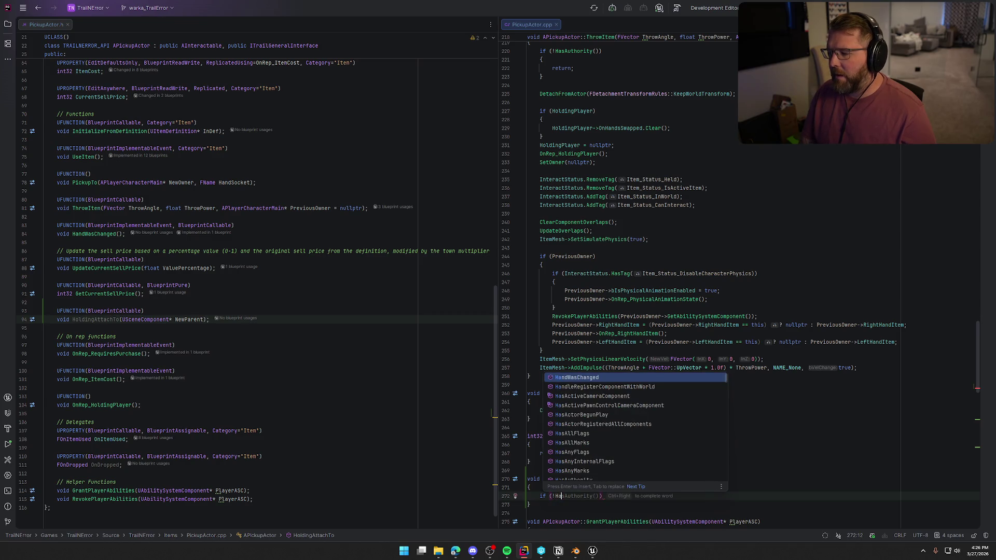
key(Return)
text())
key(Return)
text({)
key(Return)
text(re)
text(turn;)
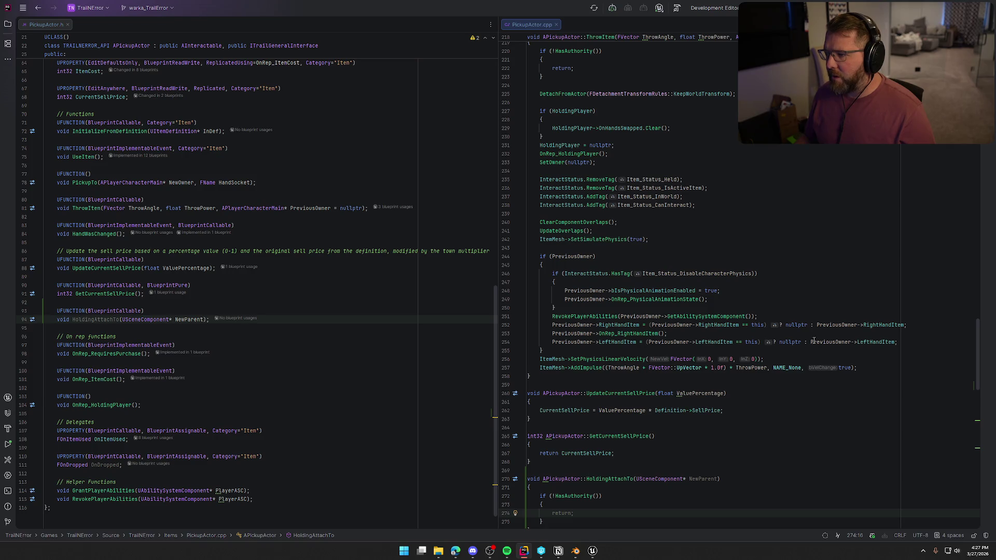
Copy ThrowItem's DetachFromActor through SetOwner(nullptr) code into HoldingAttachTo below the authority check.
click(540, 94)
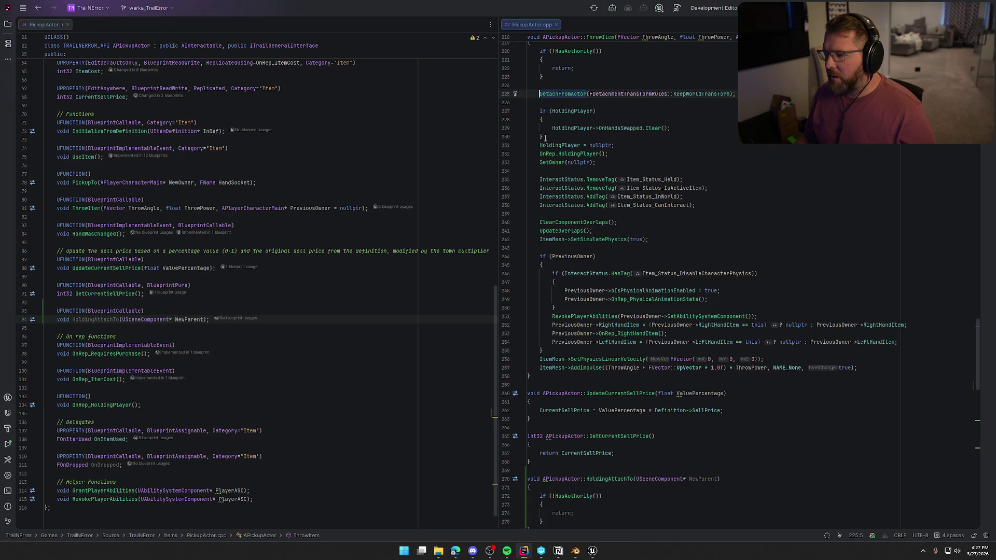
shift+click(626, 147)
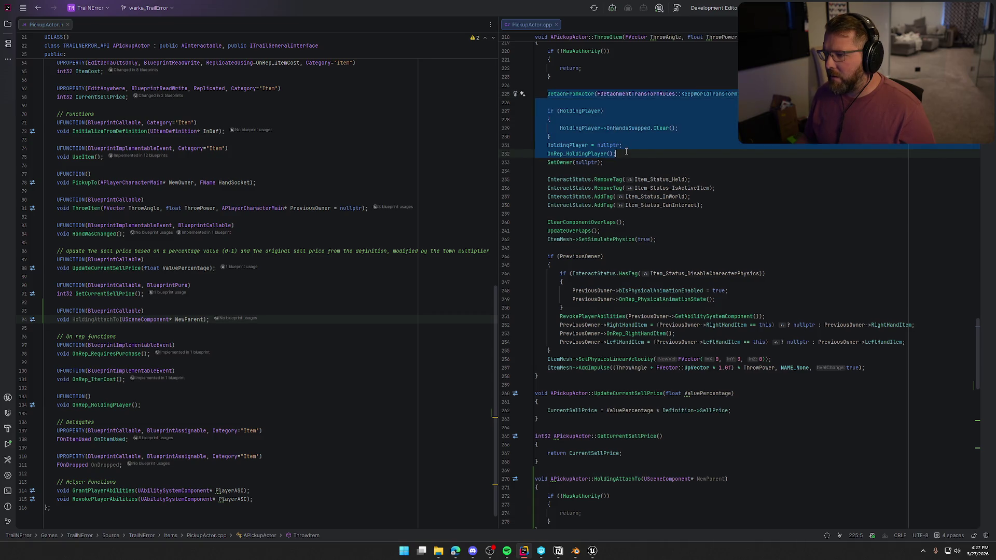
shift+click(626, 162)
scroll(648, 175, down, 4)
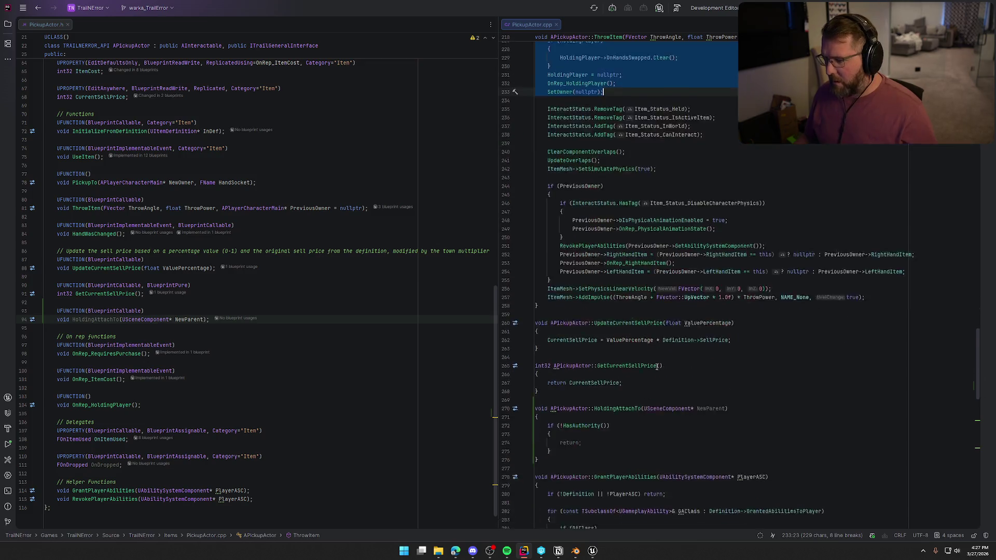
click(574, 419)
key(Return)
key(Return)
text(DetachFromActor(FDetachmentTransformRules::KeepWorldTransform);      if (HoldingPlayer)     {         HoldingPlayer->OnHandsSwapped.Clear();     }     HoldingPlayer = nullptr;     OnRep_HoldingPlayer();     SetOwner(nullptr);)
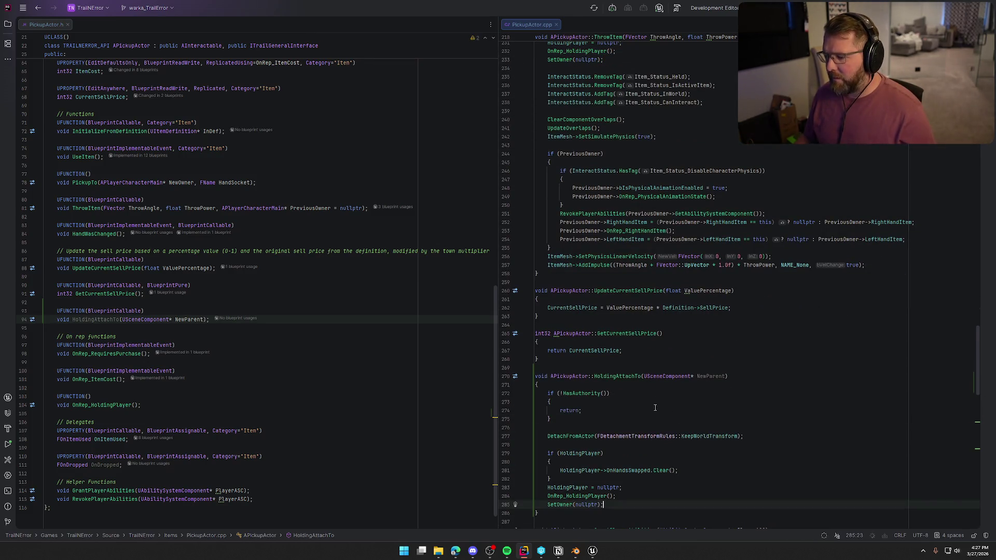
scroll(684, 395, up, 6)
scroll(585, 231, down, 4)
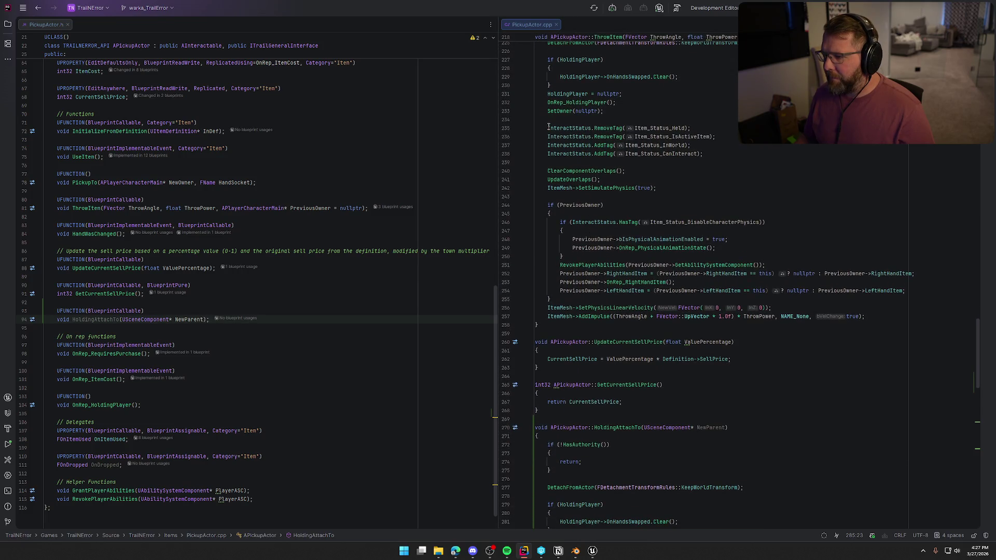
Copy the two InteractStatus RemoveTag lines from ThrowItem into HoldingAttachTo after SetOwner.
click(548, 128)
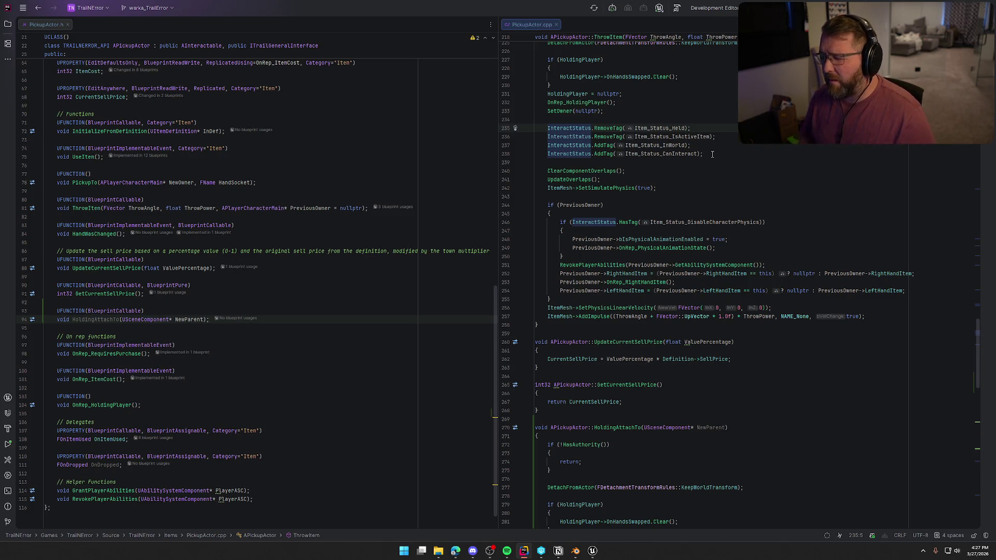
shift+click(715, 137)
scroll(584, 341, down, 3)
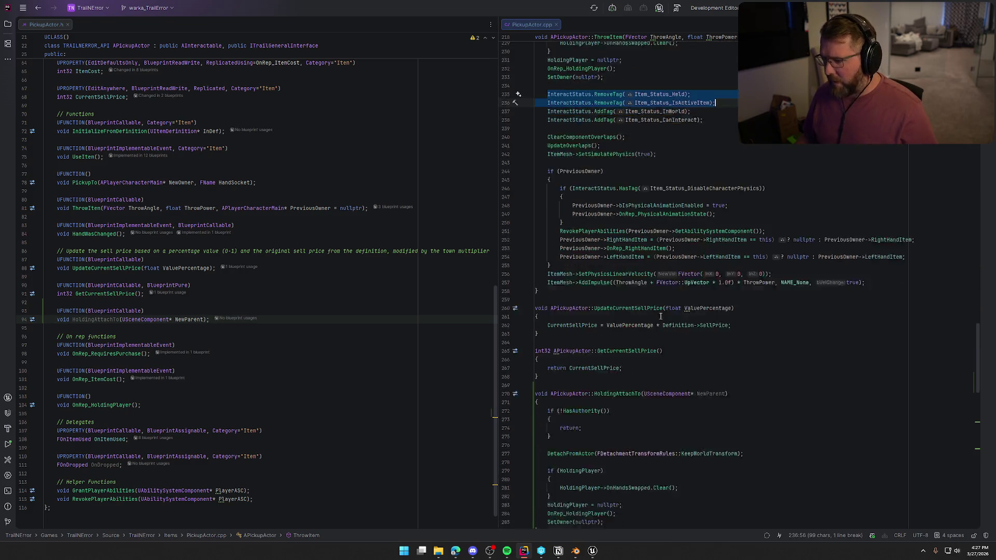
key(ctrl+c)
click(613, 480)
key(Return)
key(Return)
key(ctrl+v)
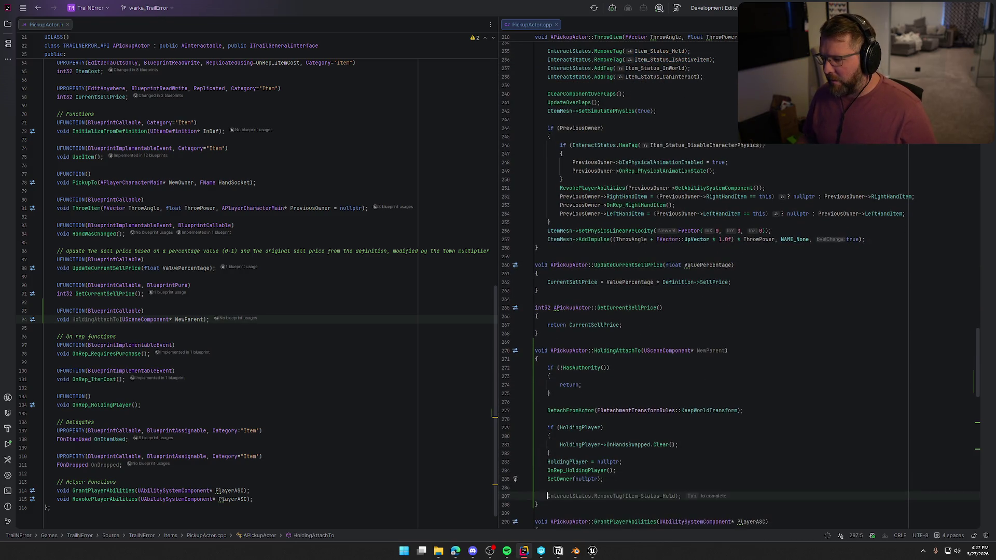
Copy ThrowItem's physics, ability-revoke and right-hand clearing block and paste it after the RemoveTag lines.
scroll(650, 222, up, 3)
click(546, 170)
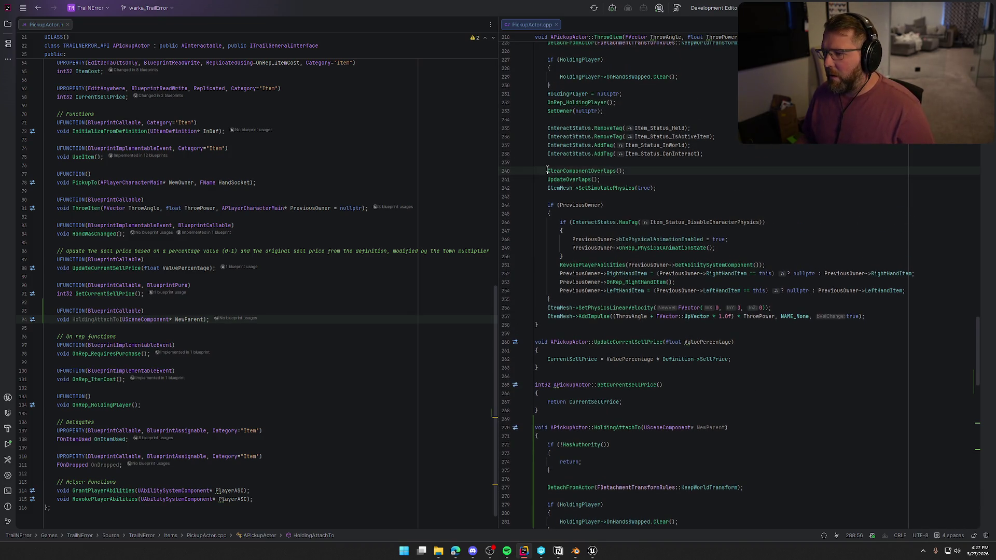
scroll(559, 146, down, 1)
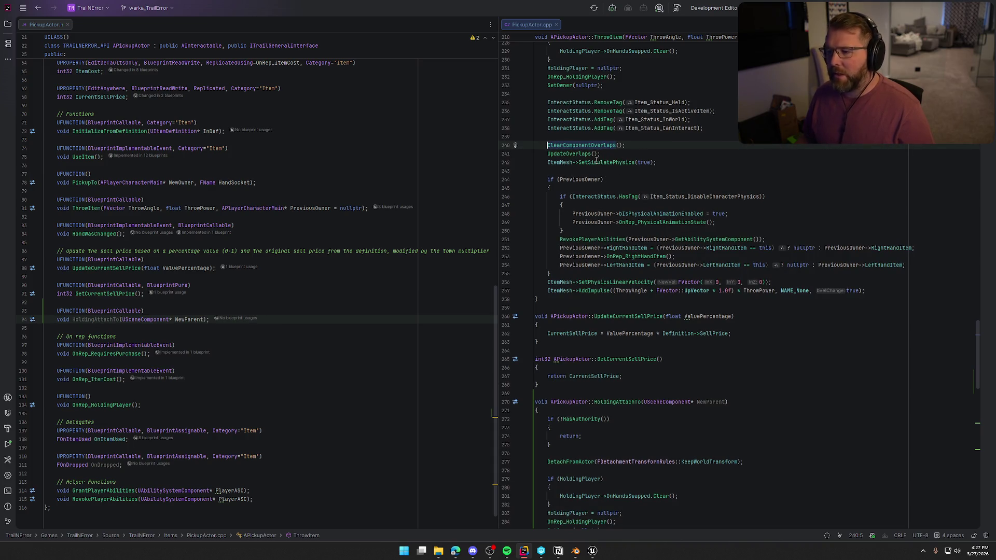
scroll(579, 141, down, 2)
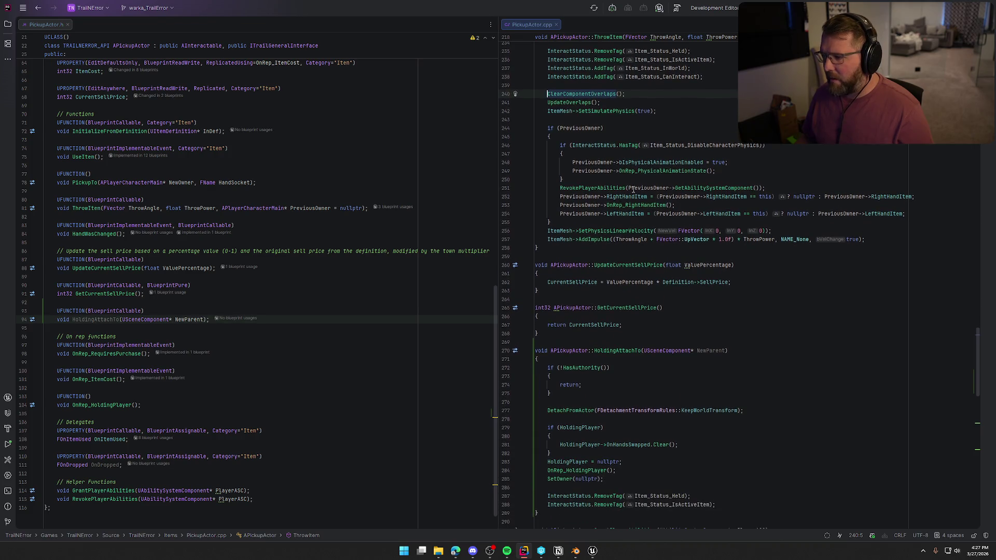
click(575, 129)
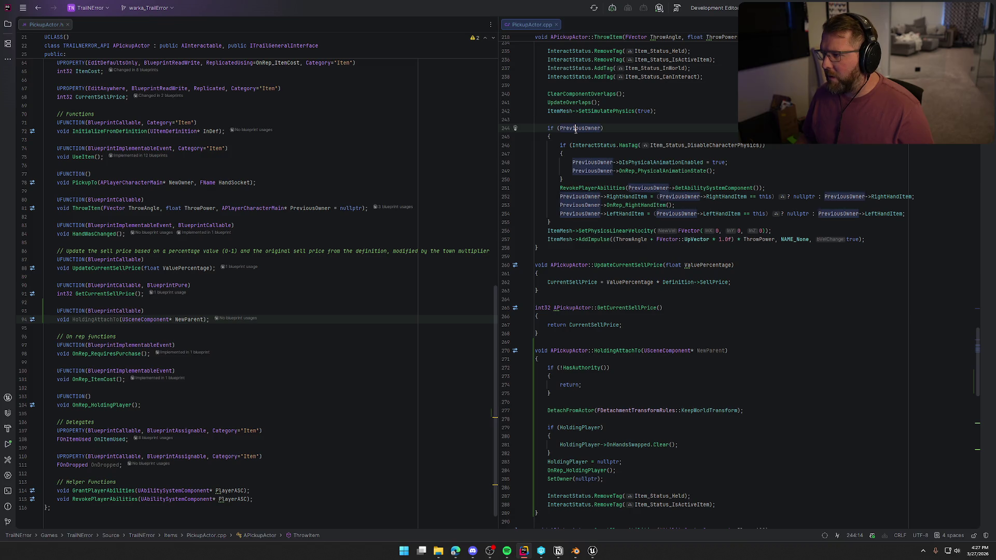
scroll(615, 420, down, 3)
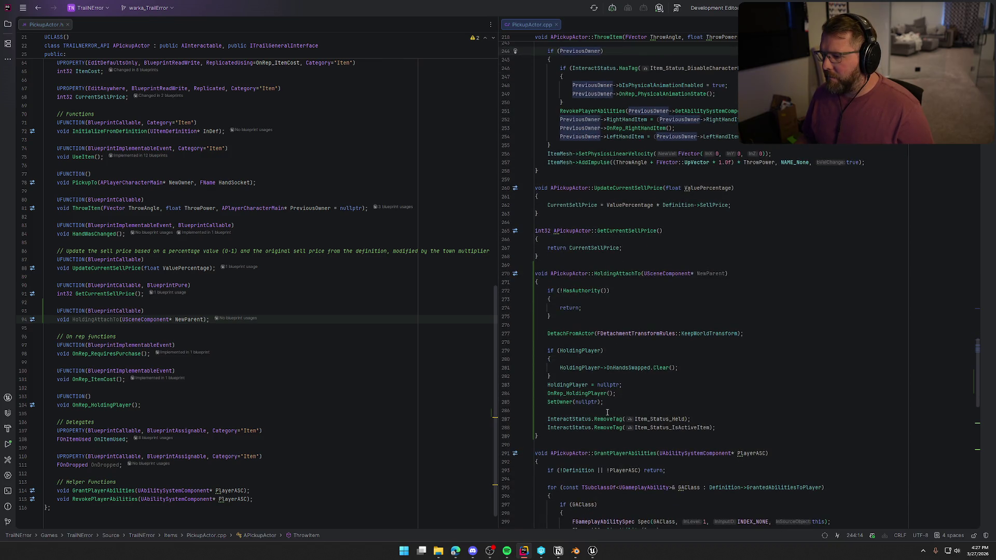
click(692, 368)
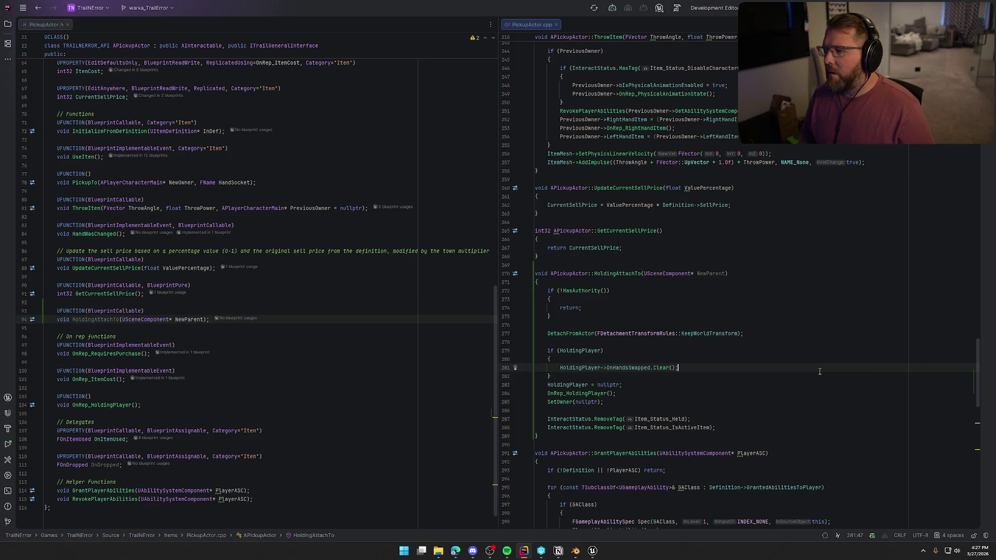
click(559, 69)
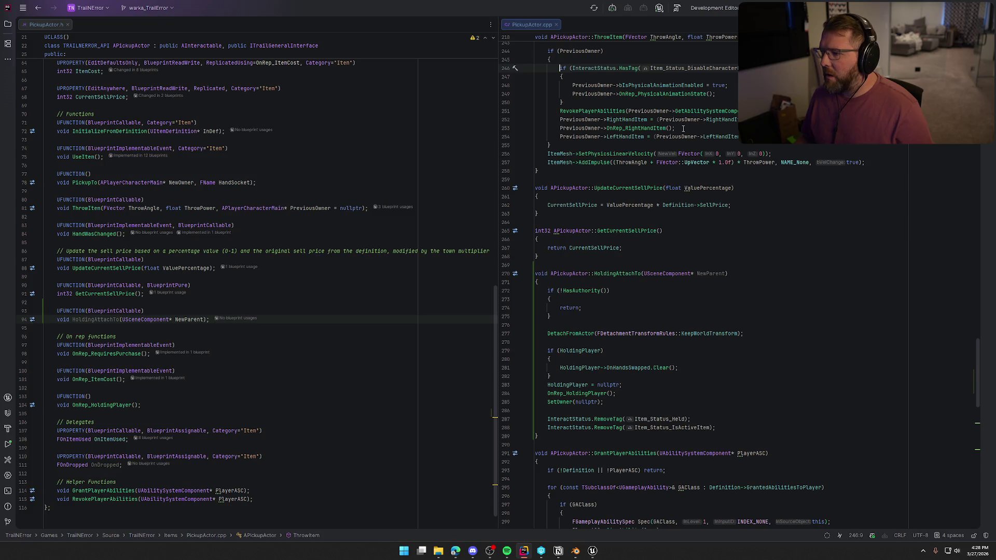
shift+click(683, 128)
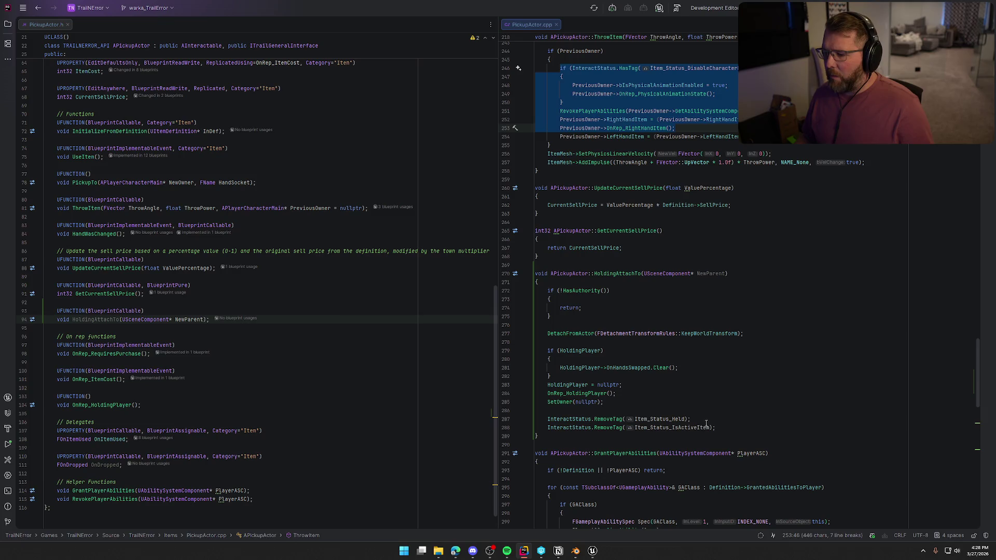
click(729, 427)
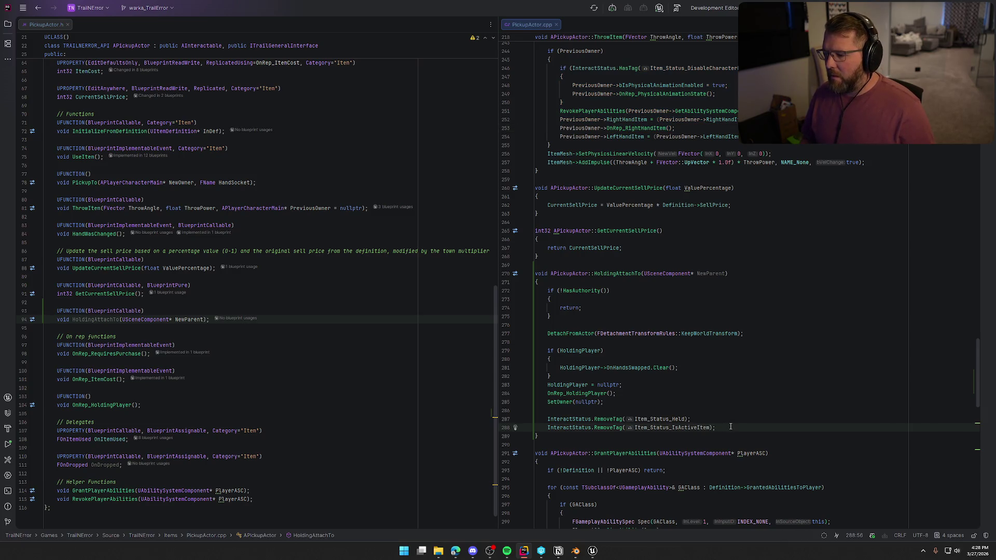
key(Return)
key(Return)
key(ctrl+v)
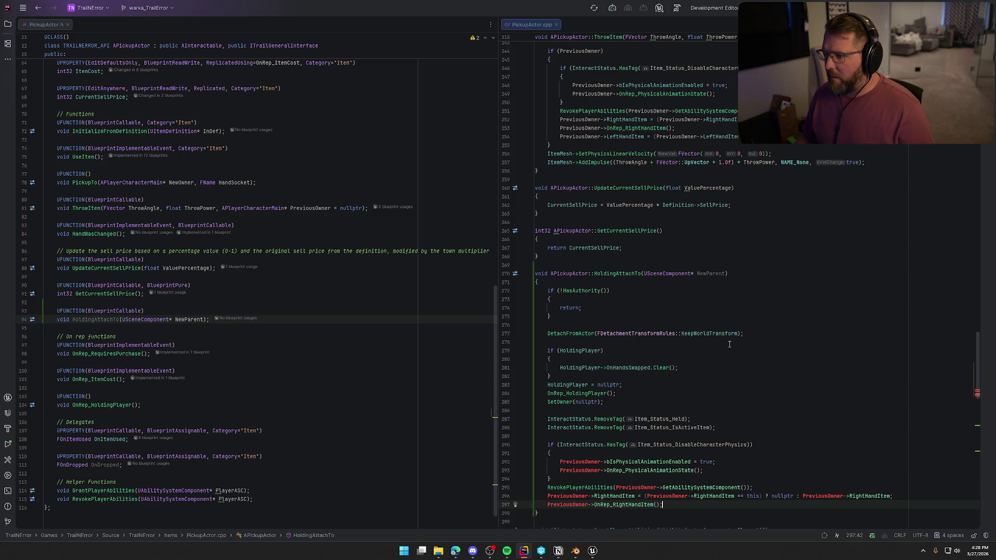
Move the pasted cleanup code inside the if (HoldingPlayer) block of HoldingAttachTo.
key(ctrl+z)
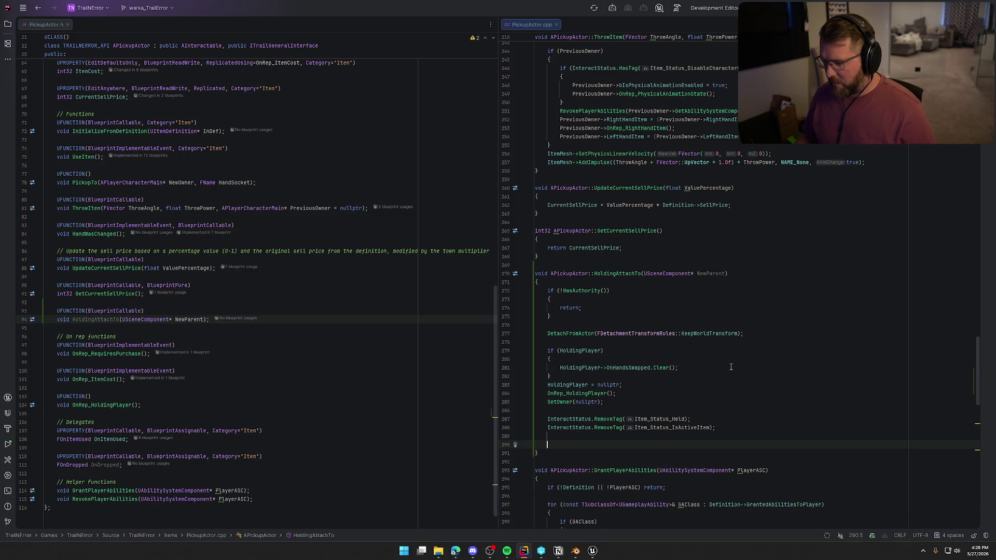
click(697, 373)
key(Return)
key(Return)
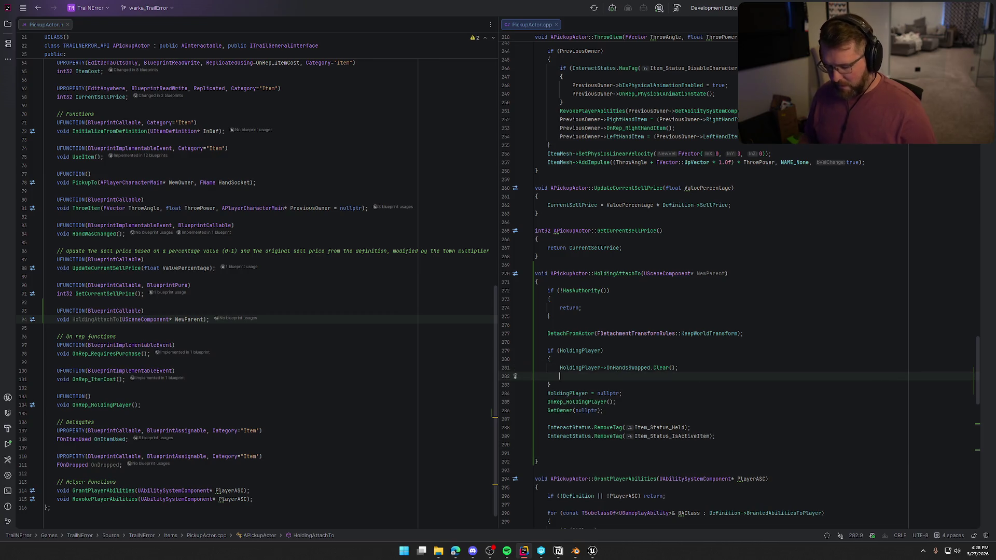
key(ctrl+v)
scroll(739, 283, down, 4)
click(716, 419)
key(Up)
key(Up)
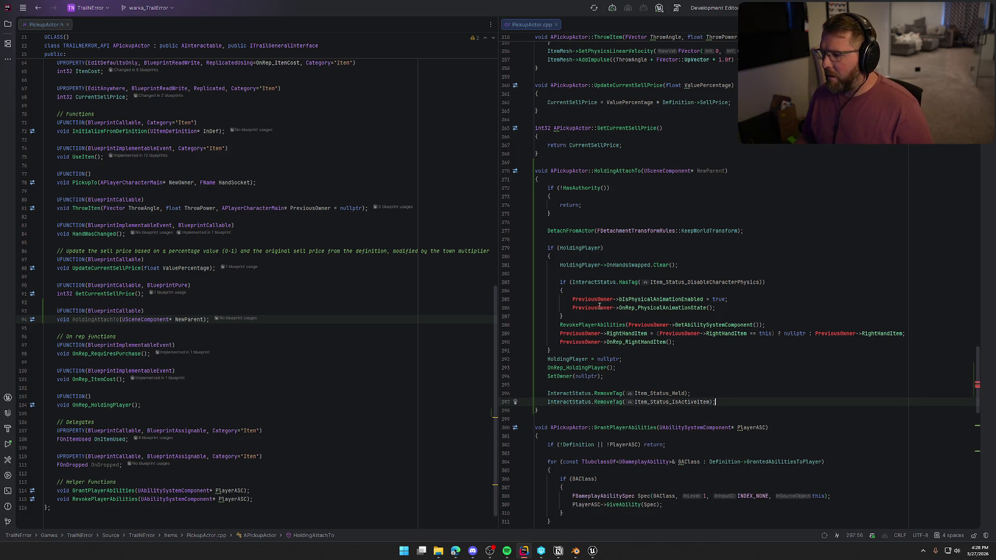
Rename every PreviousOwner in the pasted block to HoldingPlayer using multiple carets.
double_click(589, 300)
key(alt+j)
key(alt+j)
text(HoldingPlayer)
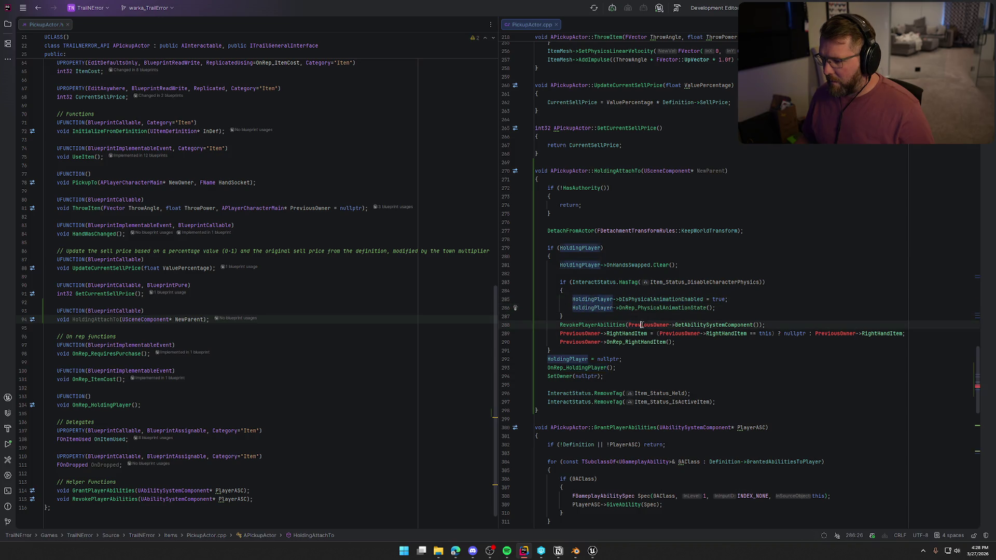
double_click(680, 334)
alt+shift+double_click(578, 334)
text(HoldingPlayer)
key(alt+j)
text(HoldingPlayer)
click(622, 359)
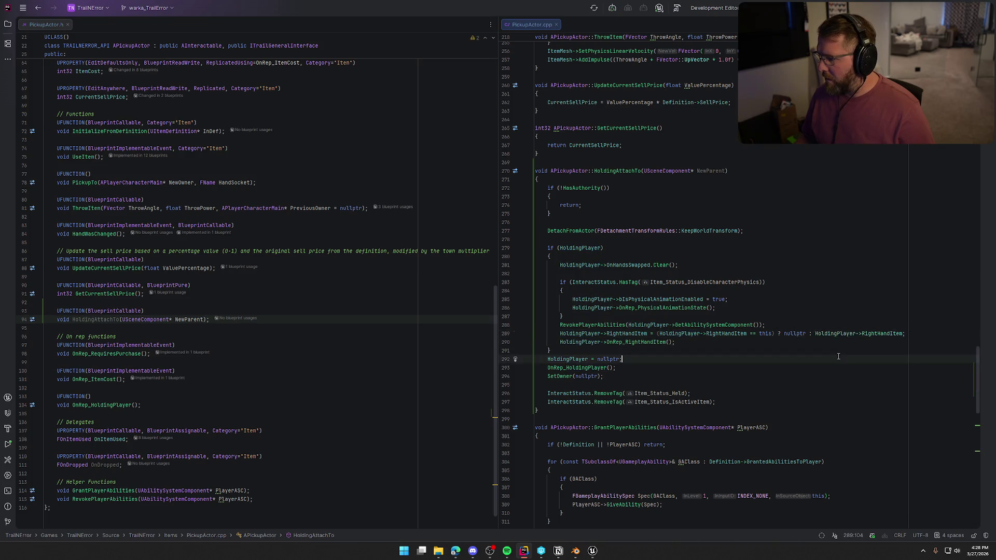
scroll(699, 362, up, 4)
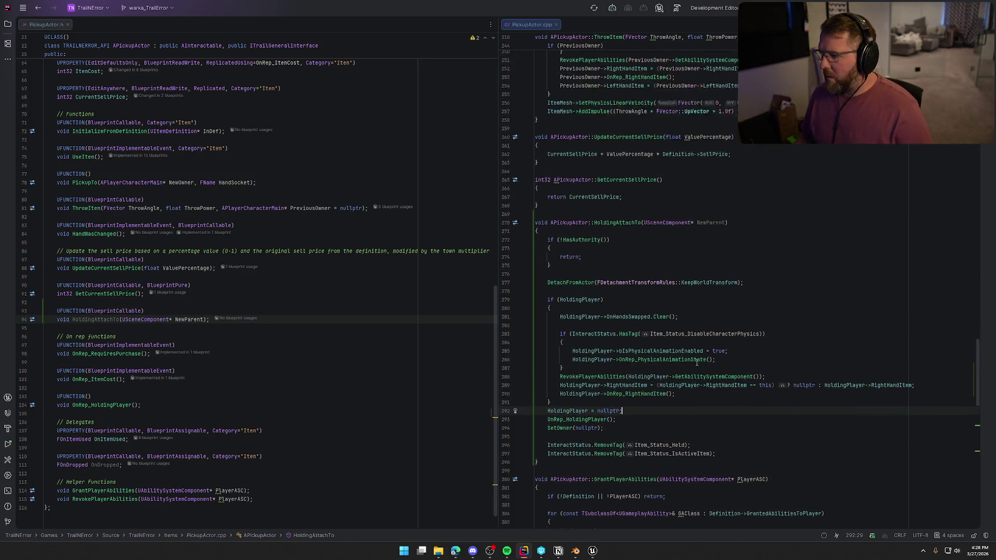
Jump to the OnRep_HoldingPlayer definition to inspect what it does.
scroll(699, 362, up, 2)
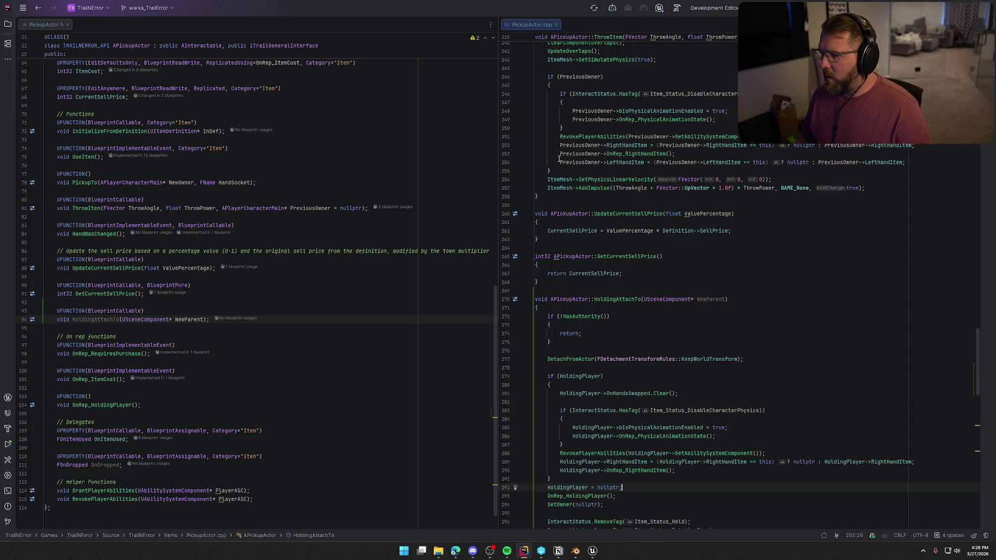
scroll(567, 182, up, 5)
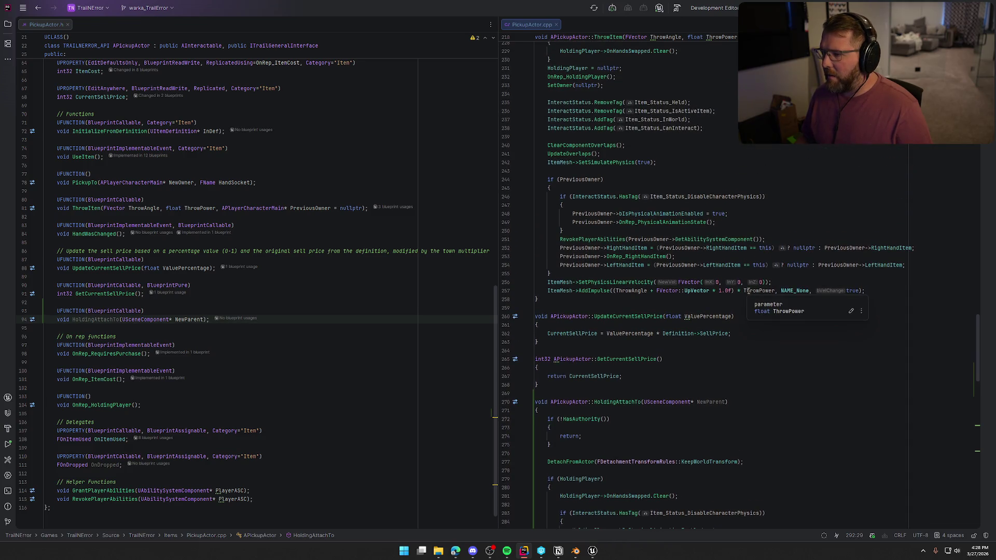
scroll(748, 291, up, 3)
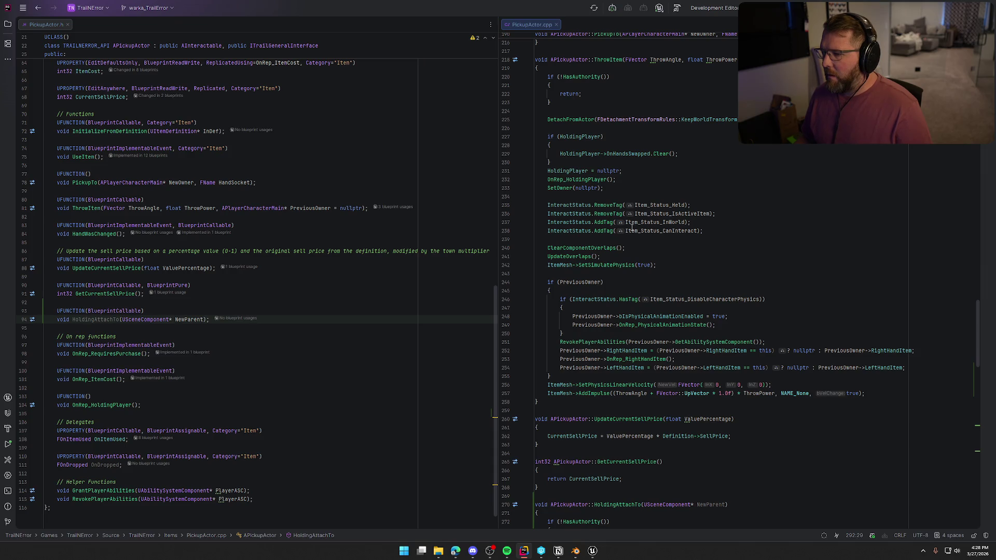
click(581, 179)
ctrl+click(581, 179)
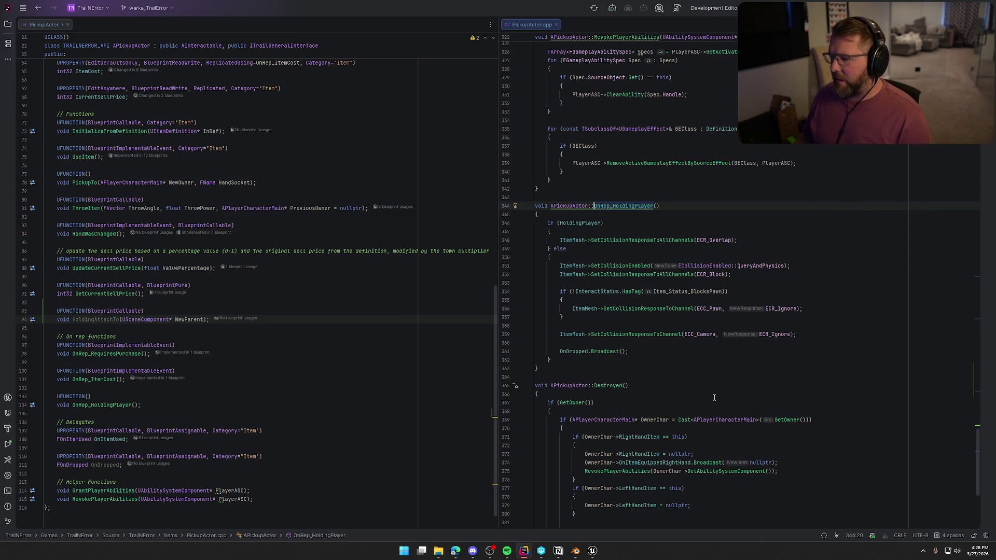
Delete lines 292–293, the HoldingPlayer reset and OnRep_HoldingPlayer call, from HoldingAttachTo.
scroll(696, 410, up, 10)
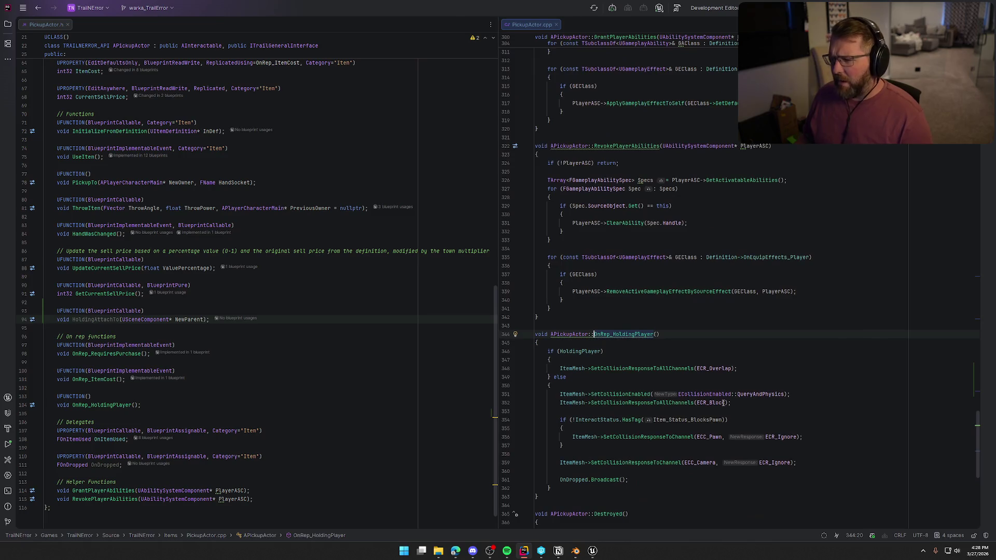
scroll(723, 403, down, 2)
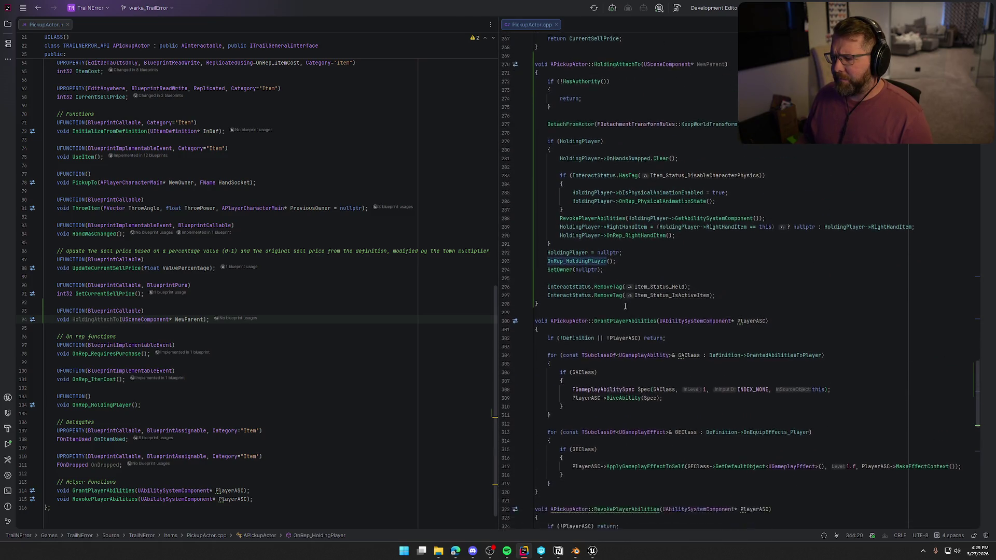
click(615, 232)
shift+click(548, 223)
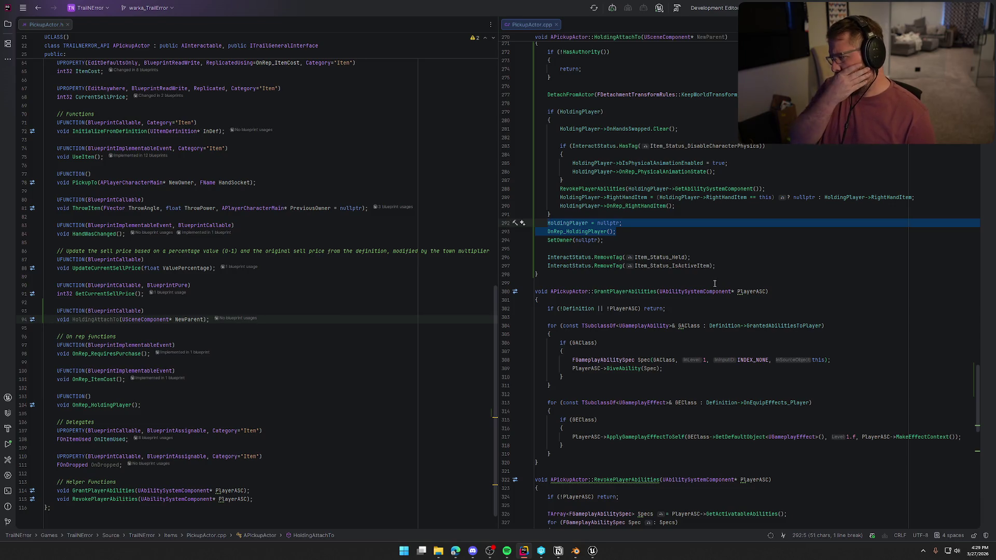
key(BackSpace)
key(BackSpace)
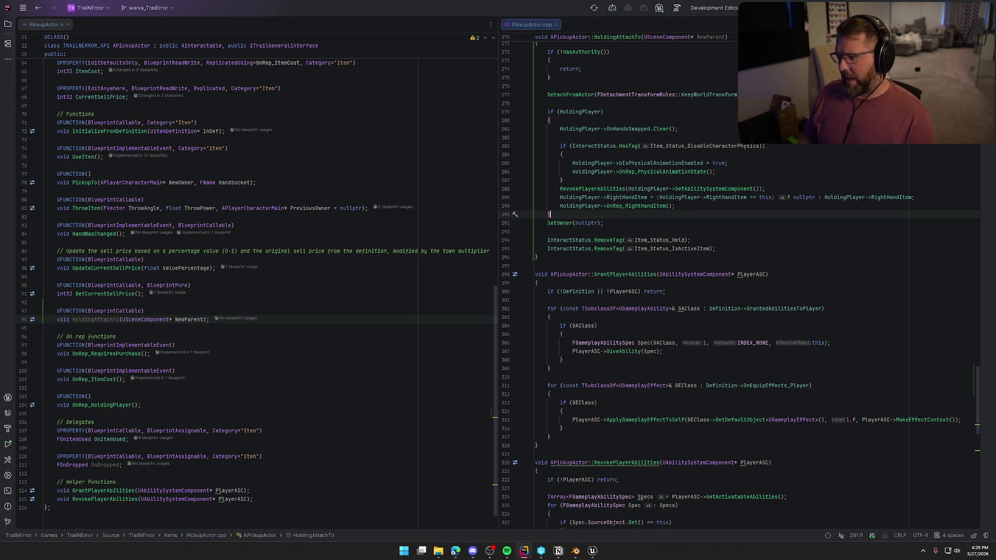
Review every HoldingPlayer usage and the PickupTo code, then return to the Unreal Editor.
scroll(690, 284, down, 2)
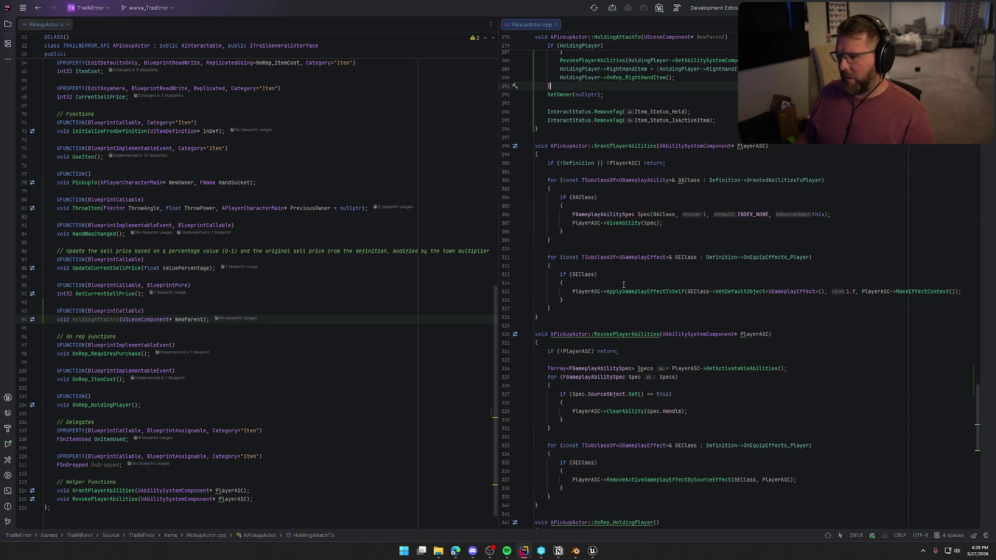
scroll(666, 292, up, 5)
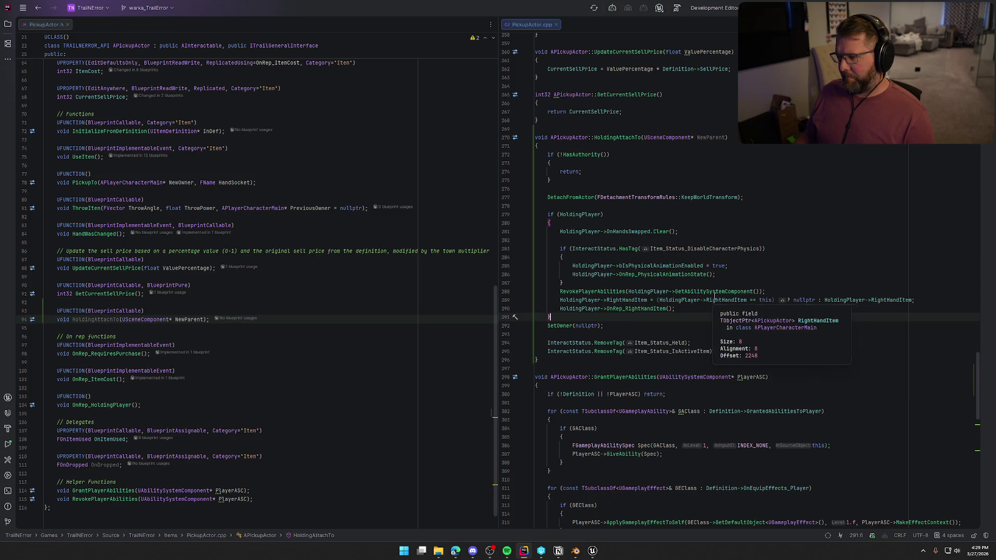
click(587, 214)
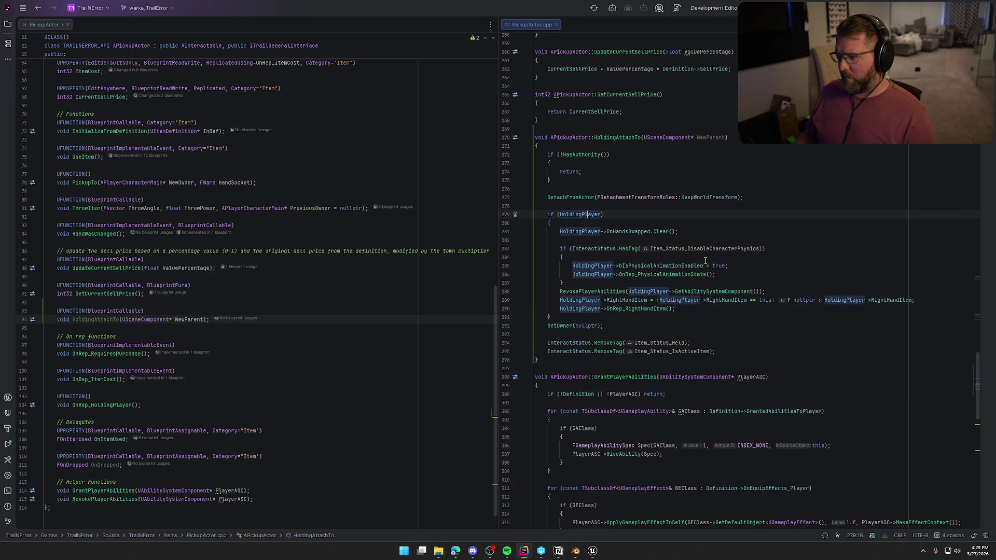
scroll(705, 261, up, 15)
scroll(705, 260, up, 10)
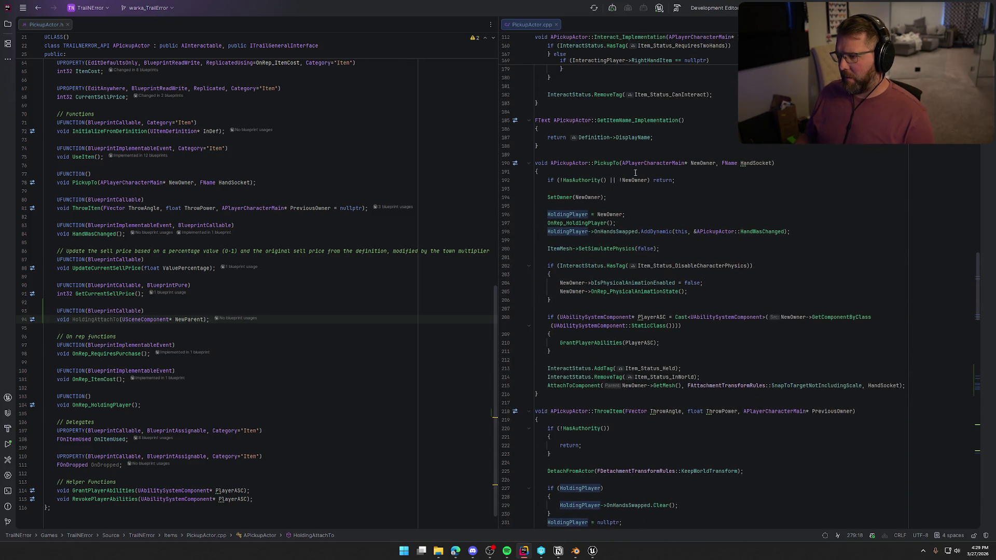
click(624, 215)
key(Up)
key(Up)
scroll(677, 316, down, 3)
scroll(677, 315, down, 20)
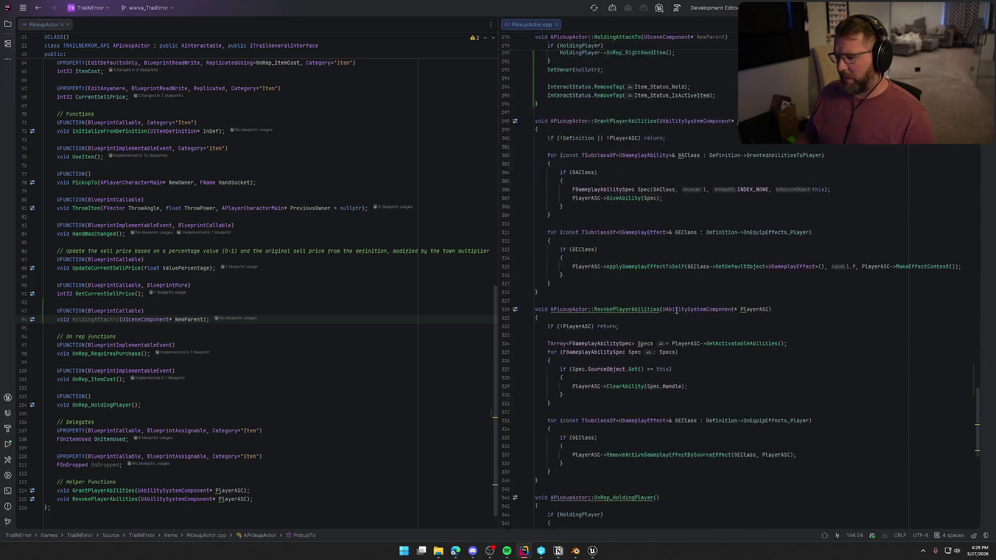
scroll(677, 310, down, 1)
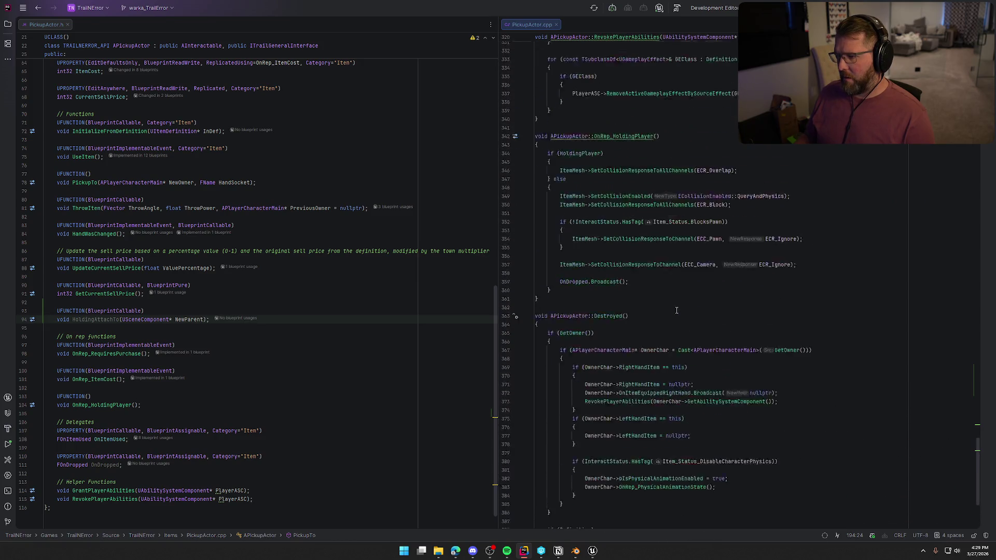
click(592, 551)
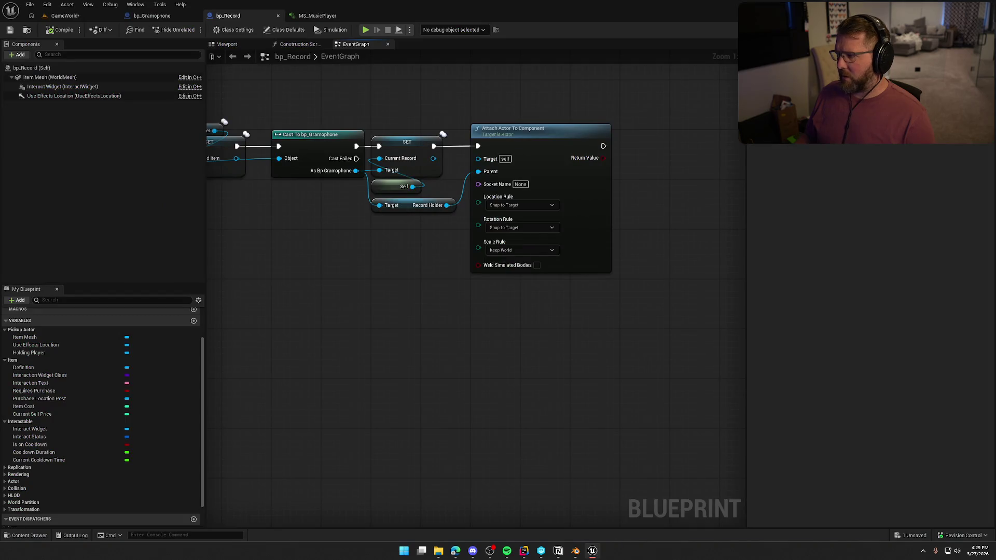
Save the GameWorld level twice with Ctrl+Shift+S and Save Selected, then go back to Rider.
key(ctrl+shift+s)
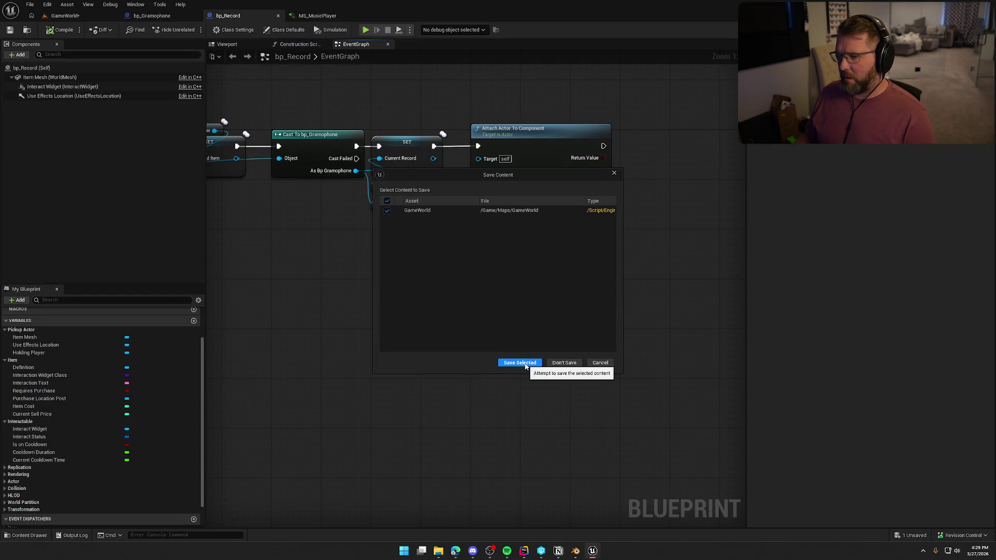
click(528, 366)
drag(455, 358, 624, 358)
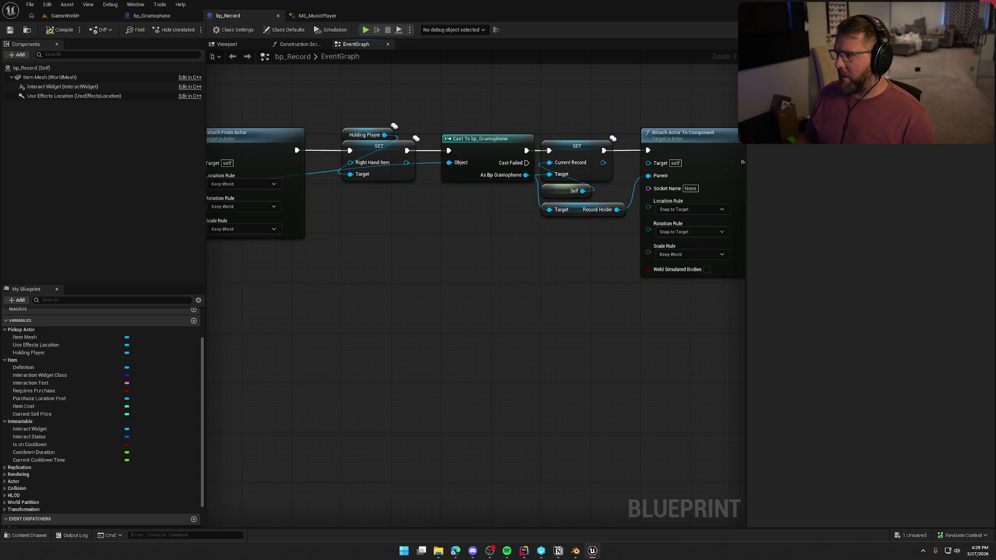
key(ctrl+shift+s)
click(528, 363)
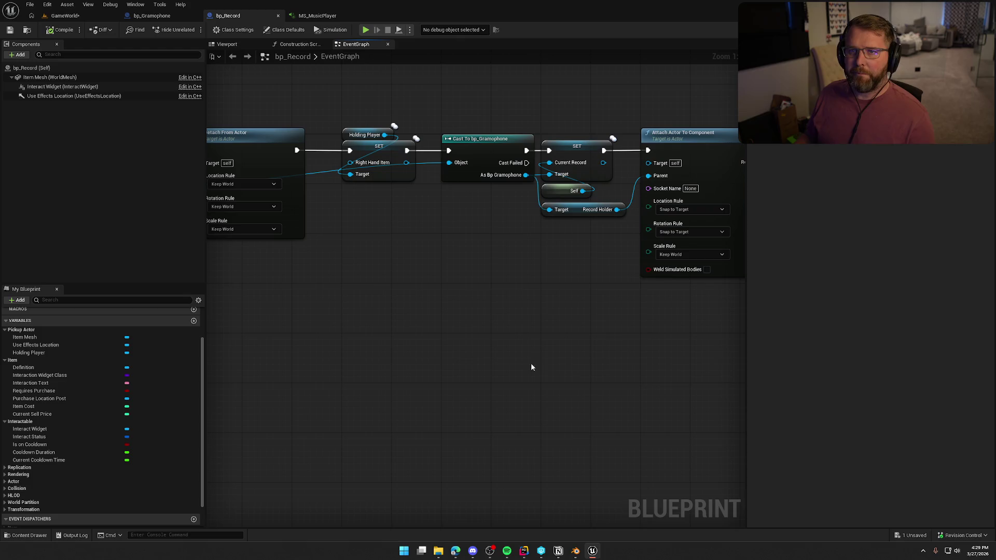
key(alt+Tab)
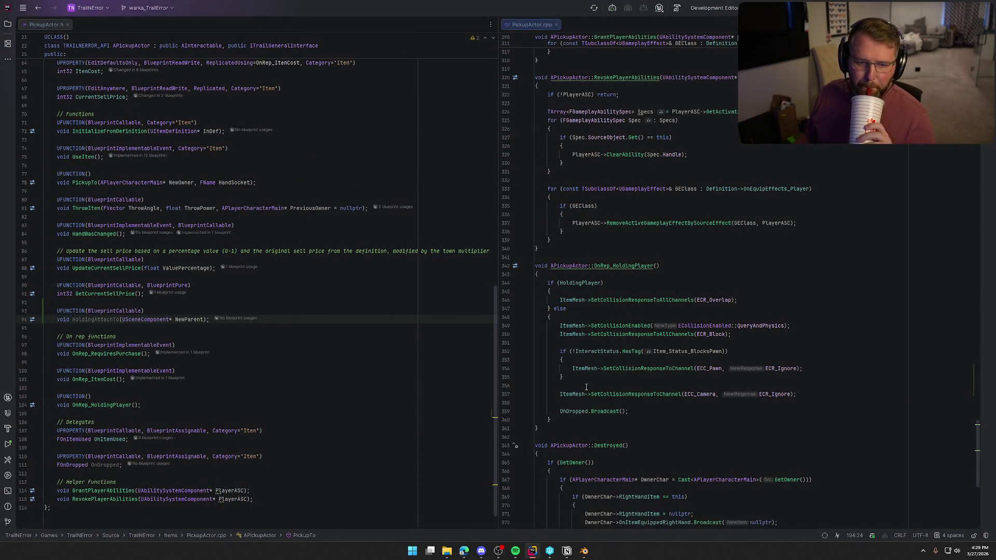
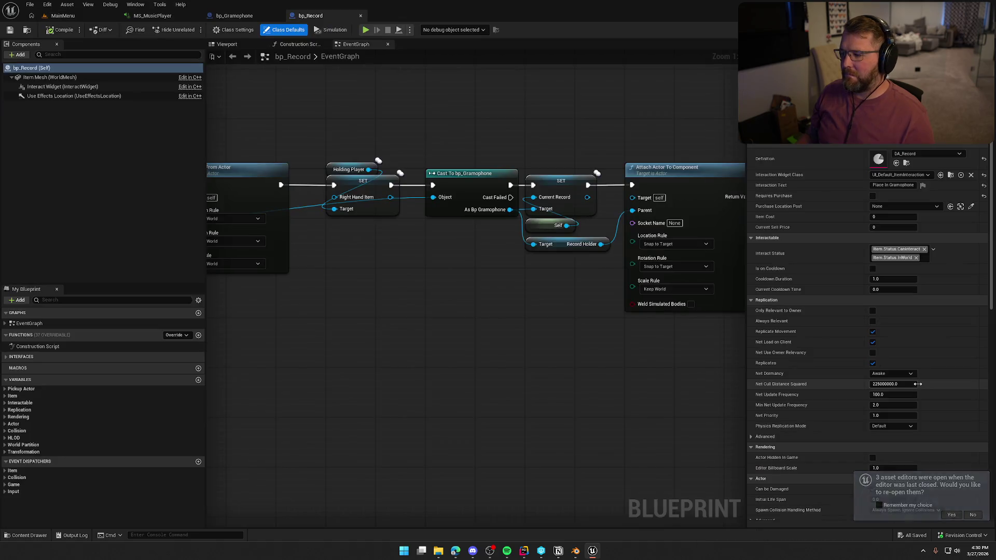
Add a Holding Attach To node to bp_Record's EventGraph.
drag(546, 342, 691, 323)
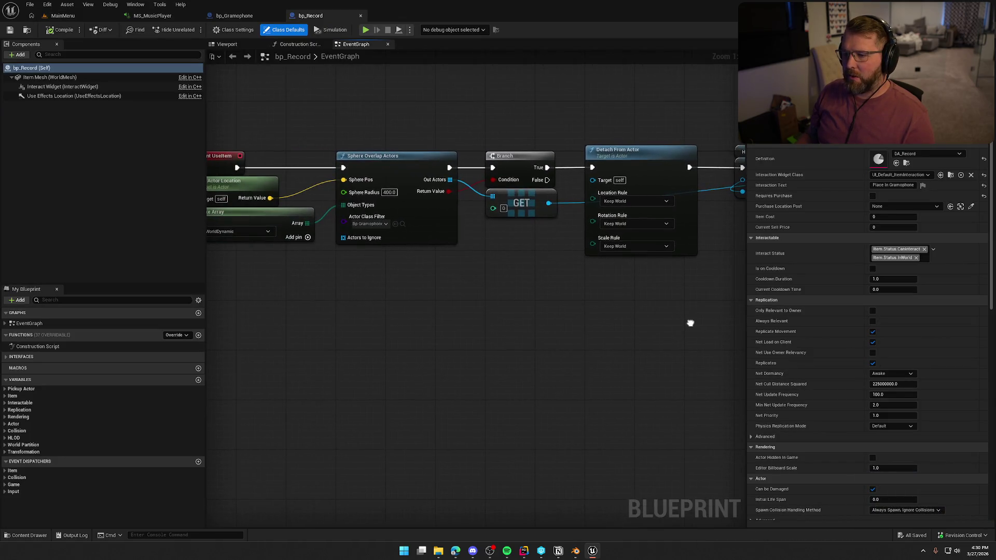
drag(621, 291, 423, 274)
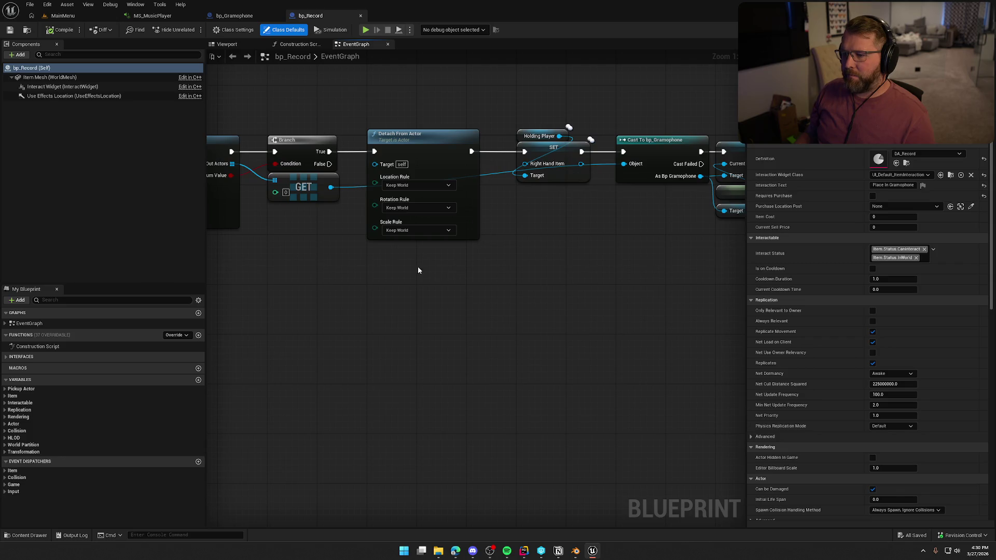
right_click(413, 266)
text(holid)
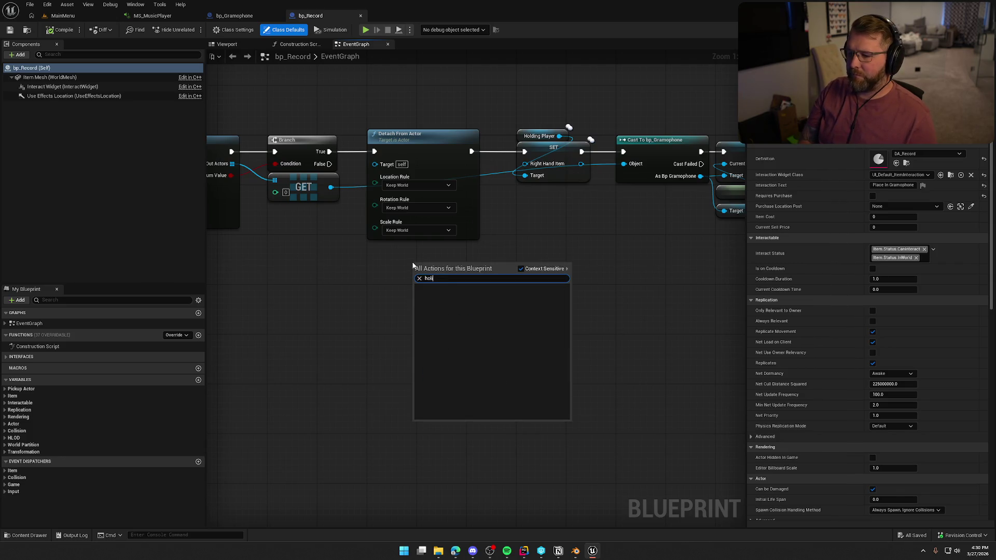
key(Return)
drag(452, 264, 447, 258)
Delete the Detach From Actor node and the Holding Player and SET Holding Player nodes.
click(457, 166)
key(Delete)
drag(494, 97, 574, 212)
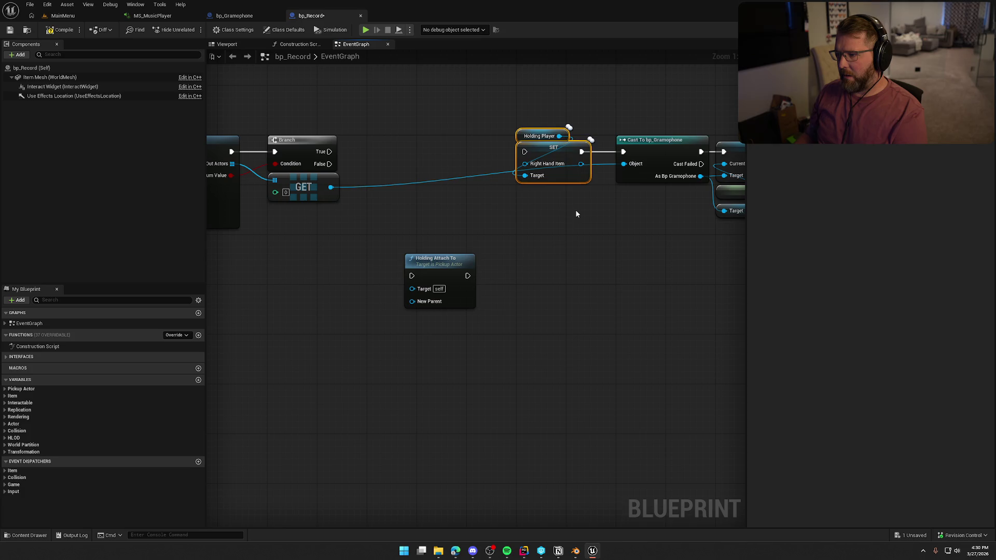
key(Delete)
Wire Branch True through Cast To bp_Gramophone into Holding Attach To, then into SET.
drag(412, 275, 330, 151)
mouse_move(440, 261)
mouse_down()
mouse_move(402, 135)
mouse_move(499, 142)
mouse_move(461, 144)
mouse_move(494, 262)
mouse_up()
alt+click(433, 167)
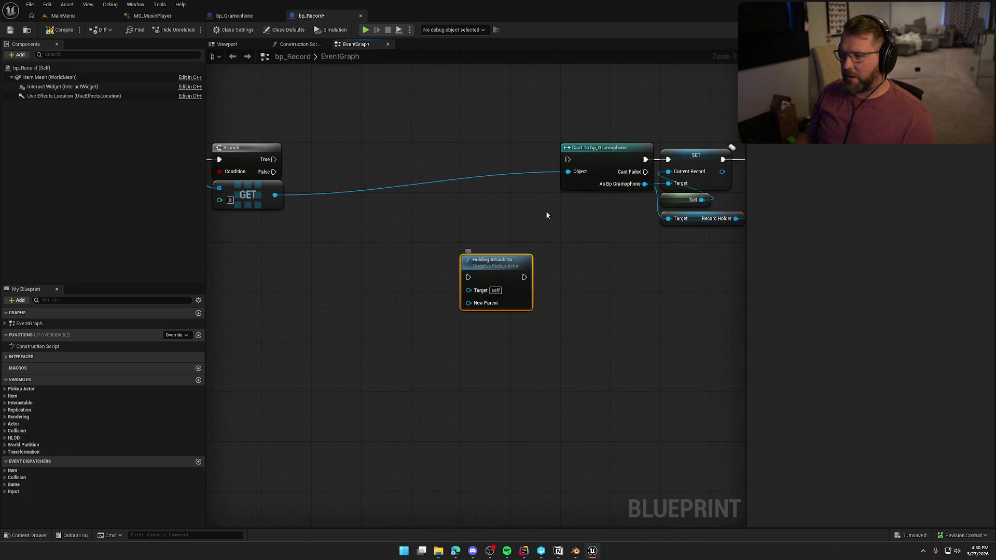
drag(568, 159, 273, 159)
drag(616, 153, 368, 154)
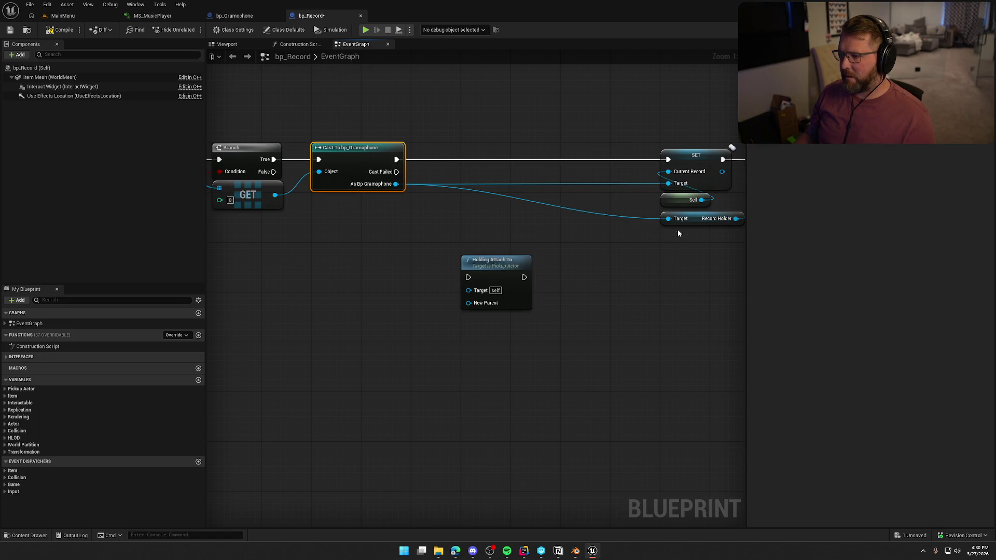
mouse_move(700, 224)
mouse_down()
mouse_move(350, 206)
mouse_move(469, 303)
mouse_move(396, 159)
mouse_up()
mouse_move(485, 268)
mouse_down()
mouse_move(485, 151)
mouse_move(406, 269)
mouse_move(471, 251)
mouse_up()
drag(466, 170, 319, 169)
Delete Attach Actor To Component, move SET and Self beside Holding Attach To, and save bp_Record.
click(597, 282)
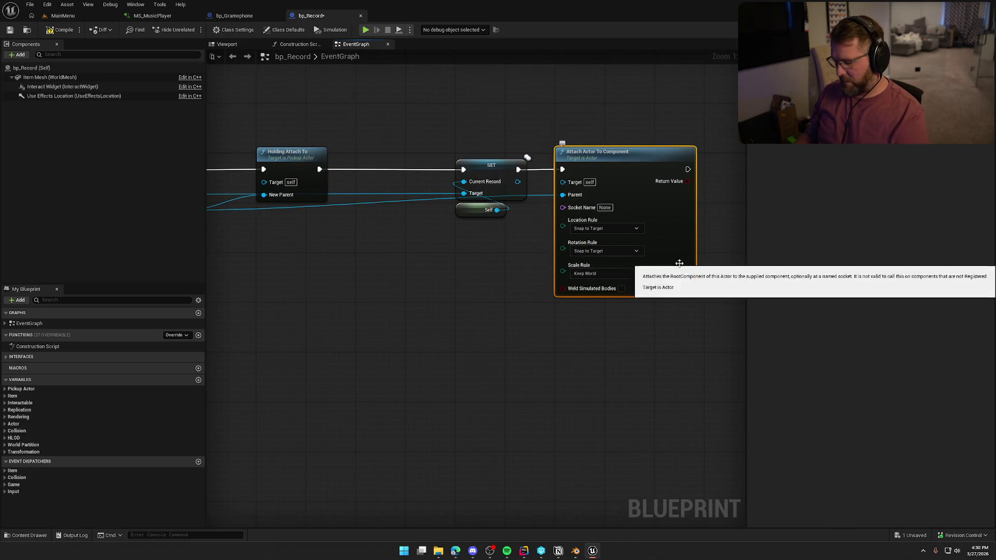
key(Delete)
drag(480, 263, 605, 259)
mouse_move(649, 228)
mouse_down()
mouse_move(616, 168)
mouse_move(517, 168)
mouse_up()
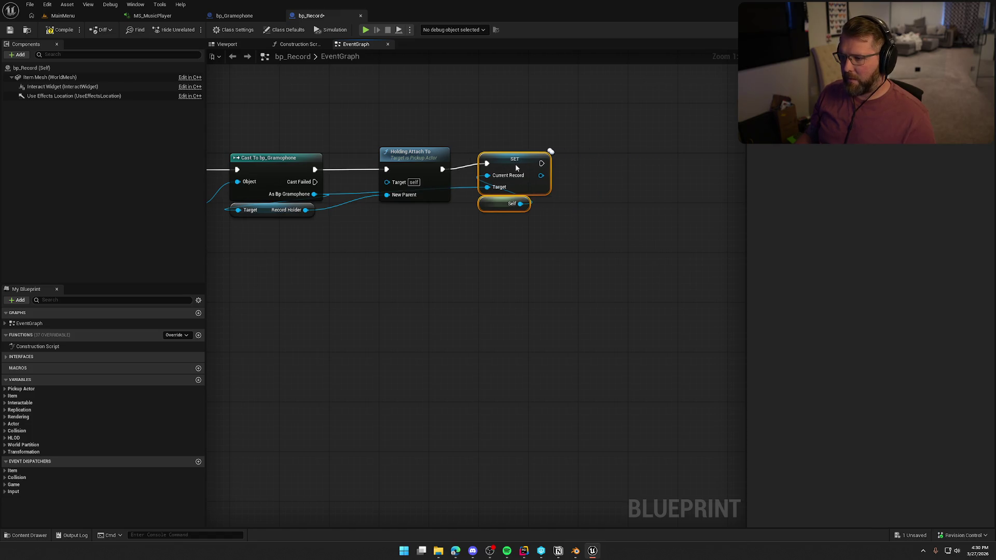
click(451, 269)
mouse_move(451, 268)
mouse_down()
mouse_move(539, 278)
mouse_move(547, 269)
mouse_up()
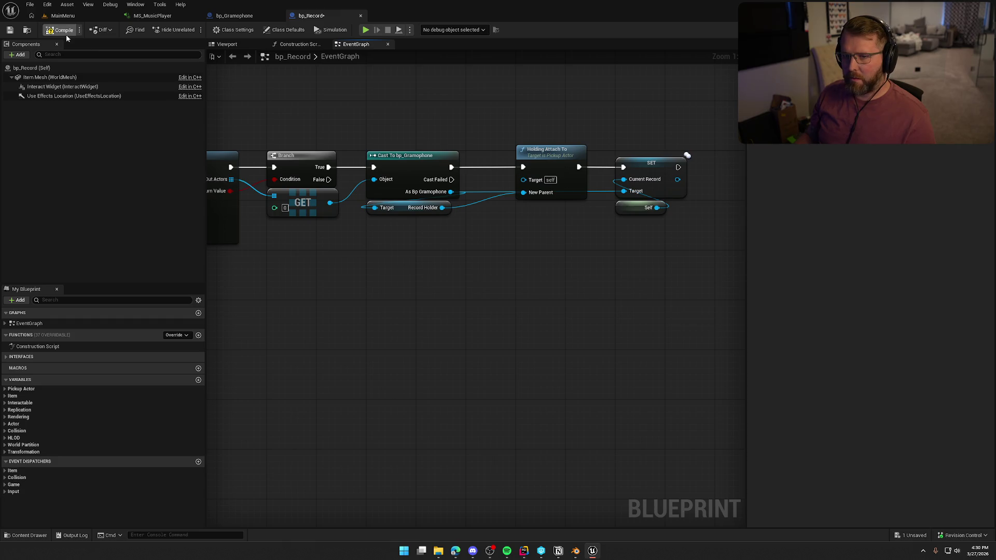
key(ctrl+s)
key(ctrl+space)
click(29, 386)
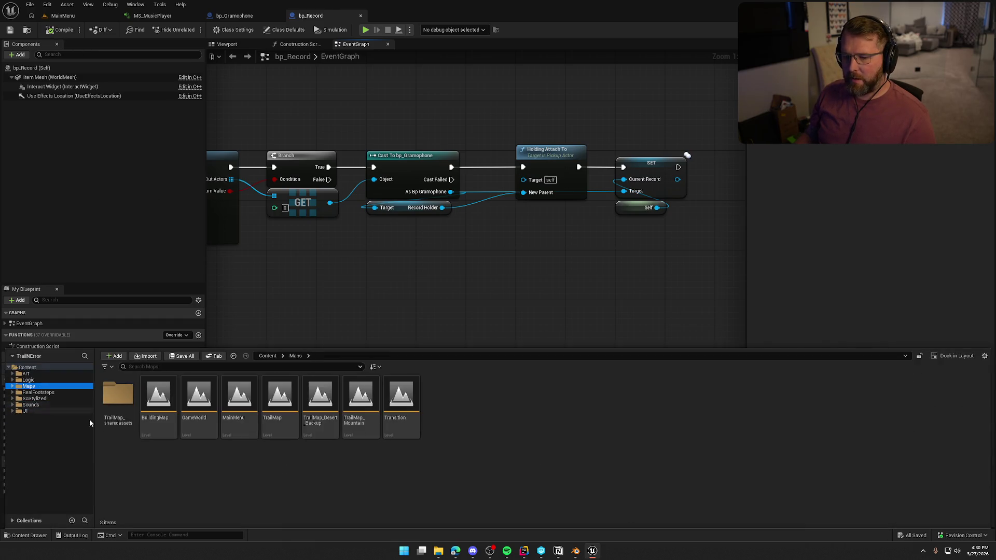
Open GameWorld, play, pick up the record with E and drop it beside the gramophone.
double_click(190, 403)
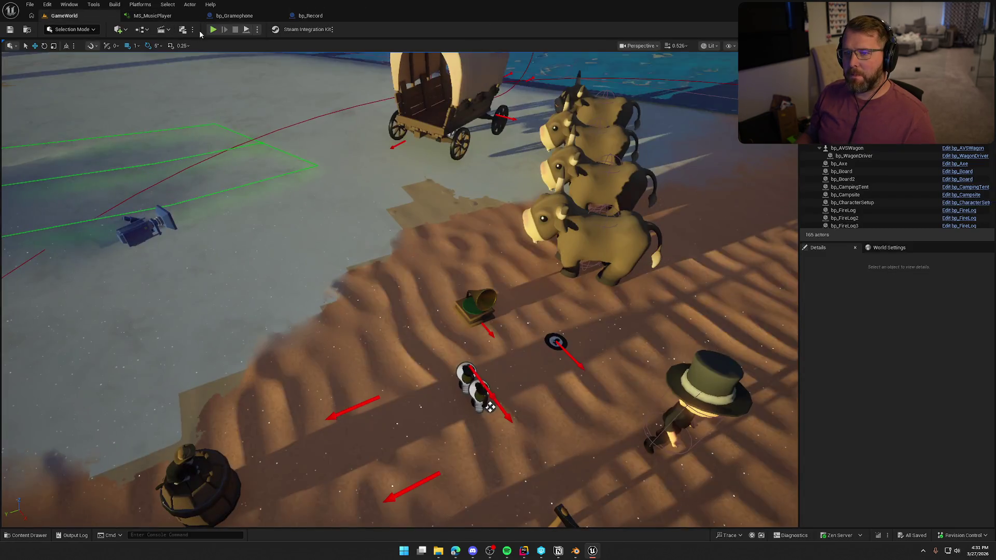
click(213, 29)
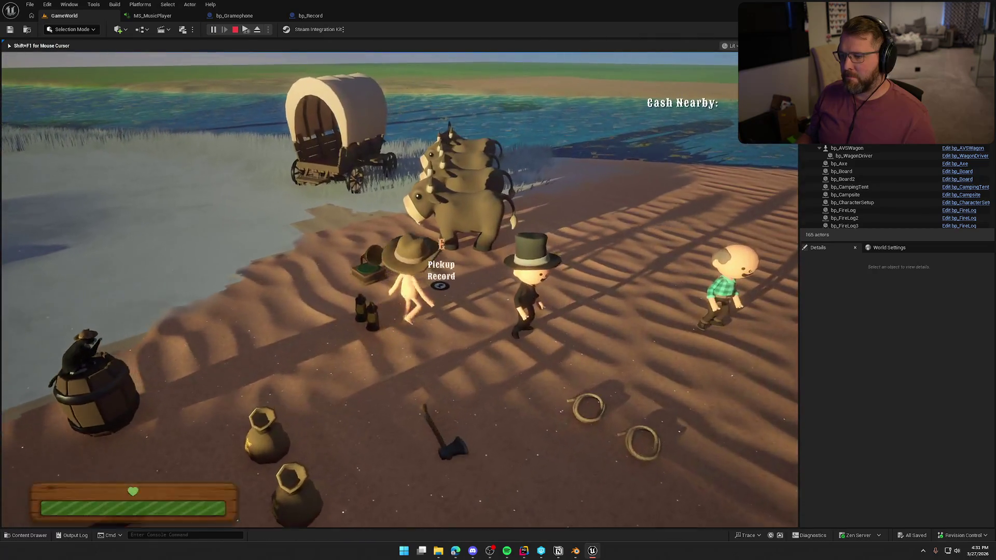
key(e)
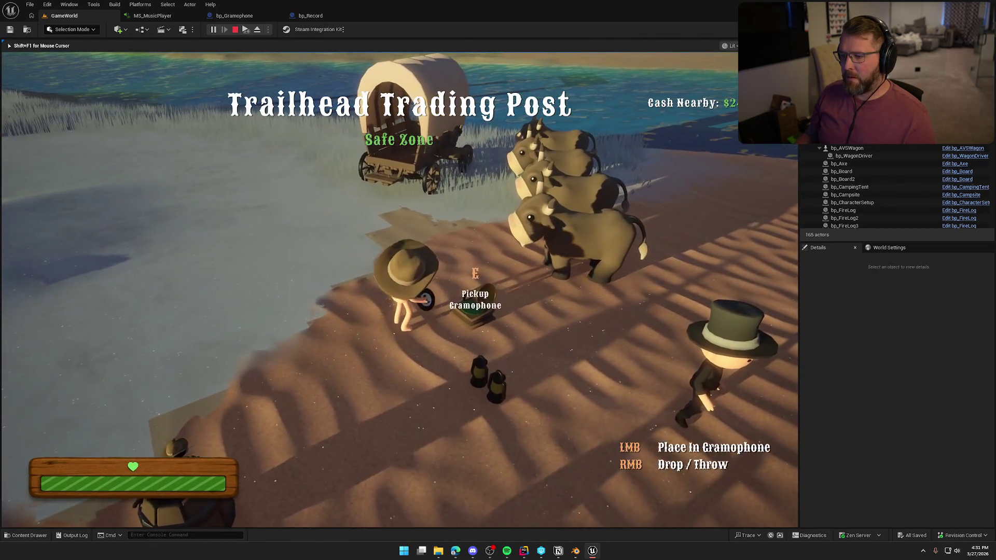
right_click(400, 290)
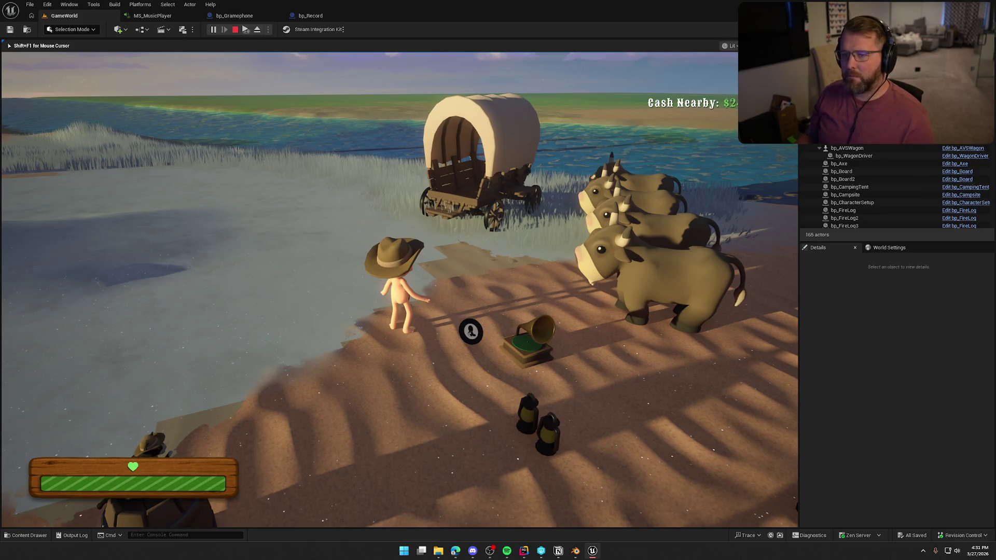
key(Escape)
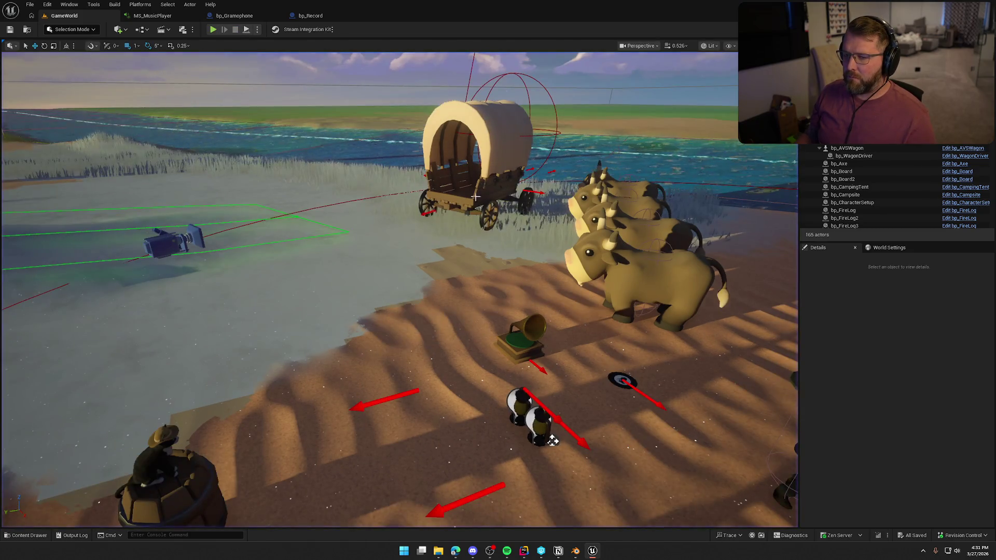
key(alt+Tab)
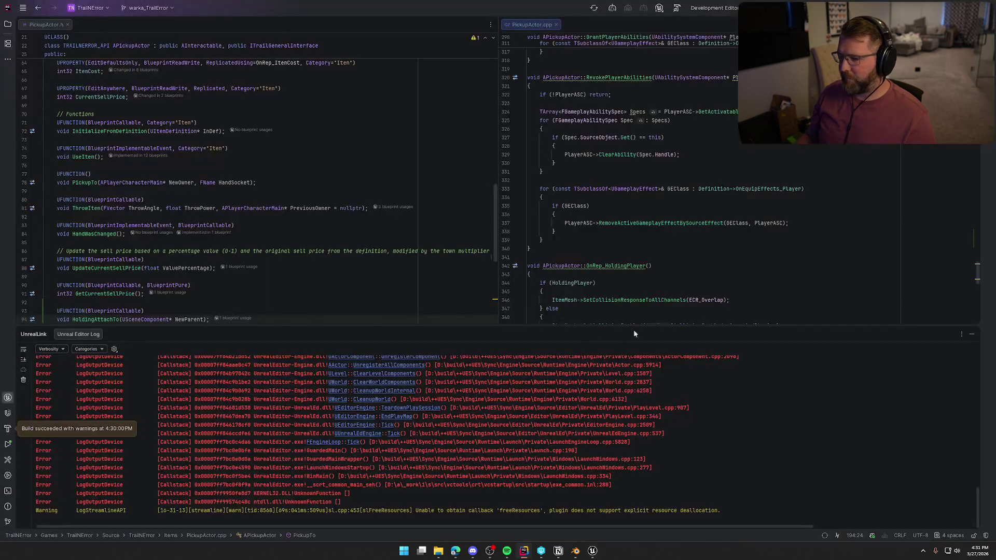
Review the HoldingAttachTo definition in PickupActor.cpp and the OnRep_RightHandItem function it calls.
scroll(730, 442, up, 10)
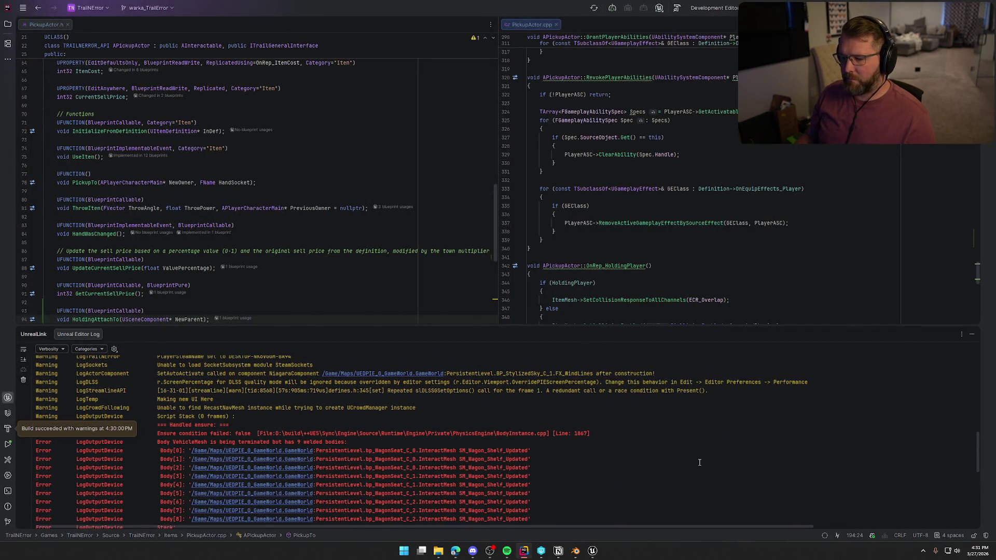
click(972, 334)
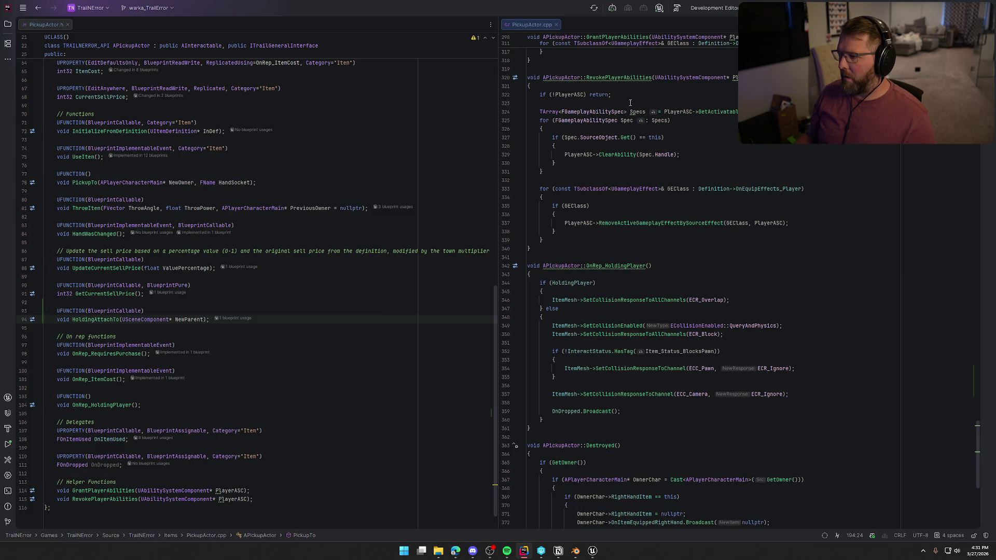
scroll(793, 355, up, 6)
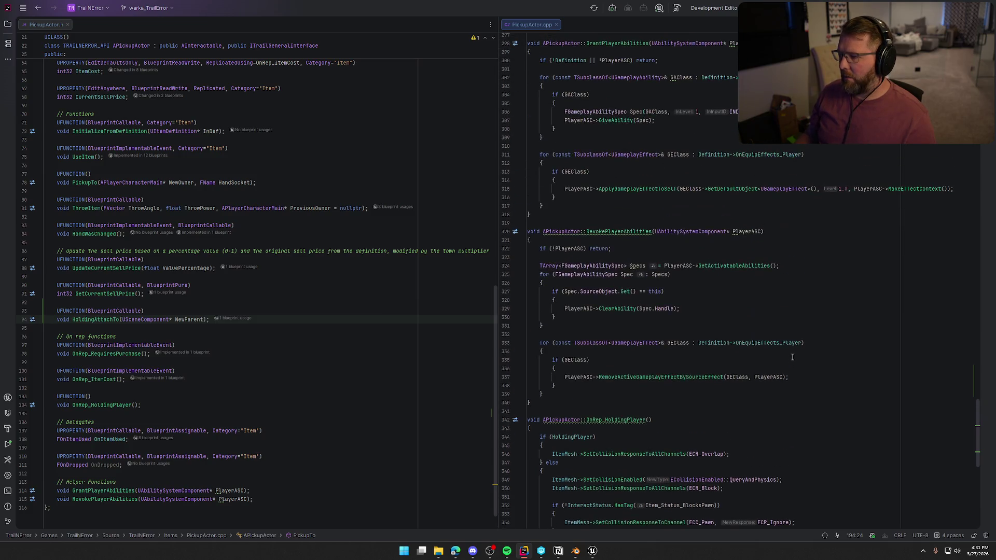
click(92, 320)
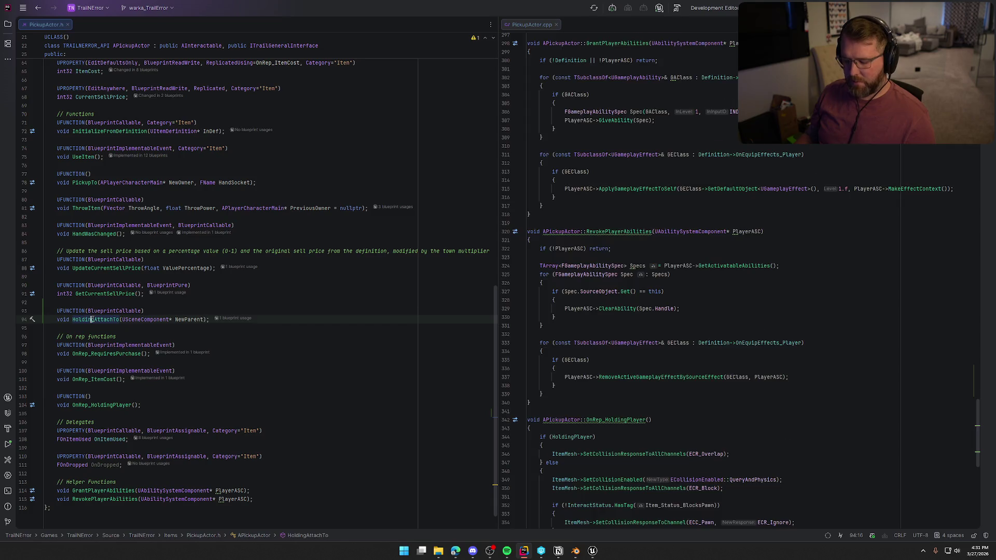
ctrl+click(91, 319)
click(737, 264)
click(610, 280)
click(681, 294)
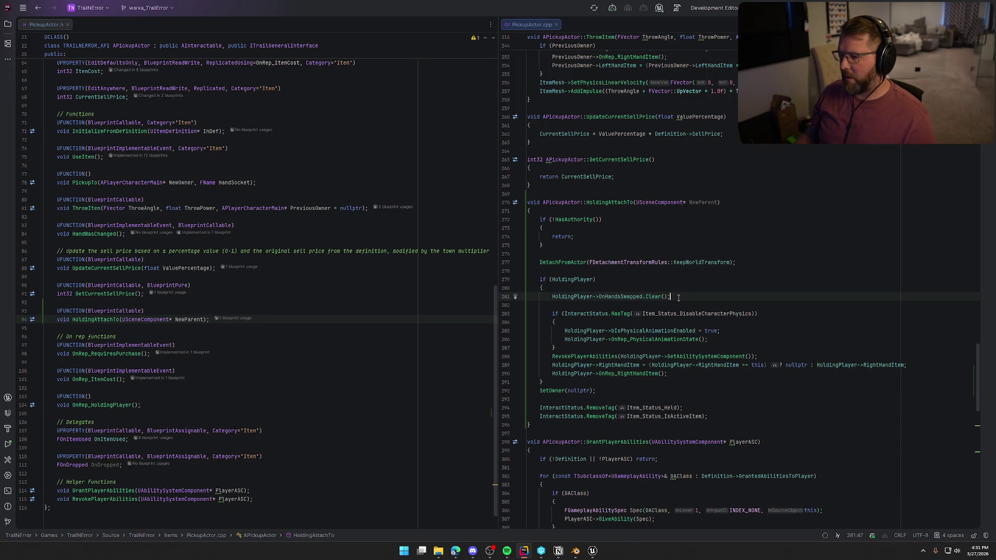
scroll(678, 298, down, 2)
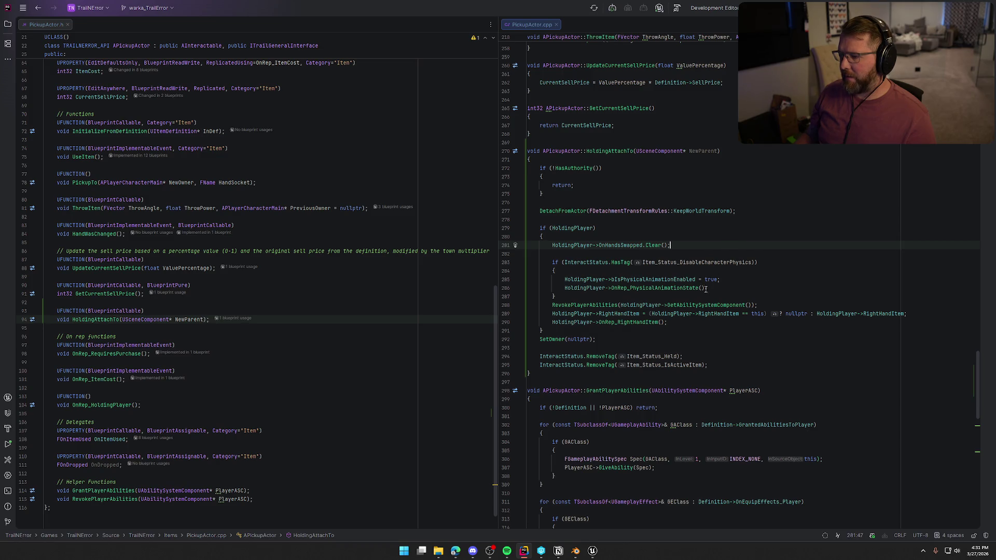
scroll(706, 288, down, 2)
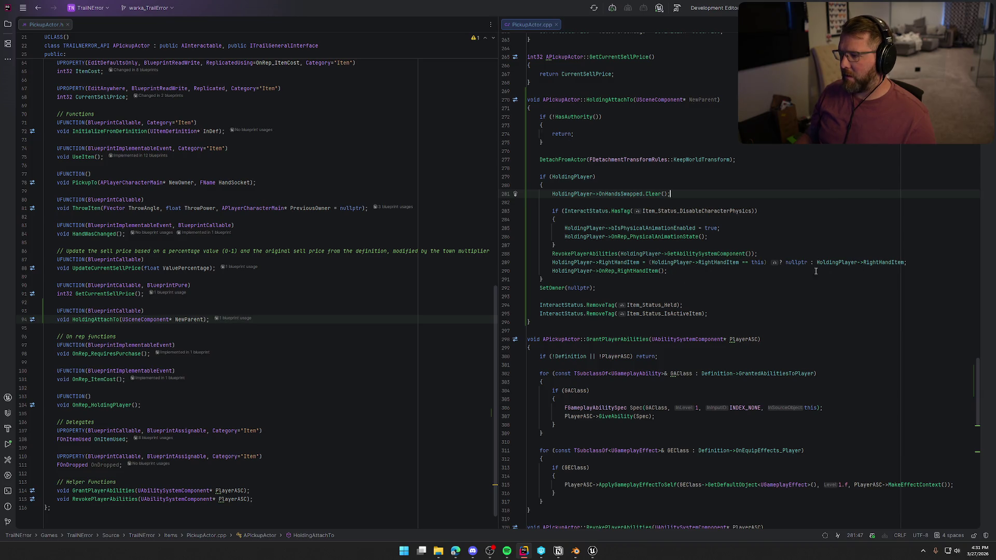
click(642, 271)
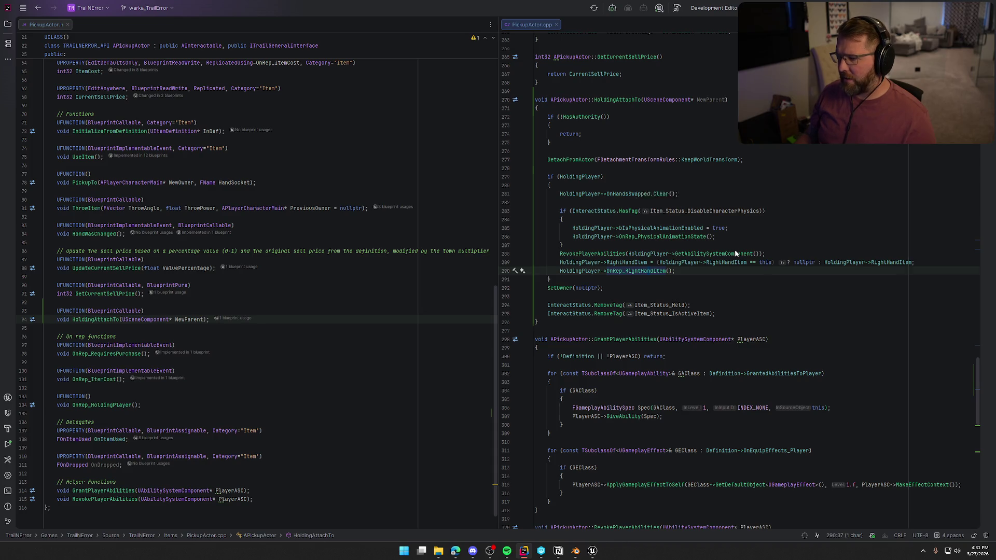
key(F12)
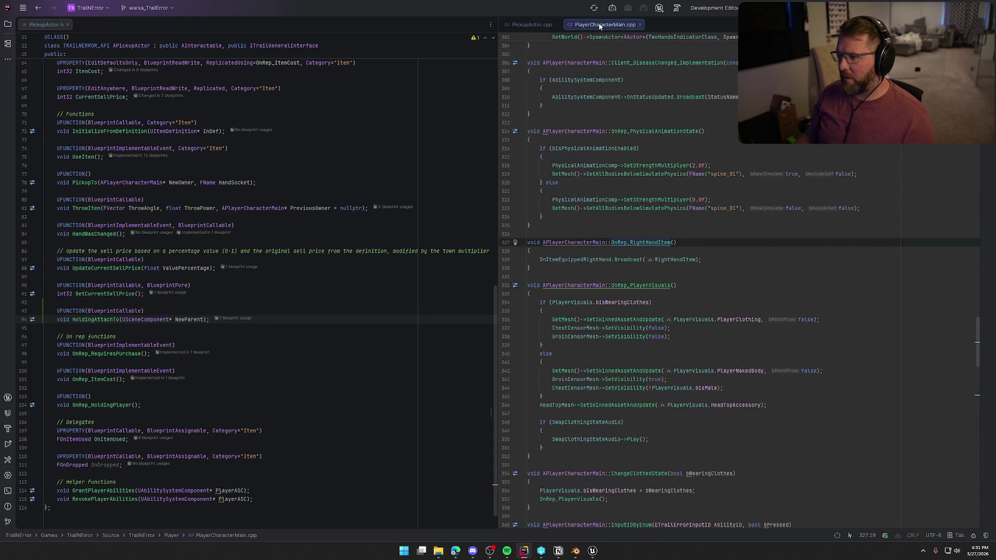
middle_click(599, 24)
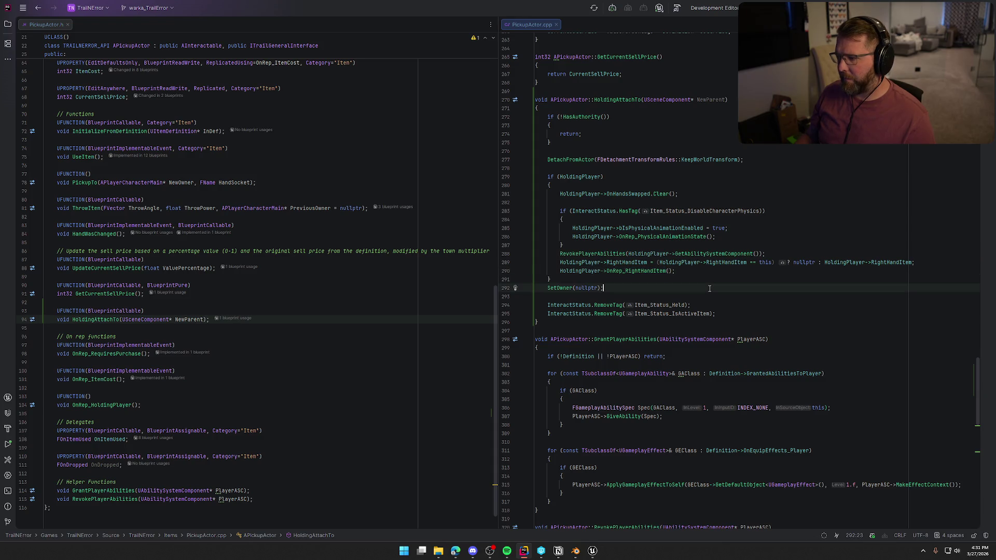
End HoldingAttachTo with AttachToComponent(NewParent, SnapToTargetNotIncludingScale) and Live Coding recompile with Ctrl+Alt+F11.
click(698, 99)
click(737, 313)
key(Return)
key(Return)
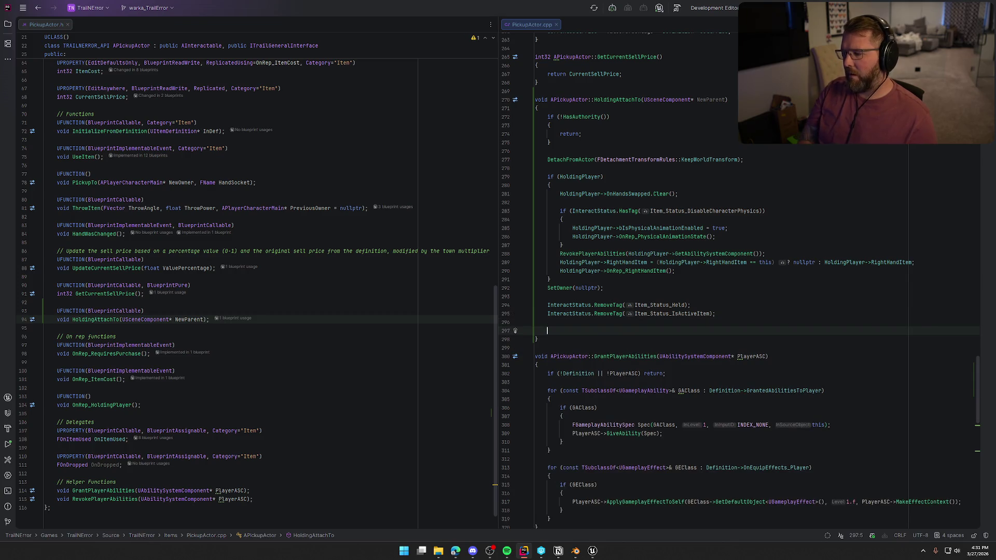
text(Attac)
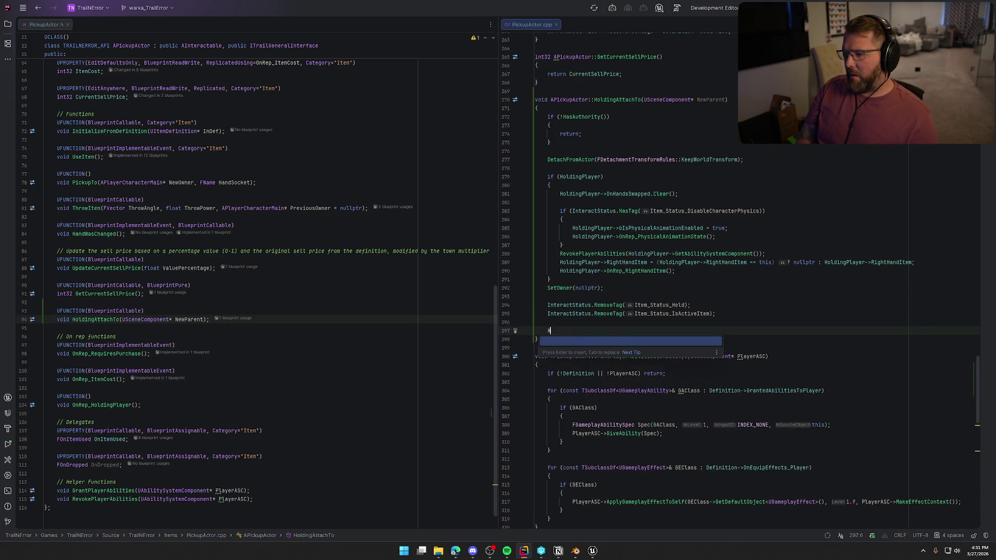
key(Return)
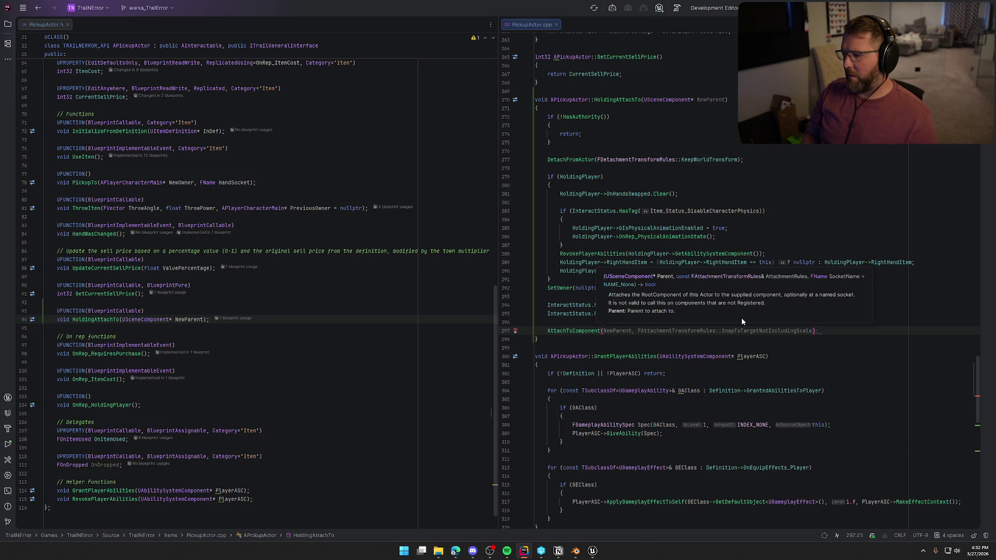
key(Tab)
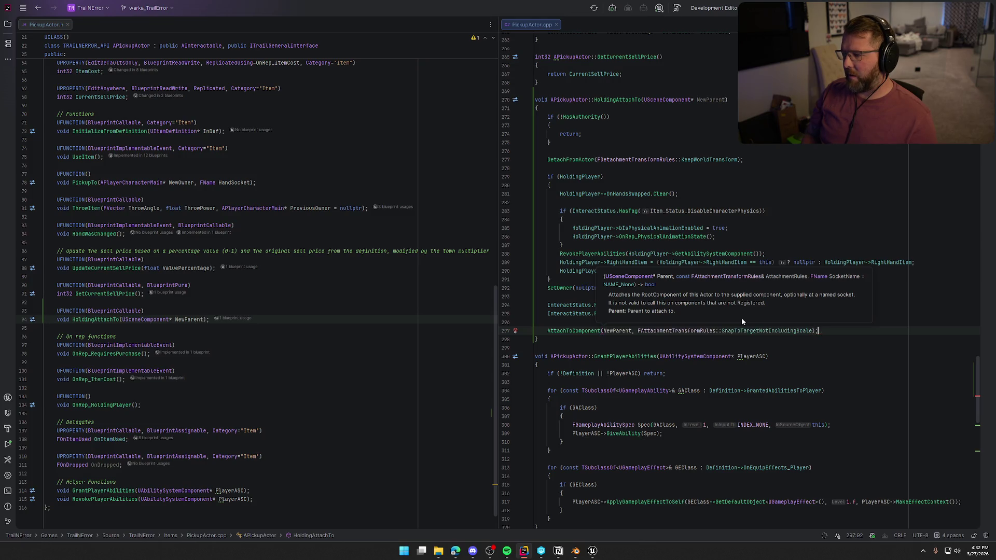
click(598, 551)
key(ctrl+alt+F11)
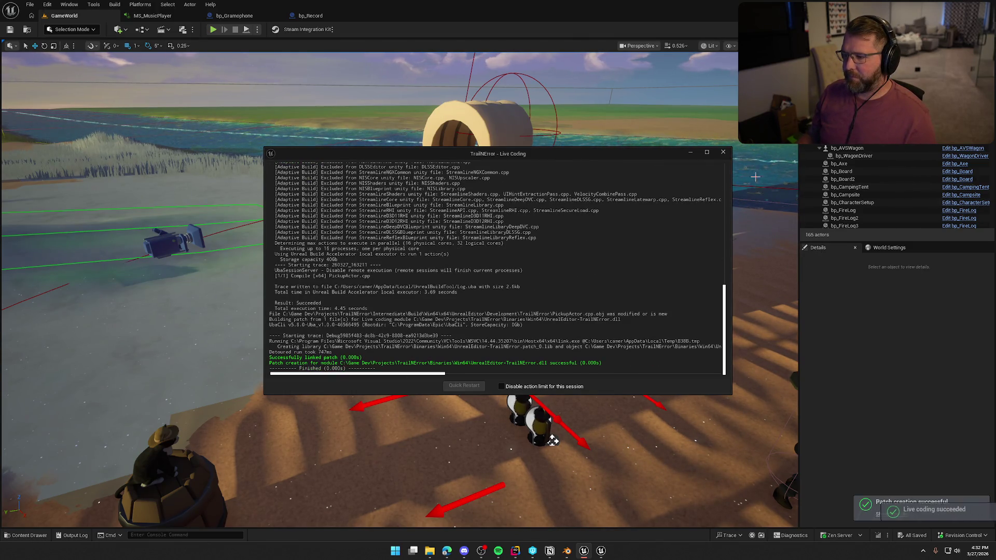
Close the Live Coding log, play, pick up the record, and set the gramophone down on the beach.
click(723, 152)
click(213, 29)
key(w)
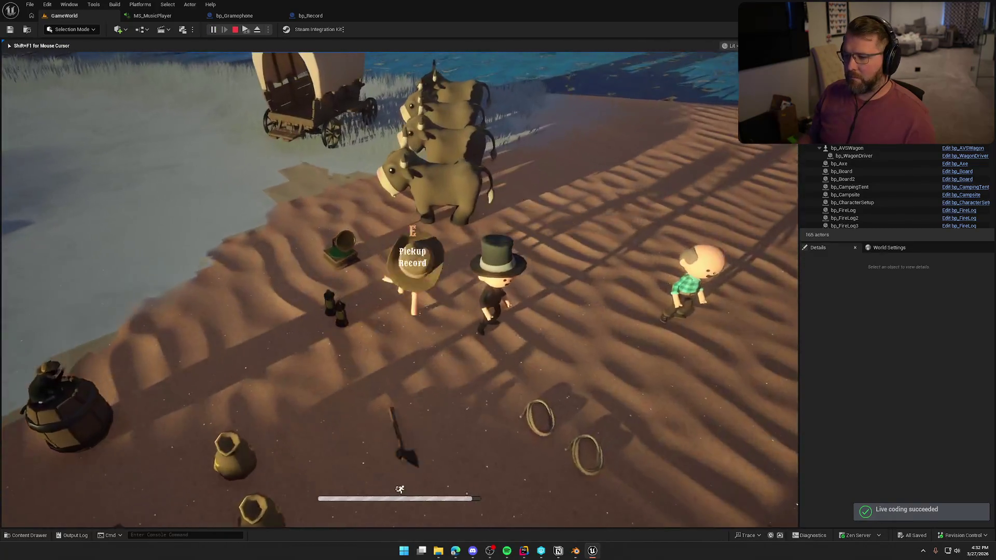
key(e)
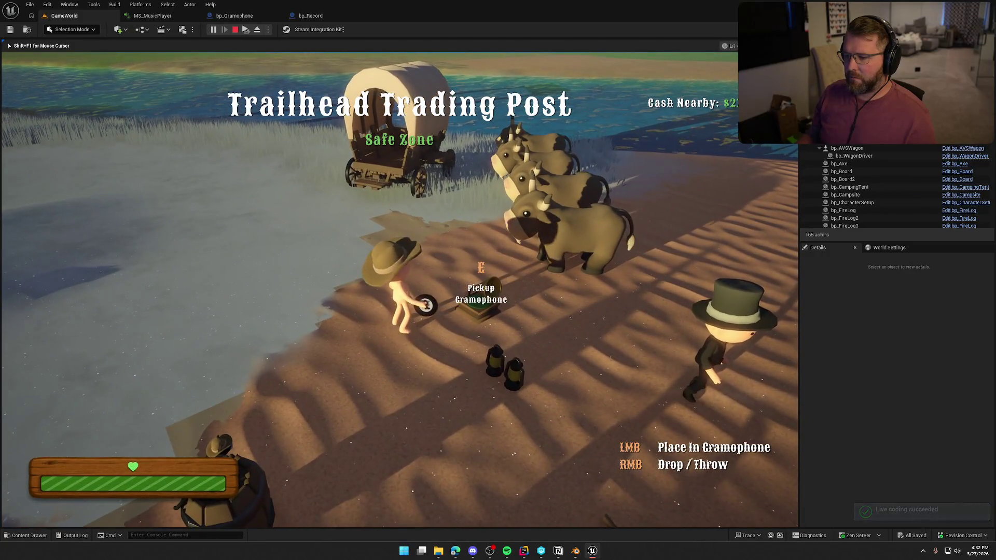
key(a)
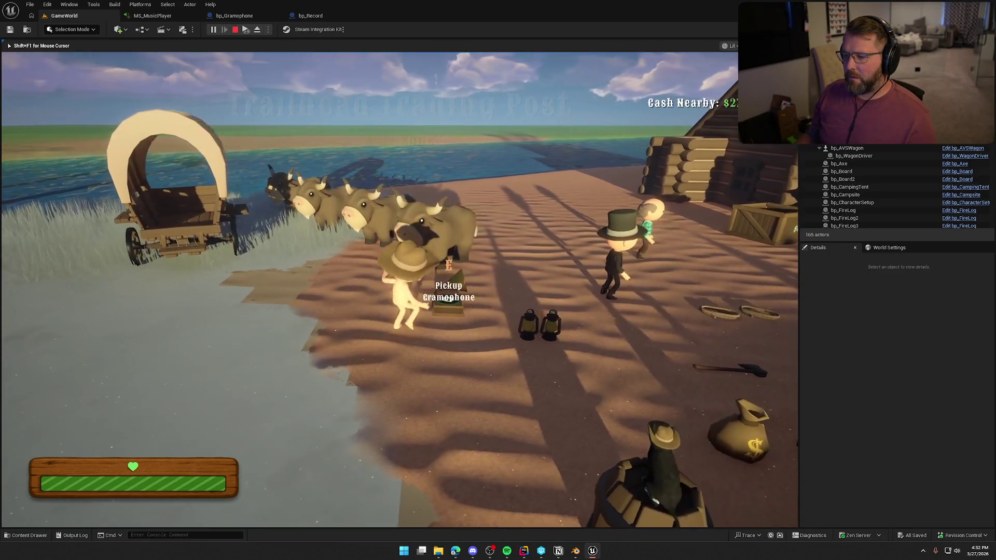
key(shift+w)
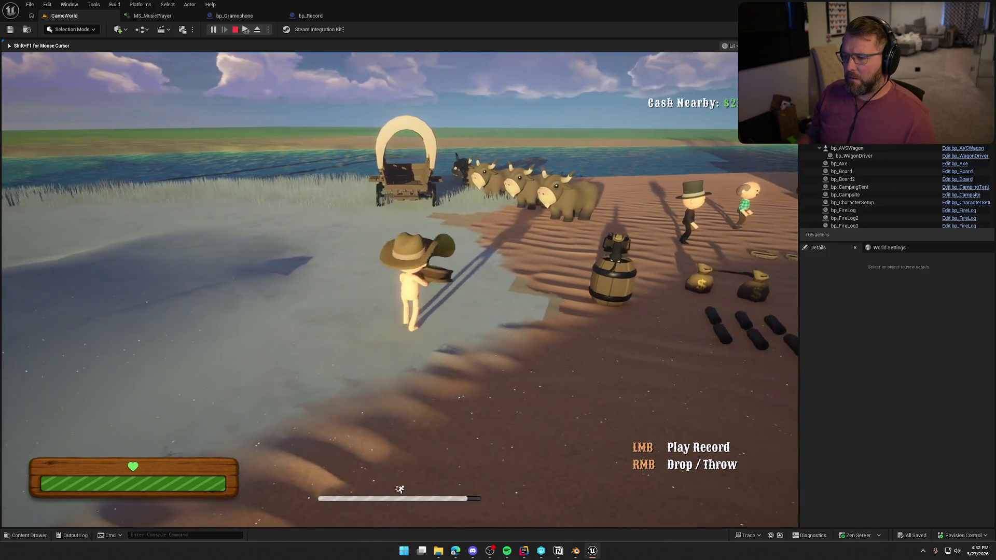
right_click(399, 290)
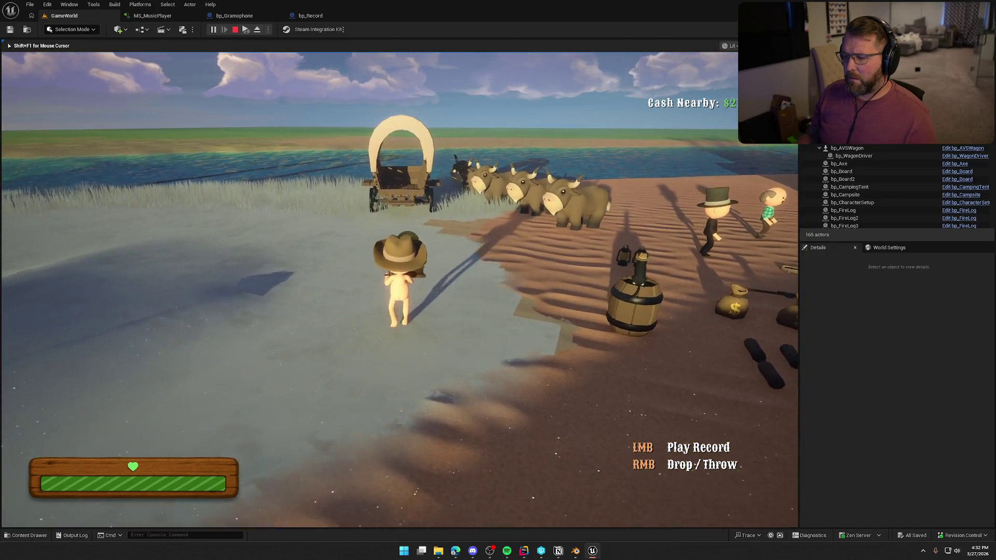
Walk around the dropped gramophone to inspect it, then stop the play session.
key(w)
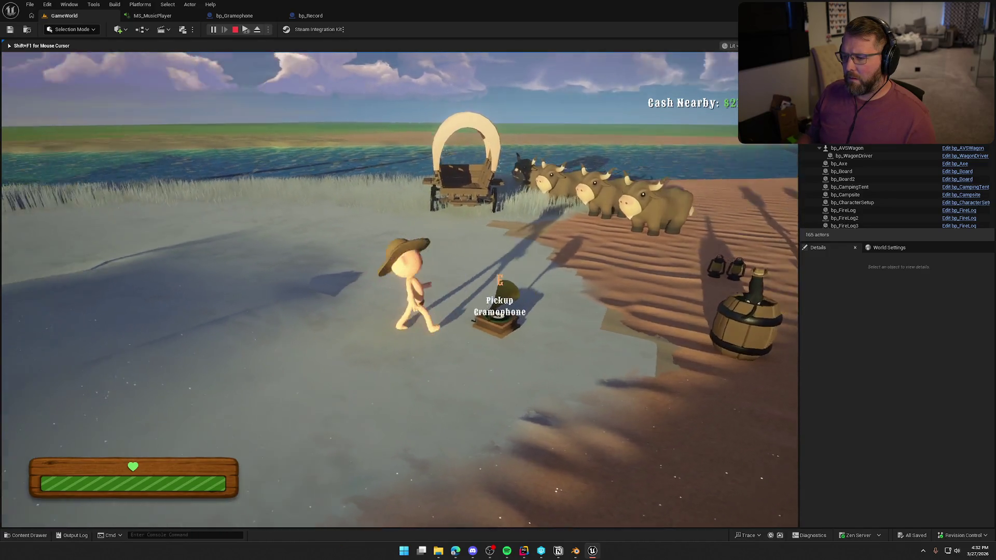
key(w)
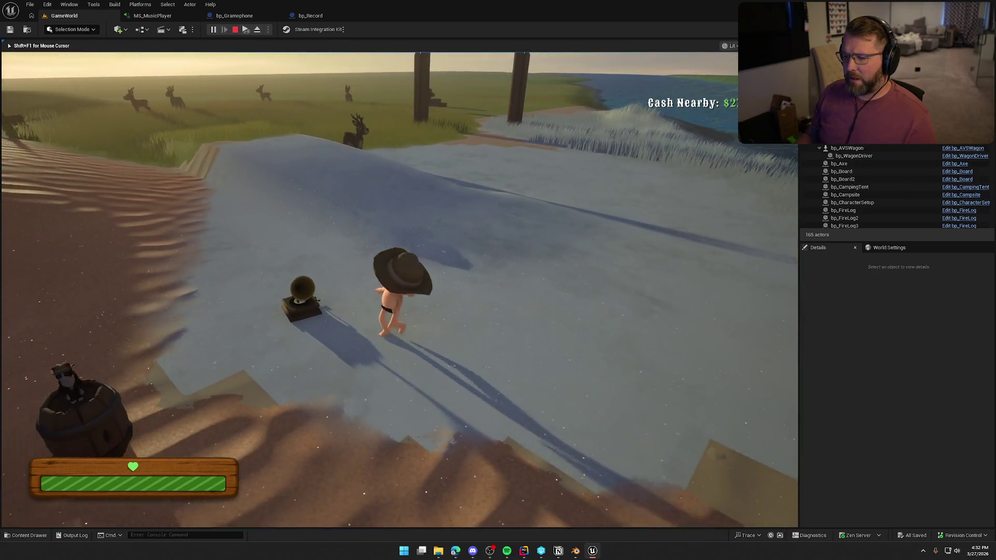
key(w)
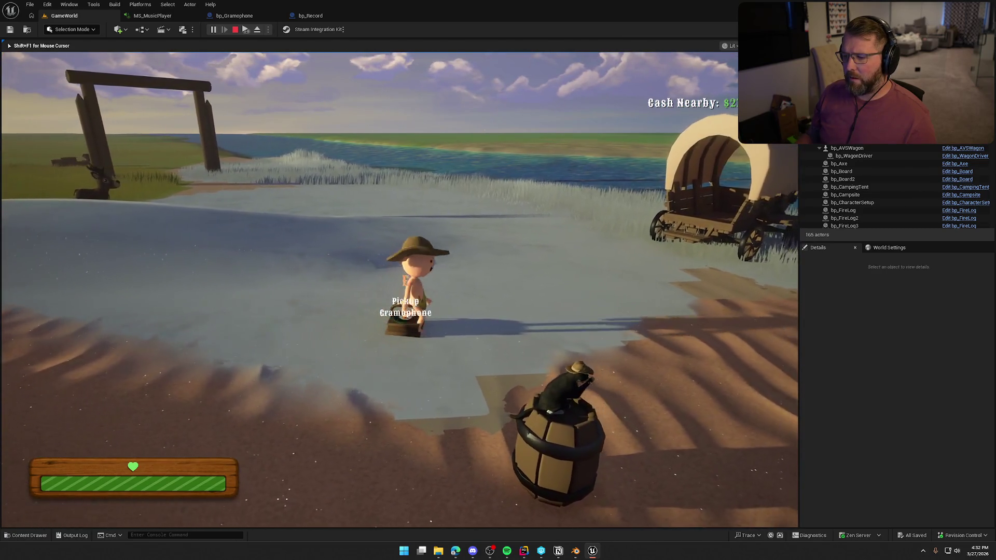
key(w)
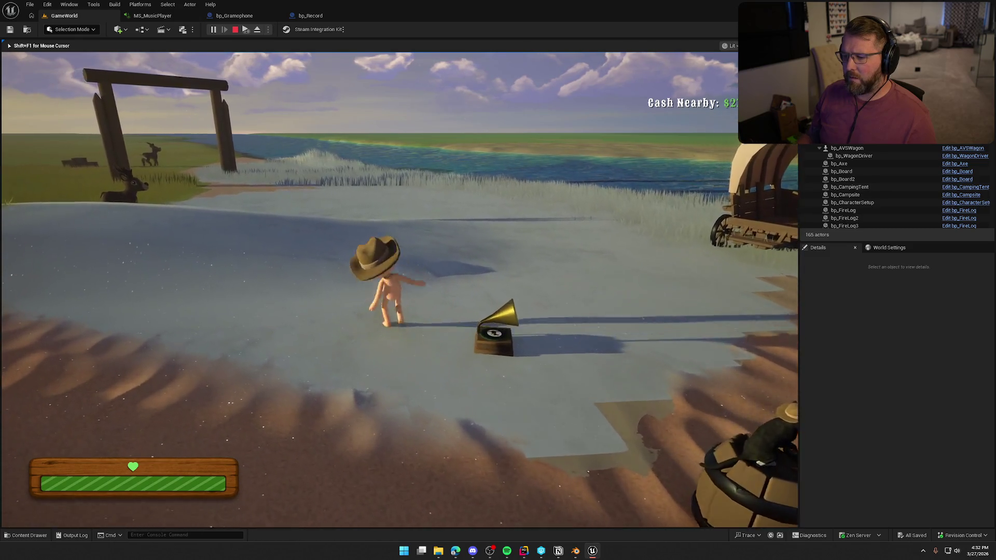
key(w)
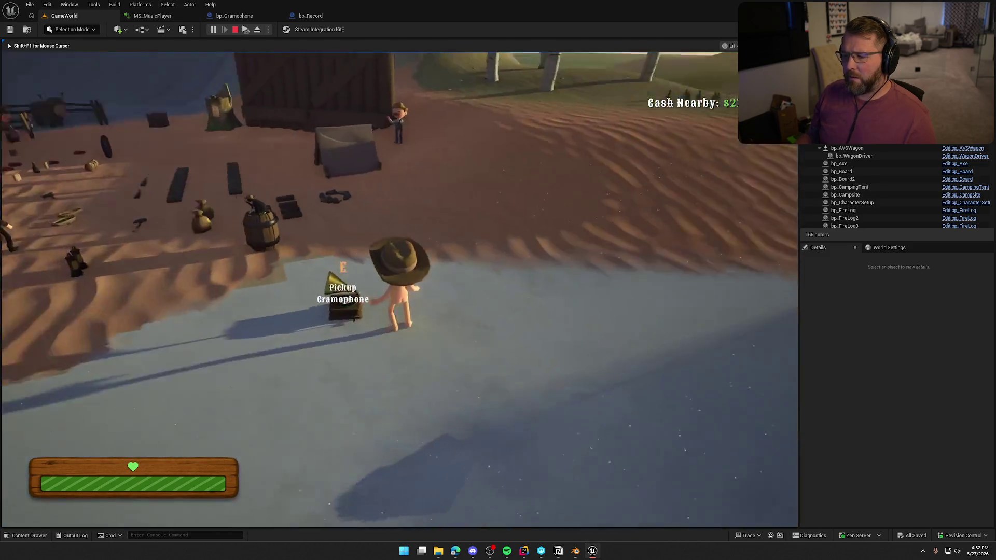
key(w)
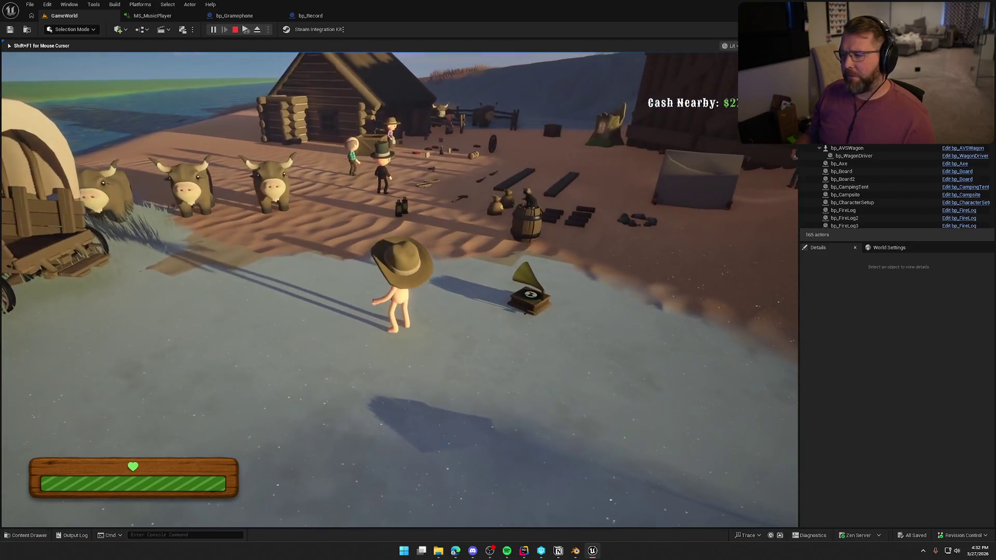
key(Escape)
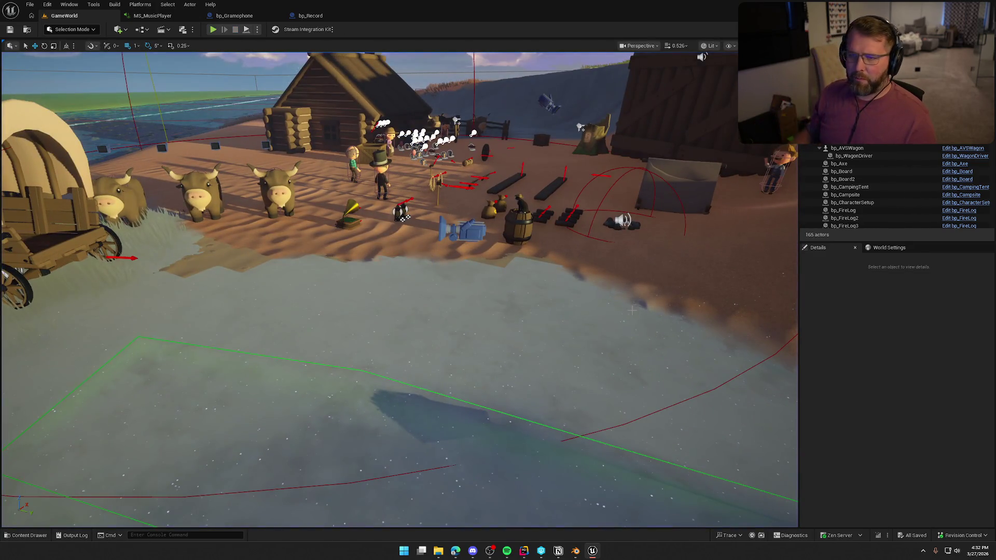
Move bp_Record's Record Holder getter beneath Holding Attach To, then go back to GameWorld.
click(310, 16)
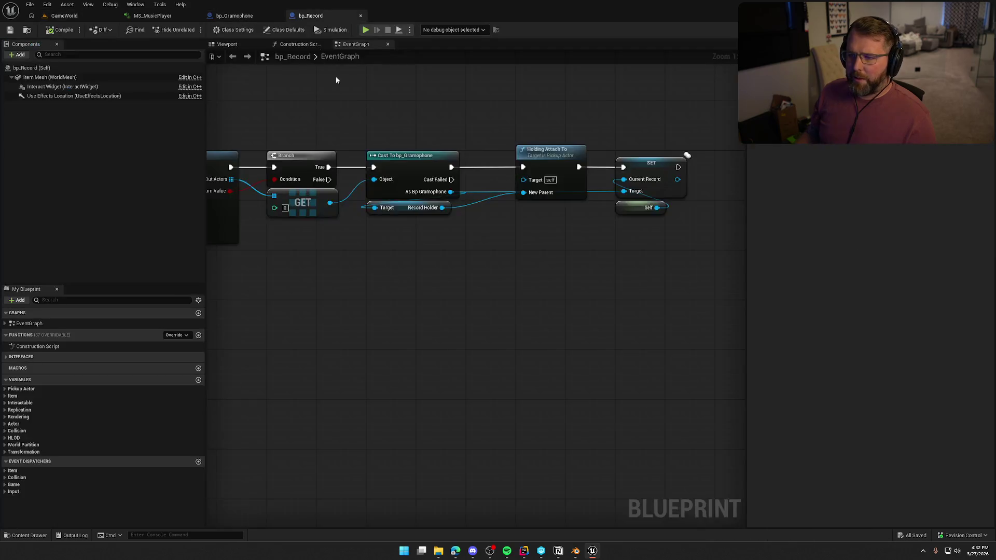
mouse_move(514, 269)
mouse_down()
mouse_move(541, 273)
mouse_move(512, 249)
mouse_move(420, 104)
mouse_move(408, 216)
mouse_up()
drag(480, 214, 367, 88)
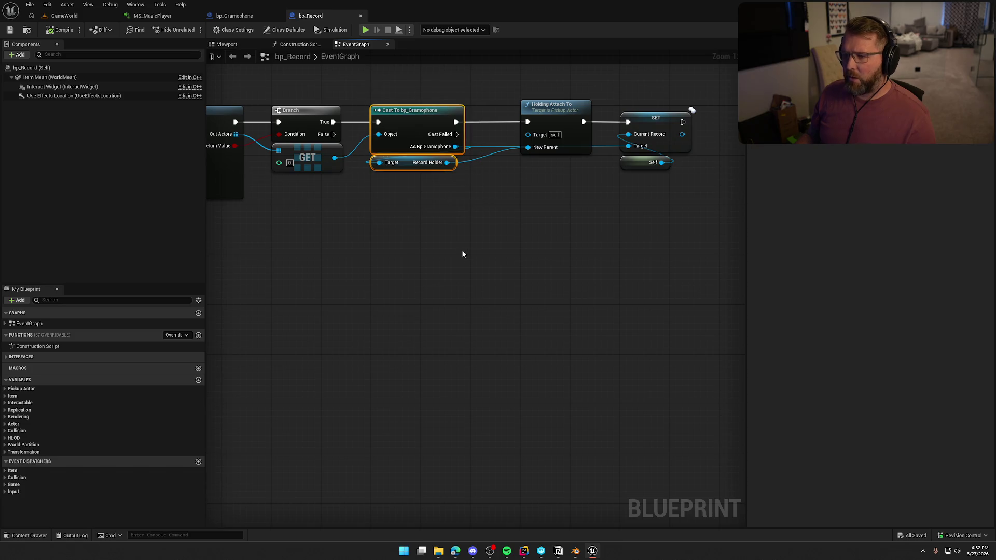
click(461, 251)
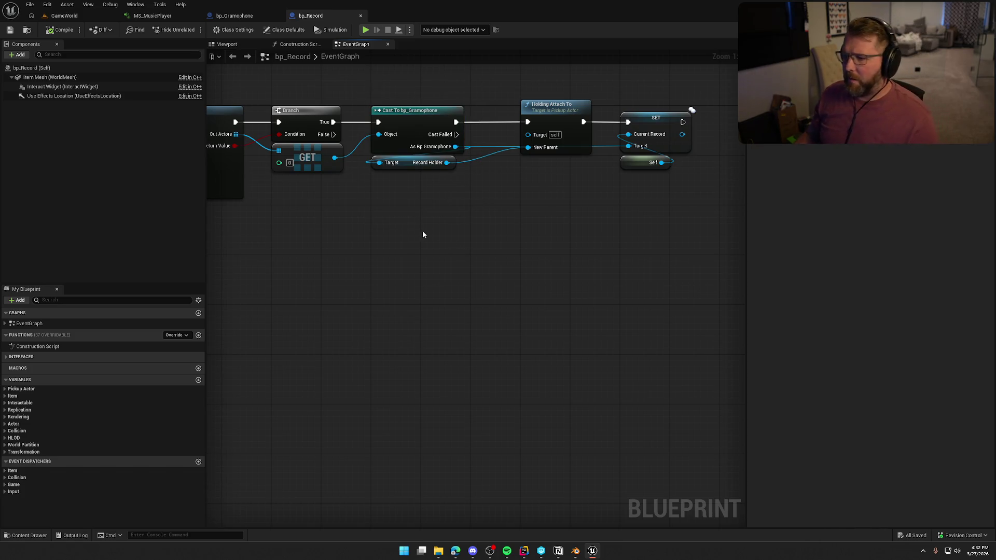
mouse_move(412, 168)
mouse_down()
mouse_move(542, 193)
mouse_move(559, 164)
mouse_up()
click(570, 240)
mouse_move(502, 77)
mouse_down()
mouse_move(609, 231)
mouse_move(730, 228)
mouse_up()
drag(649, 231, 631, 232)
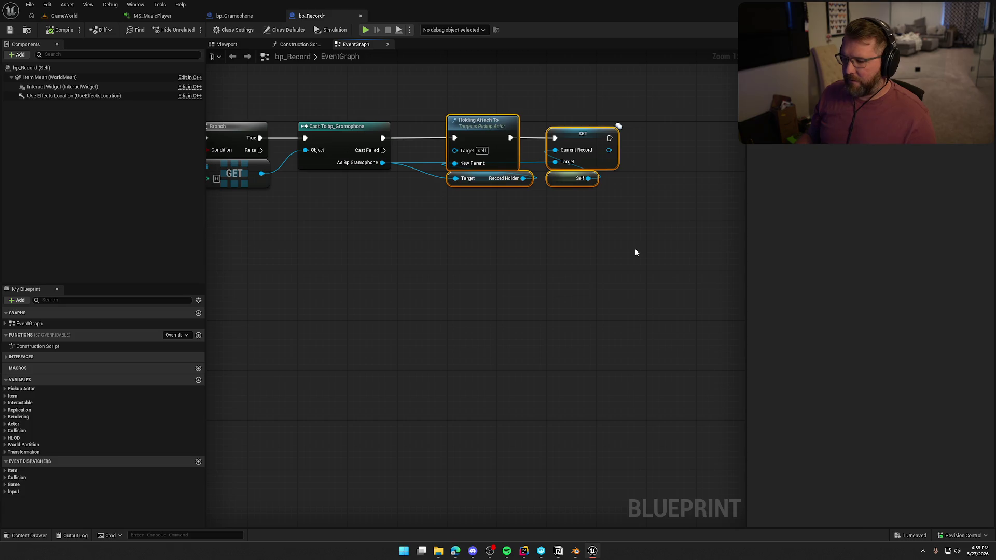
click(78, 17)
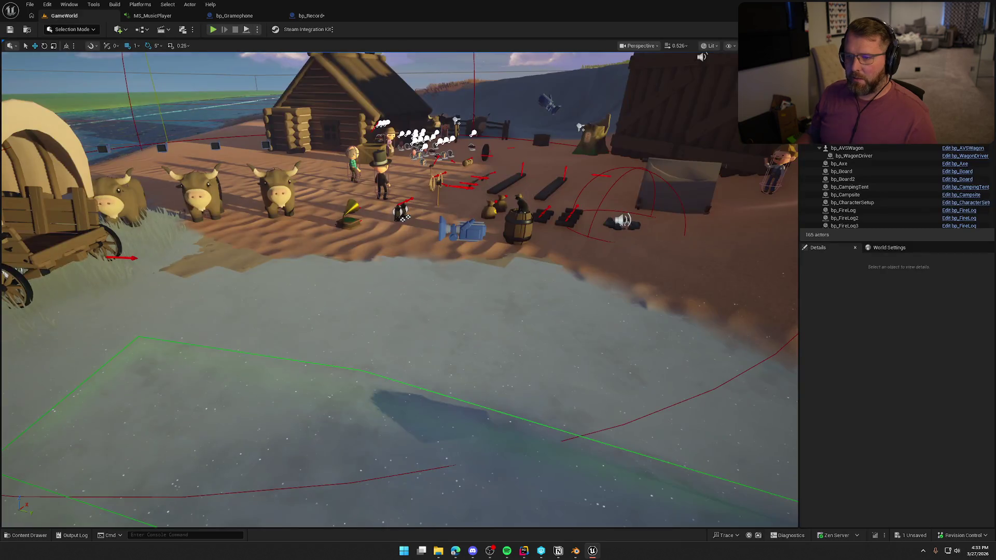
Alt-drag the record by the gramophone to create bp_Record2 beside it, then switch to bp_Gramophone.
drag(402, 214, 228, 428)
click(323, 242)
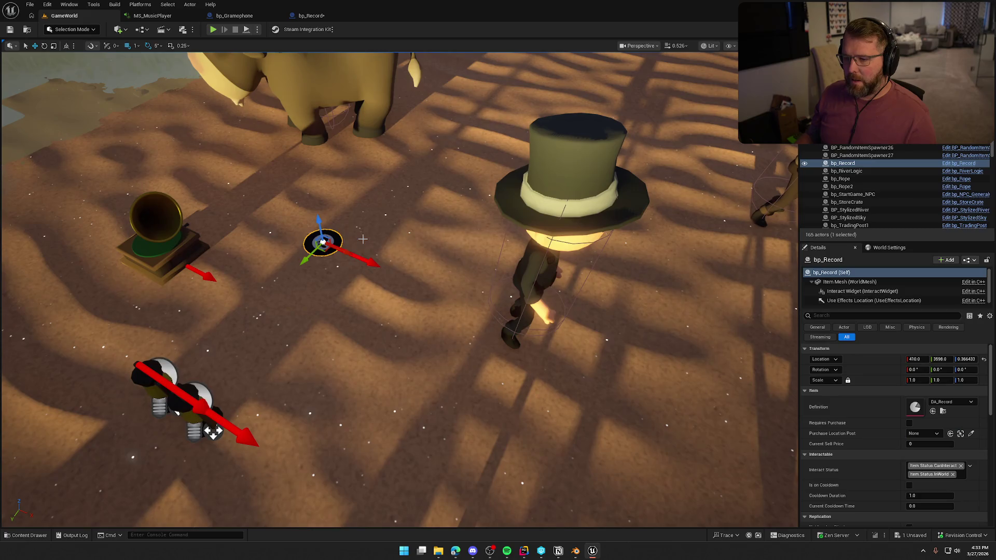
drag(322, 242, 380, 215)
click(320, 216)
scroll(320, 216, down, 5)
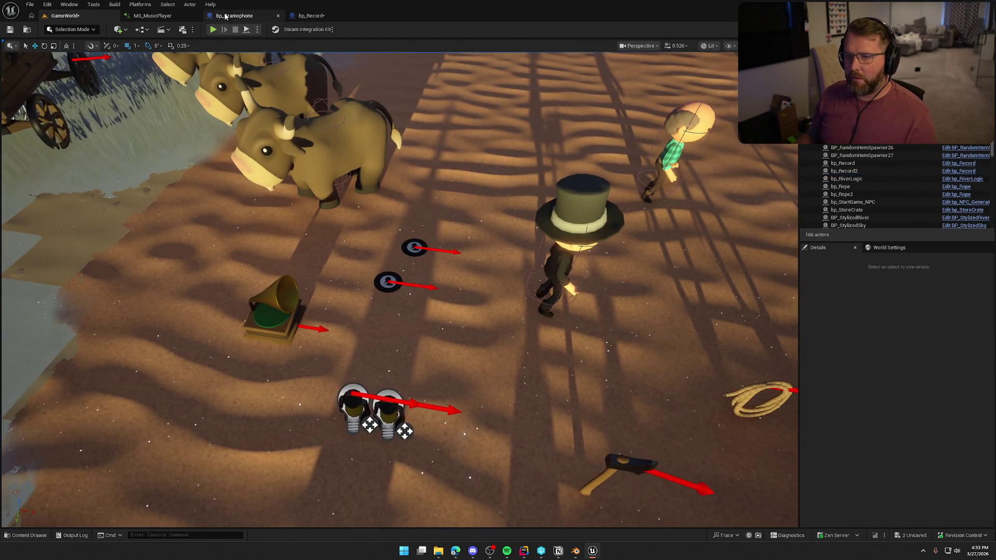
click(234, 16)
click(312, 16)
click(231, 16)
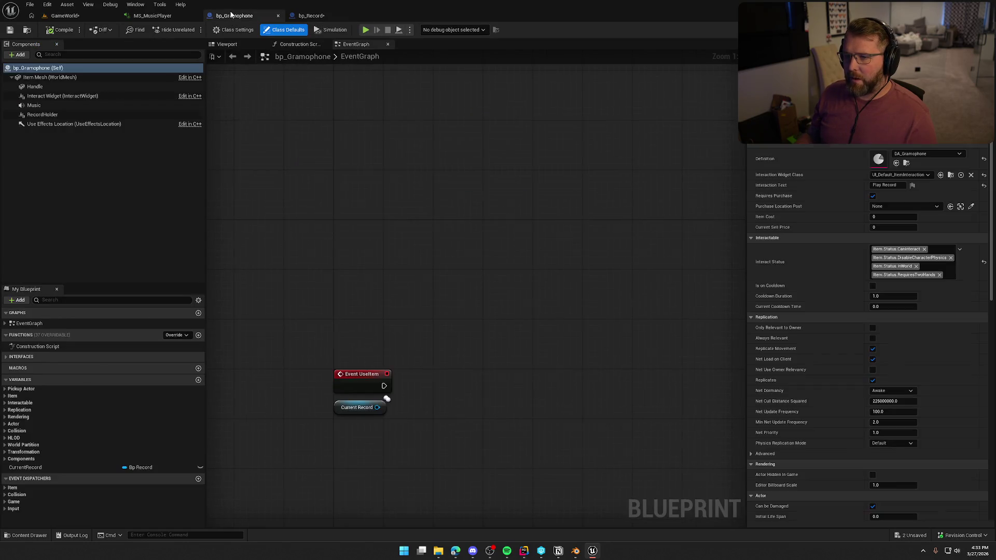
Add a custom event named RemoveCurrentRecord to bp_Gramophone's event graph.
drag(405, 320, 407, 298)
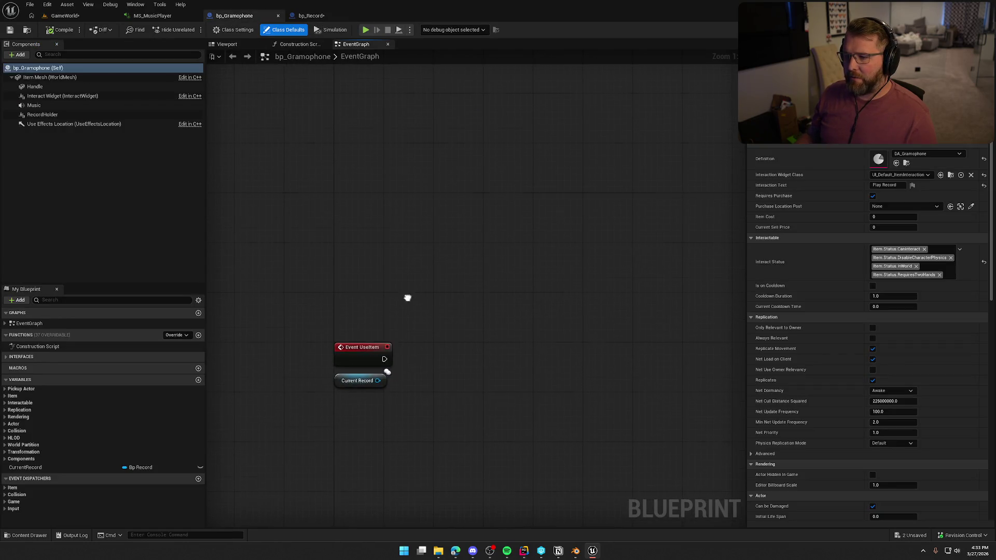
right_click(336, 194)
key(Escape)
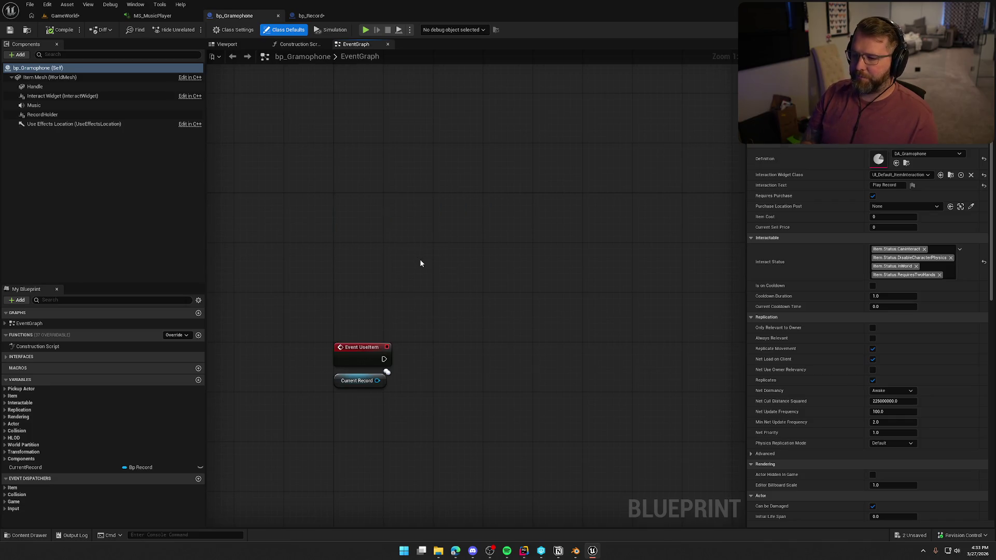
click(421, 263)
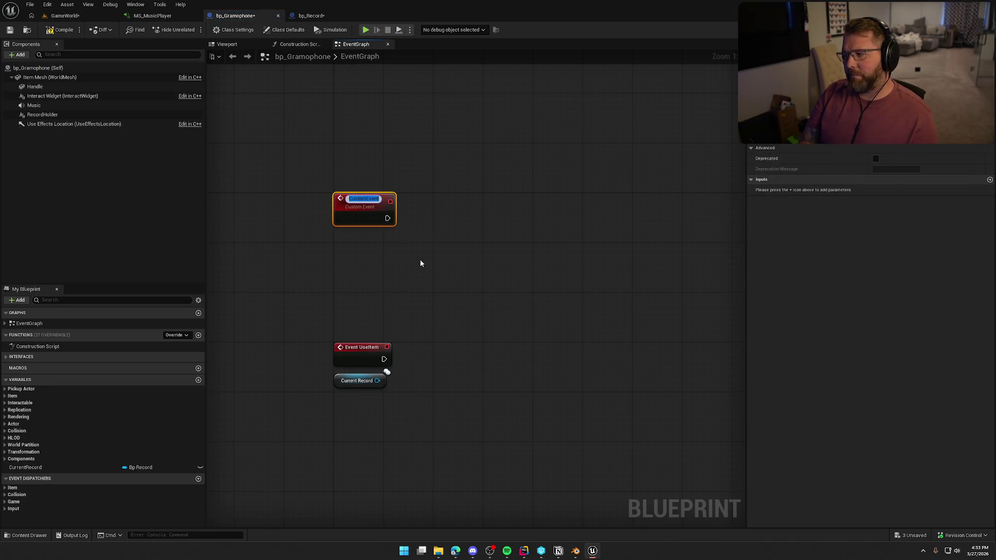
text(Re)
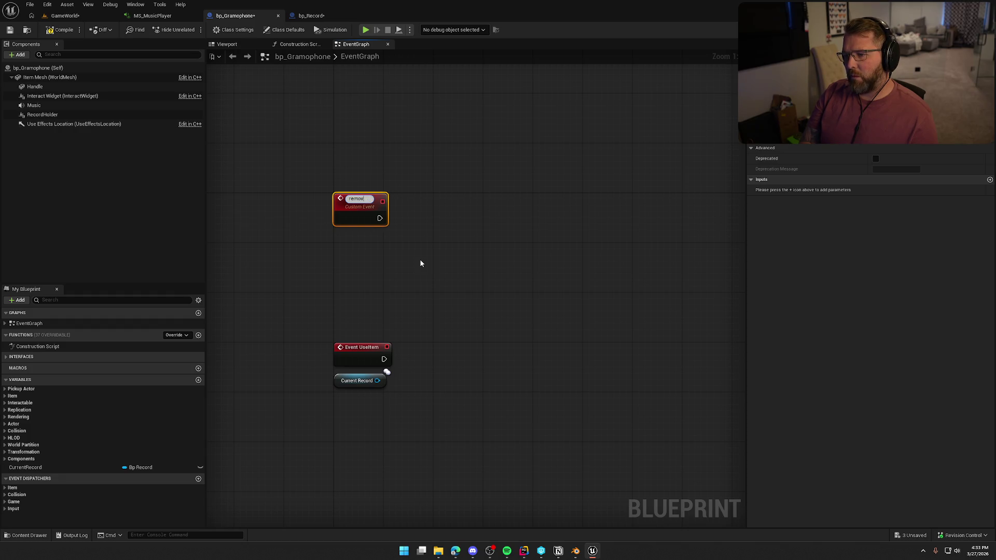
text(move)
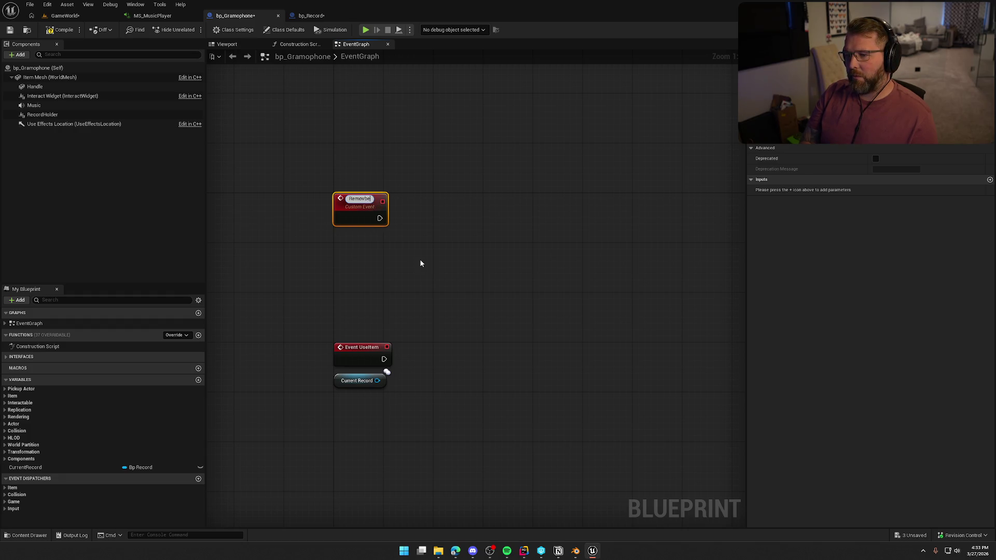
text(CurrentRecord)
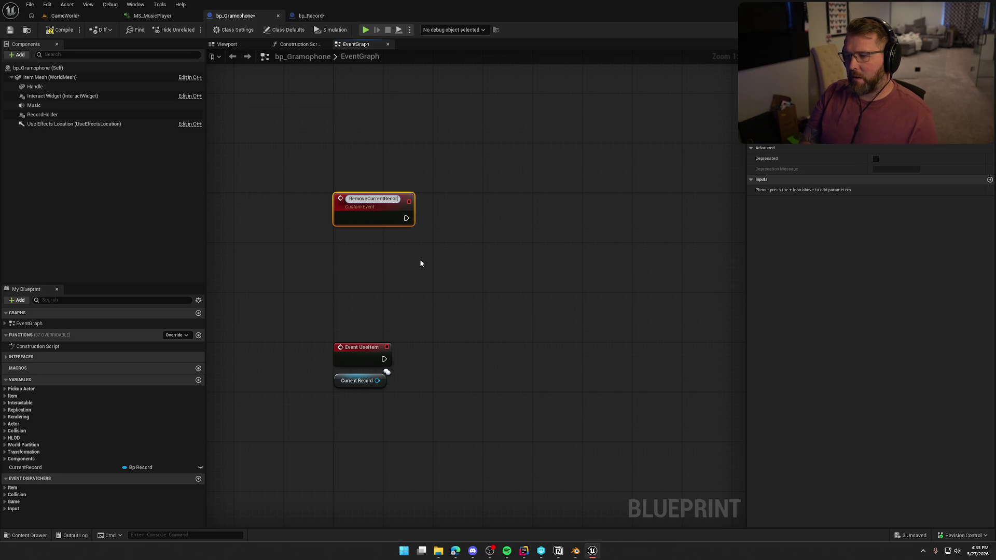
key(Return)
Rename the event to Try Set New Record and drop a Current Record getter into the graph.
key(F2)
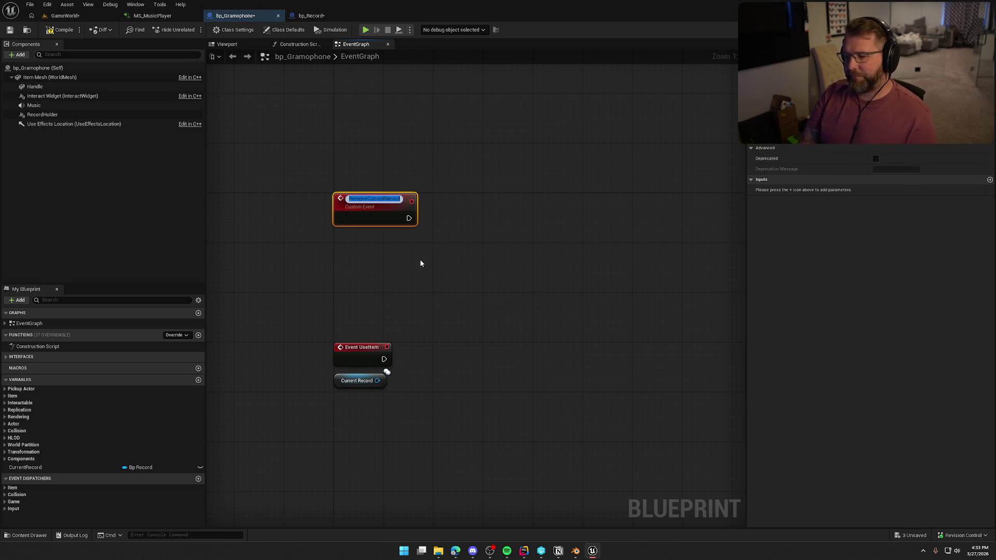
text(Trya)
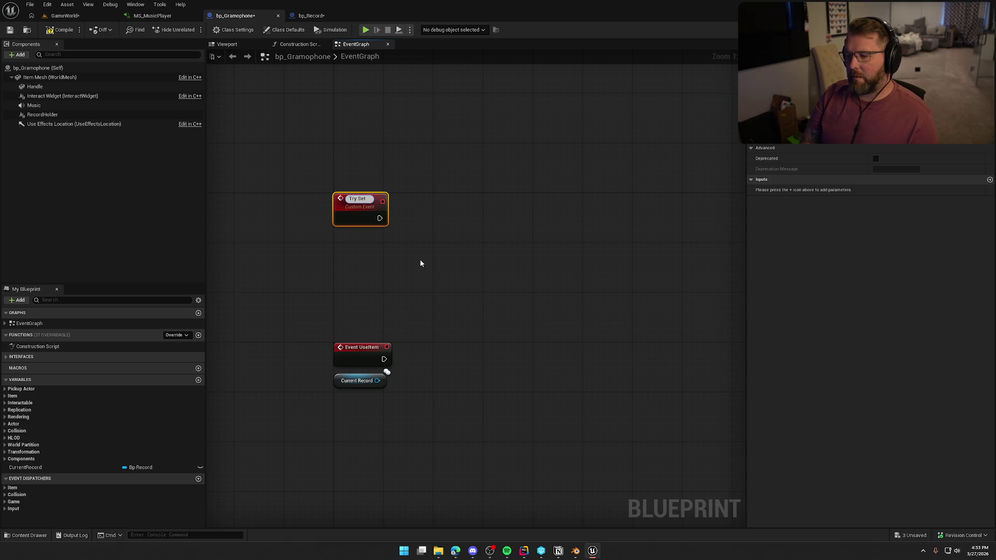
text(Curren)
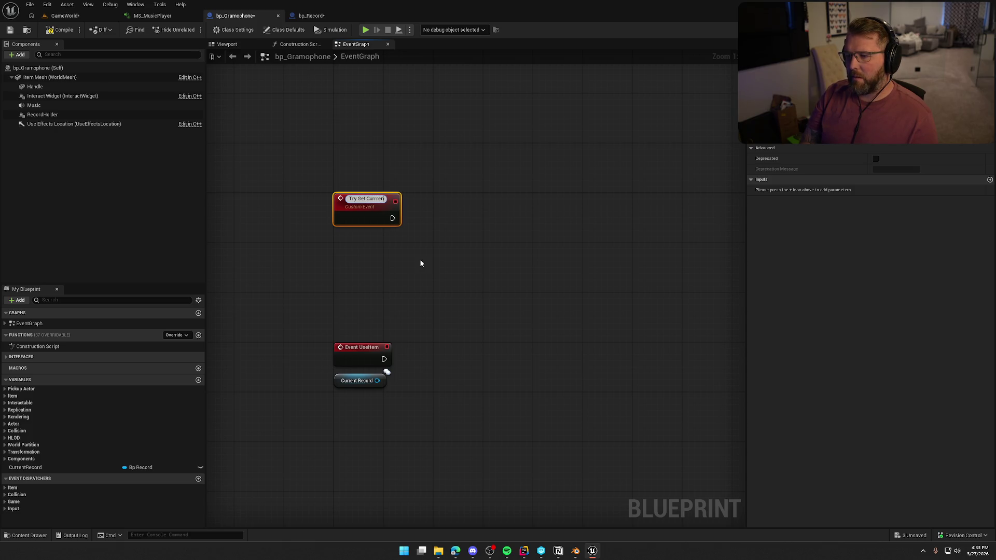
key(BackSpace)
key(BackSpace)
key(BackSpace)
key(BackSpace)
key(BackSpace)
key(BackSpace)
text(New)
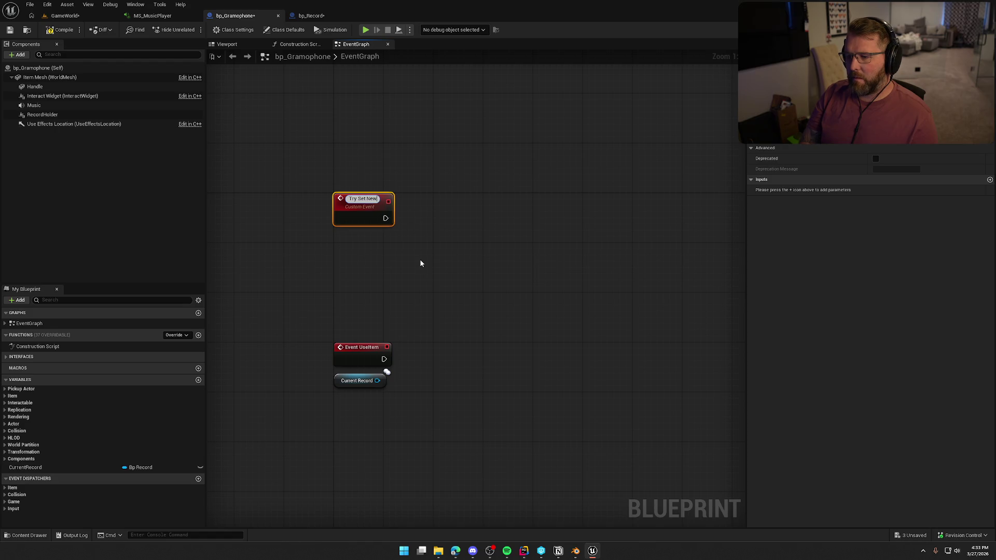
text( Record)
key(Return)
click(419, 264)
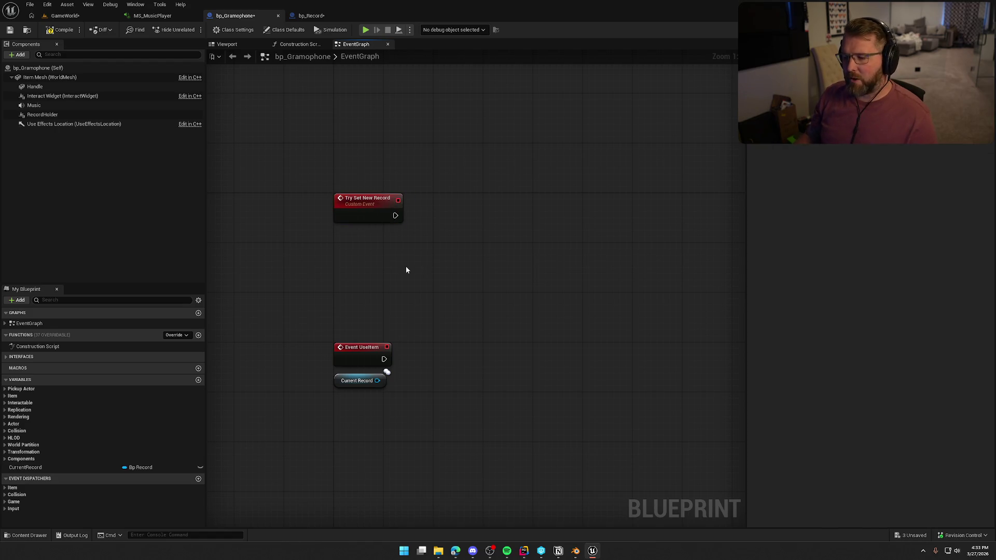
mouse_move(25, 468)
mouse_down()
mouse_move(396, 220)
mouse_move(440, 214)
mouse_move(580, 233)
mouse_move(217, 427)
mouse_move(589, 283)
mouse_move(370, 210)
mouse_up()
right_click(460, 219)
Make the Current Record getter a validated get and rename the event's input to New Record.
click(488, 296)
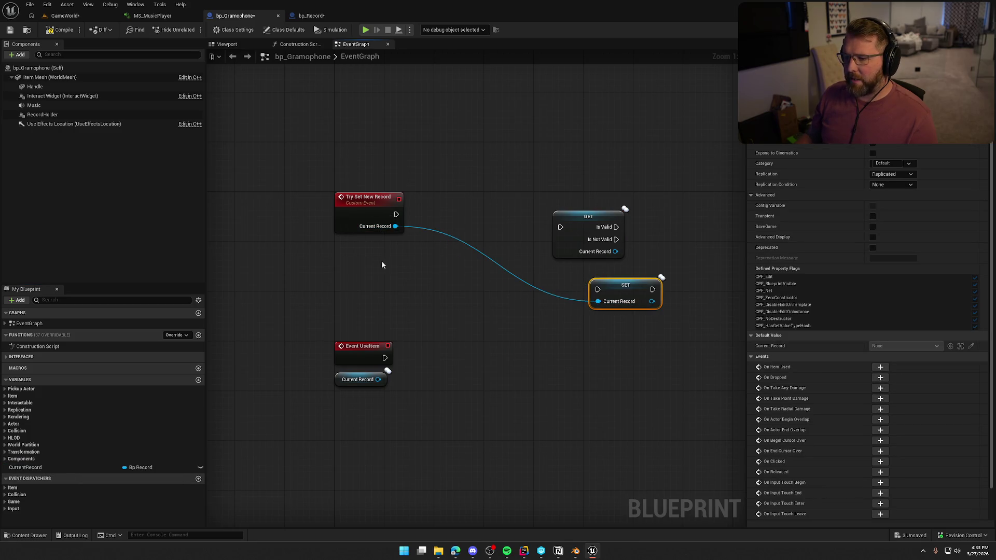
click(399, 230)
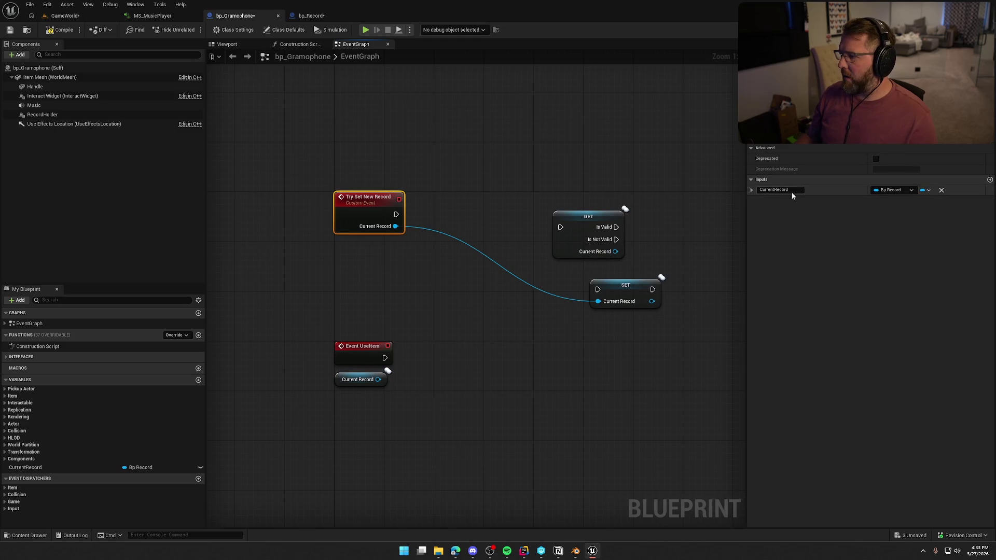
click(774, 190)
key(BackSpace)
key(BackSpace)
key(BackSpace)
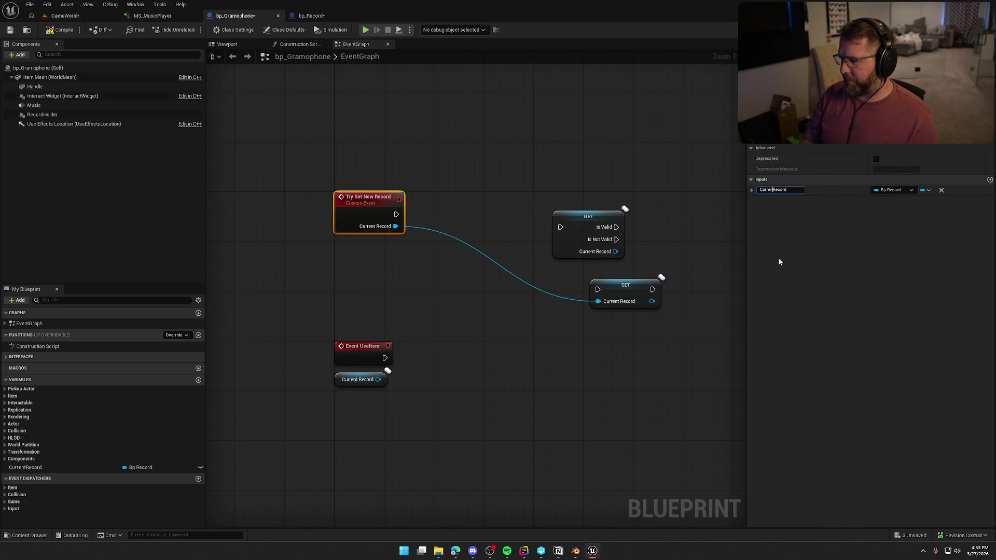
text(New)
key(Return)
Wire the event into the validated get and its Is Not Valid output into SET Current Record.
click(494, 318)
mouse_move(588, 216)
mouse_down()
mouse_move(444, 207)
mouse_move(477, 198)
mouse_move(396, 214)
mouse_up()
drag(466, 194, 460, 200)
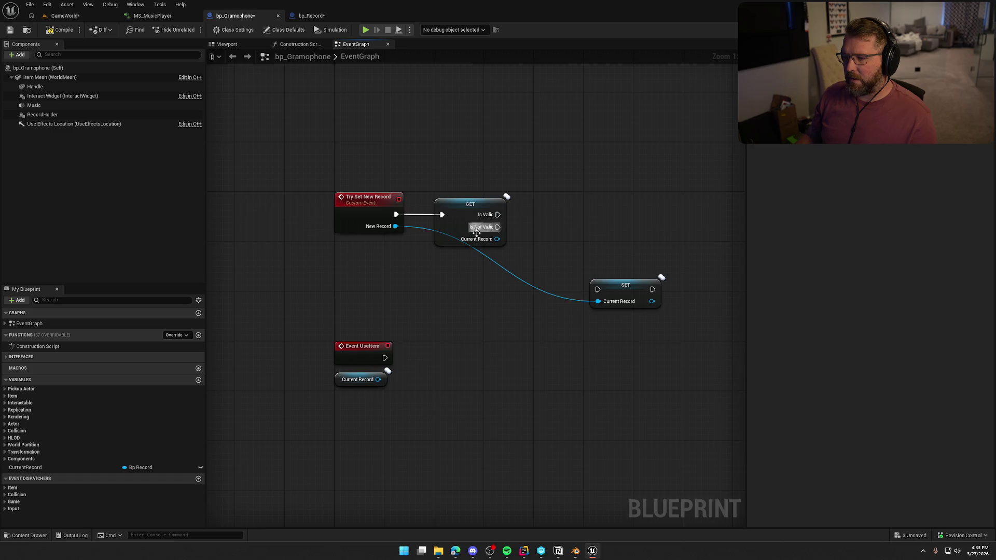
mouse_move(496, 228)
mouse_down()
mouse_move(598, 289)
mouse_move(569, 227)
mouse_move(564, 247)
mouse_up()
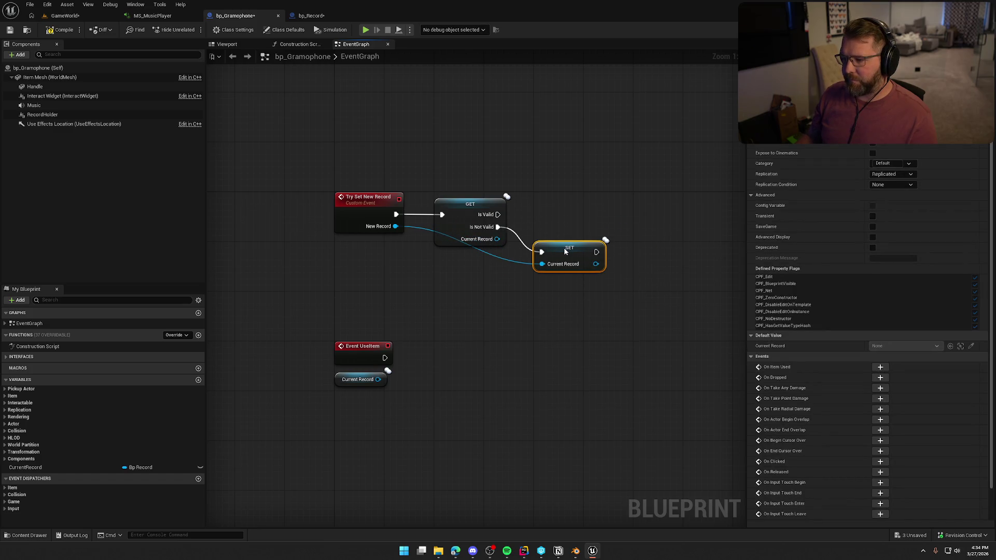
click(553, 206)
mouse_move(518, 225)
mouse_down()
mouse_move(434, 227)
mouse_move(457, 193)
mouse_move(563, 204)
mouse_move(559, 197)
mouse_up()
click(548, 164)
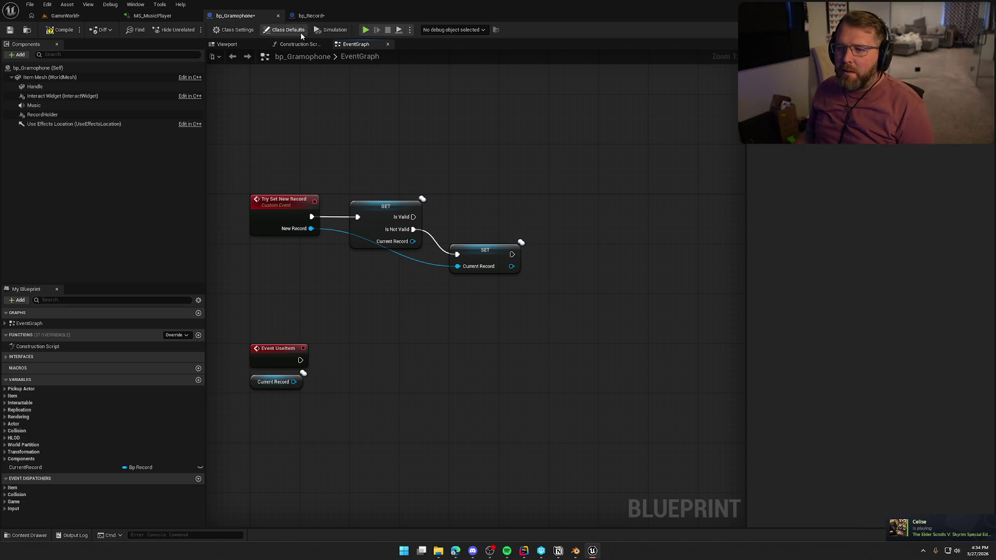
click(311, 16)
In bp_Record's event graph, delete the SET and Self nodes before Holding Attach To.
drag(660, 278, 581, 313)
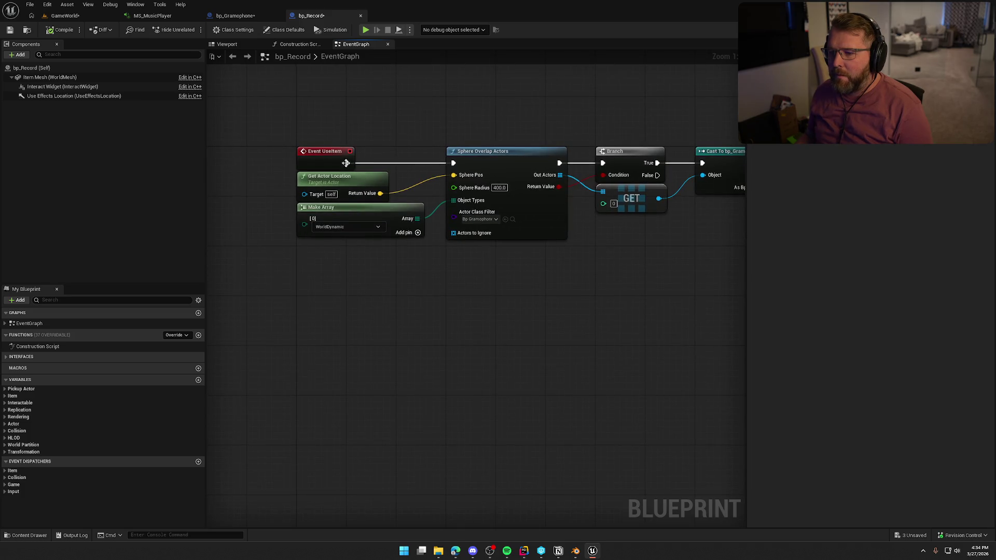
drag(330, 154, 197, 120)
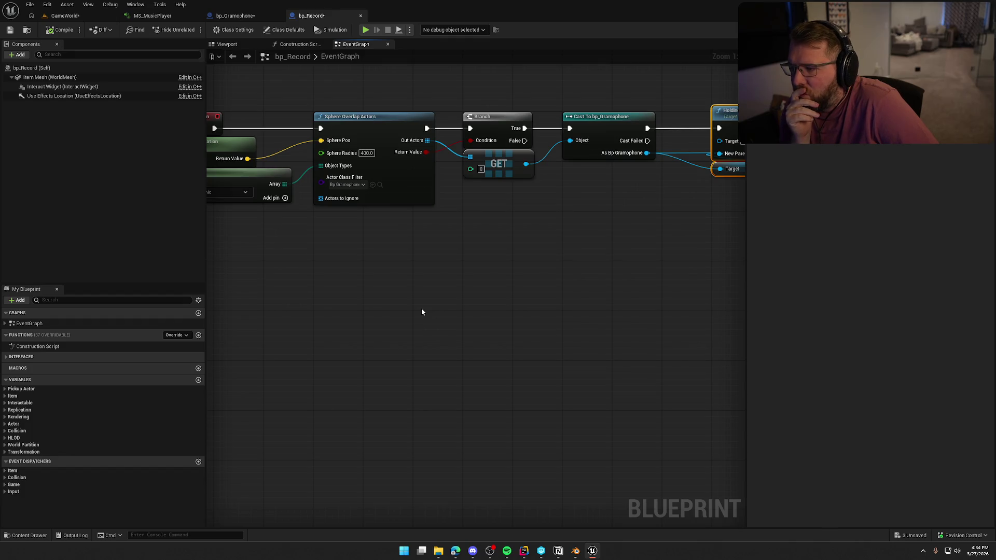
drag(421, 308, 325, 307)
mouse_move(410, 113)
mouse_down()
mouse_move(446, 157)
mouse_move(463, 157)
mouse_up()
mouse_move(604, 283)
mouse_down()
mouse_move(614, 288)
mouse_move(563, 155)
mouse_up()
key(Delete)
Add Try Set New Record from As Bp Gramophone with Self as the record, feeding Holding Attach To.
mouse_move(534, 280)
mouse_down()
mouse_move(425, 146)
mouse_move(592, 151)
mouse_up()
click(441, 189)
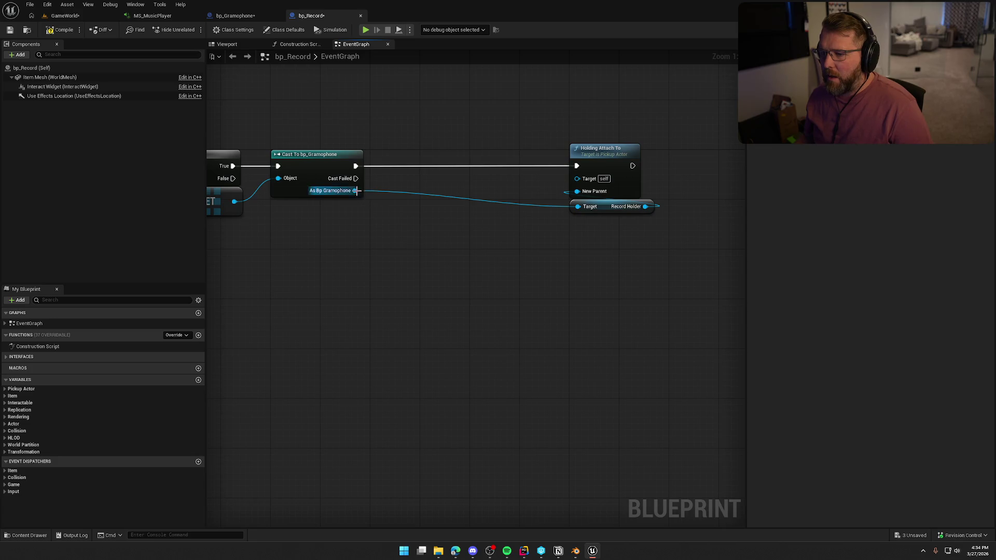
drag(355, 191, 406, 220)
text(try)
key(Return)
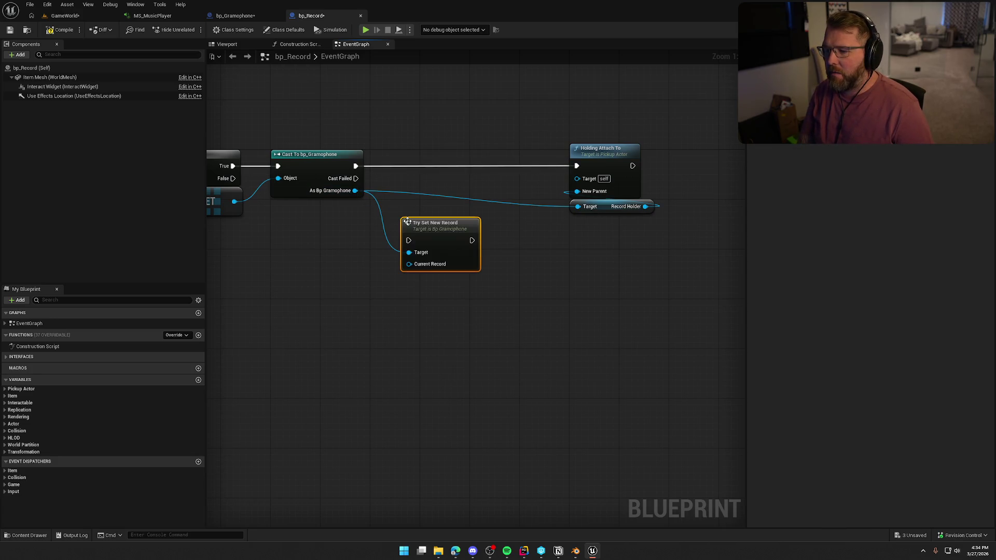
mouse_move(356, 166)
mouse_down()
mouse_move(408, 241)
mouse_move(468, 163)
mouse_up()
mouse_move(427, 189)
mouse_down()
mouse_move(453, 211)
mouse_move(434, 205)
mouse_up()
text(self)
key(Return)
drag(491, 166, 576, 165)
Tidy the attach nodes, then compile and save bp_Record.
mouse_move(664, 221)
mouse_down()
mouse_move(568, 143)
mouse_move(546, 156)
mouse_up()
click(540, 92)
drag(444, 332, 567, 354)
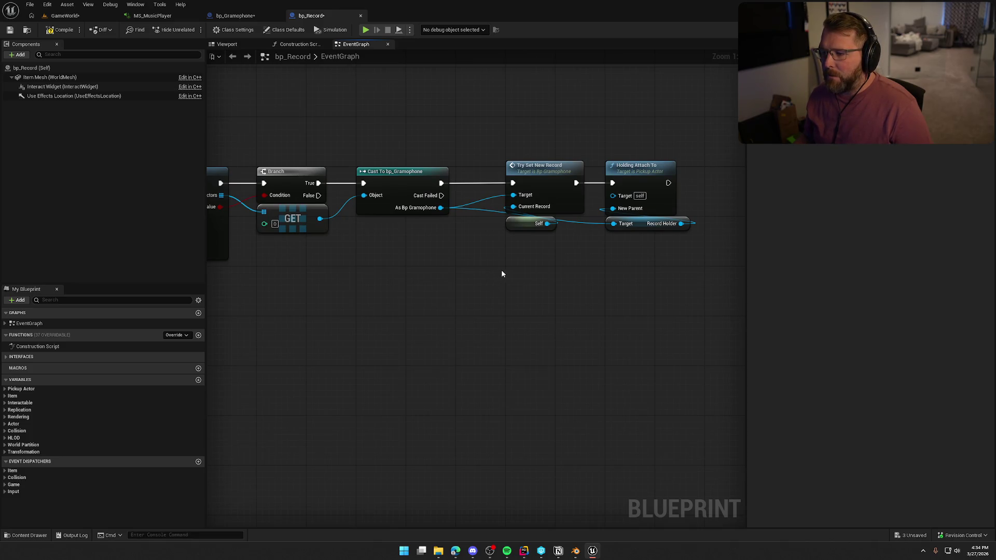
click(60, 29)
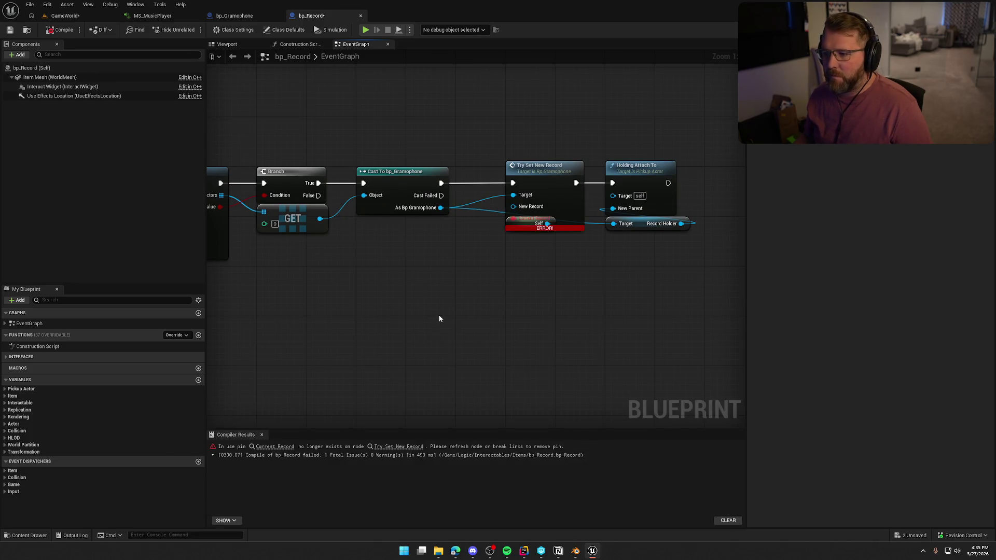
drag(548, 173, 549, 142)
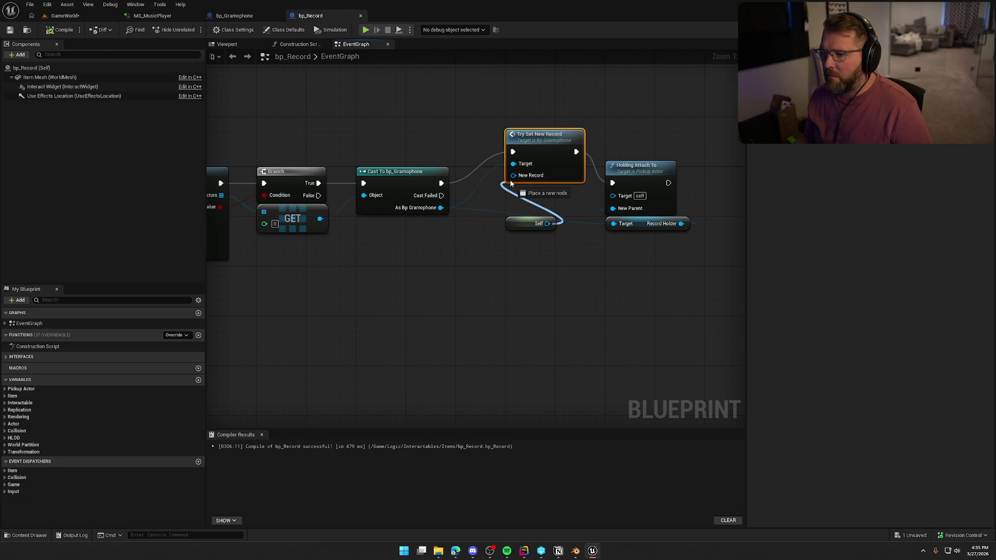
drag(544, 143, 543, 174)
key(ctrl+s)
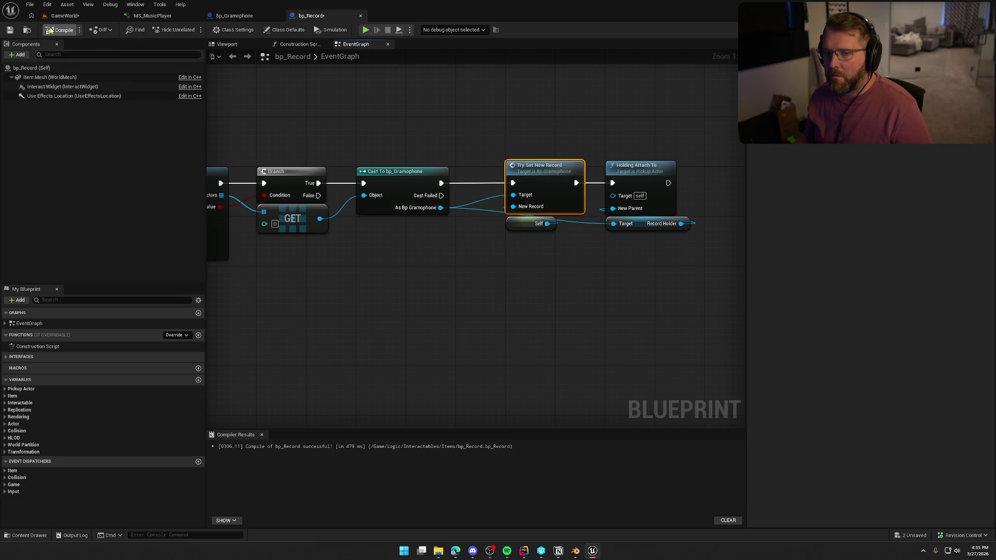
click(261, 435)
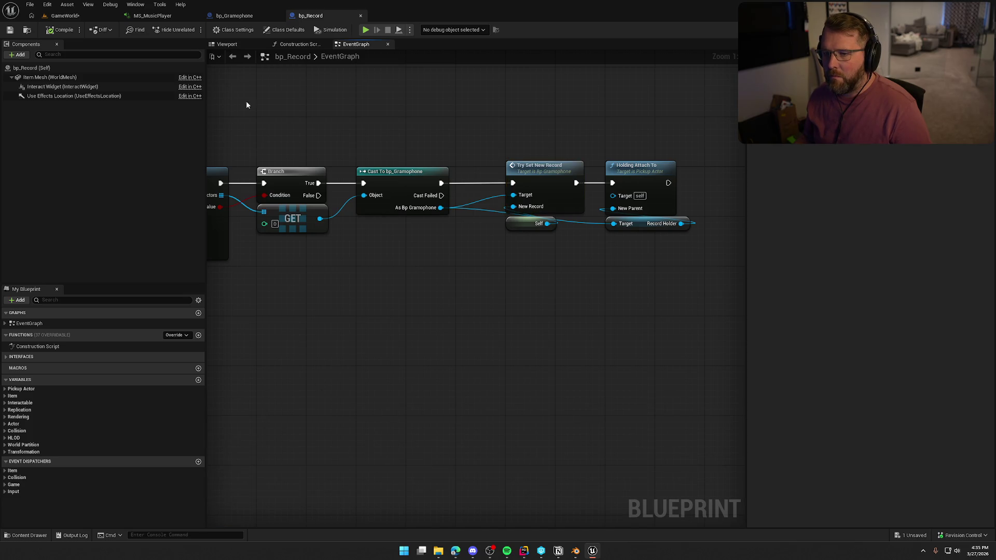
Shift the call and attach nodes left, then return to bp_Gramophone's event graph.
click(234, 16)
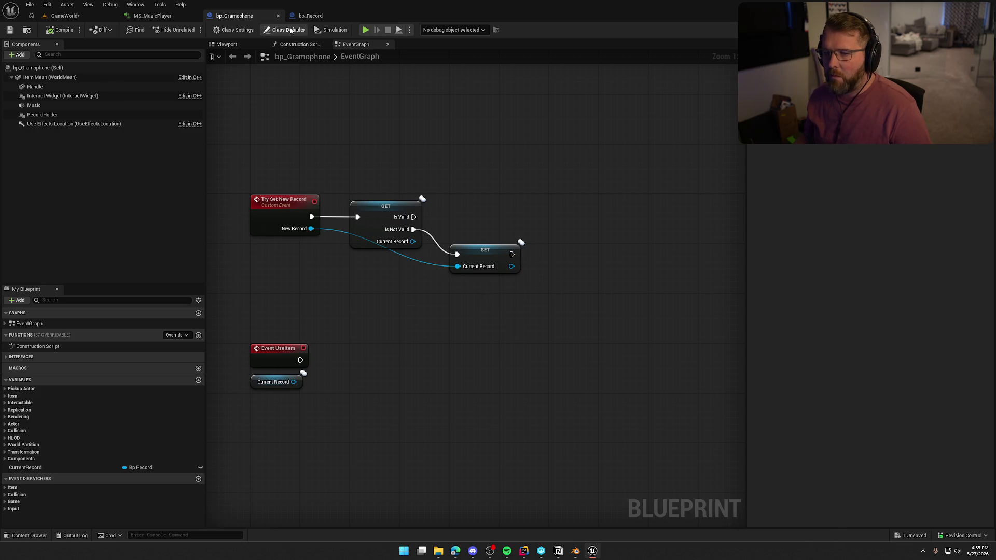
click(311, 15)
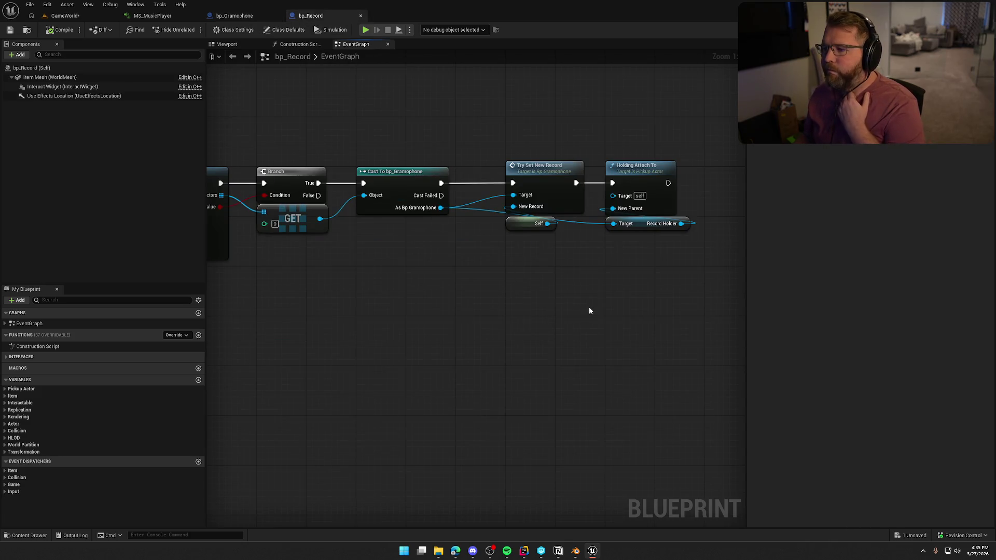
mouse_move(632, 281)
mouse_down()
mouse_move(524, 145)
mouse_move(518, 166)
mouse_move(492, 166)
mouse_up()
click(490, 137)
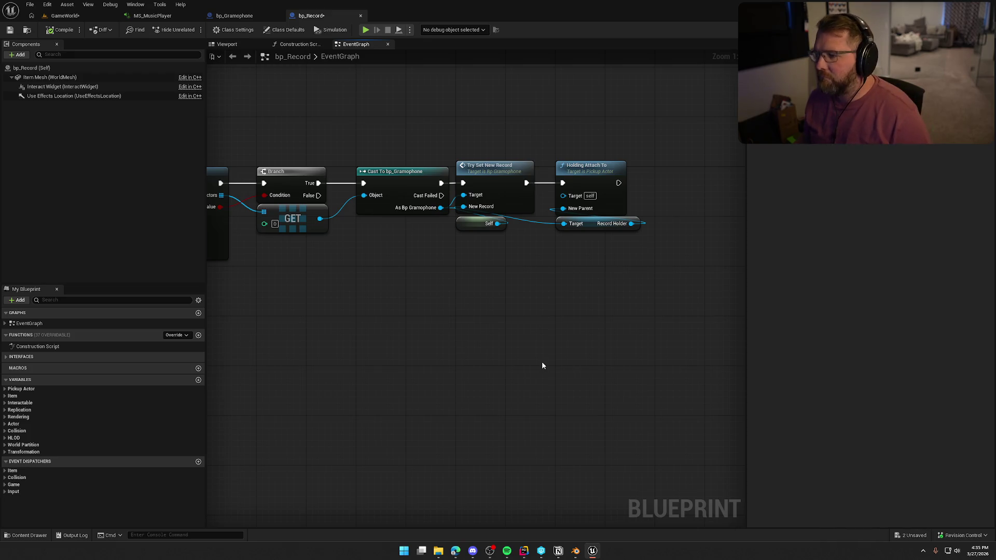
double_click(493, 169)
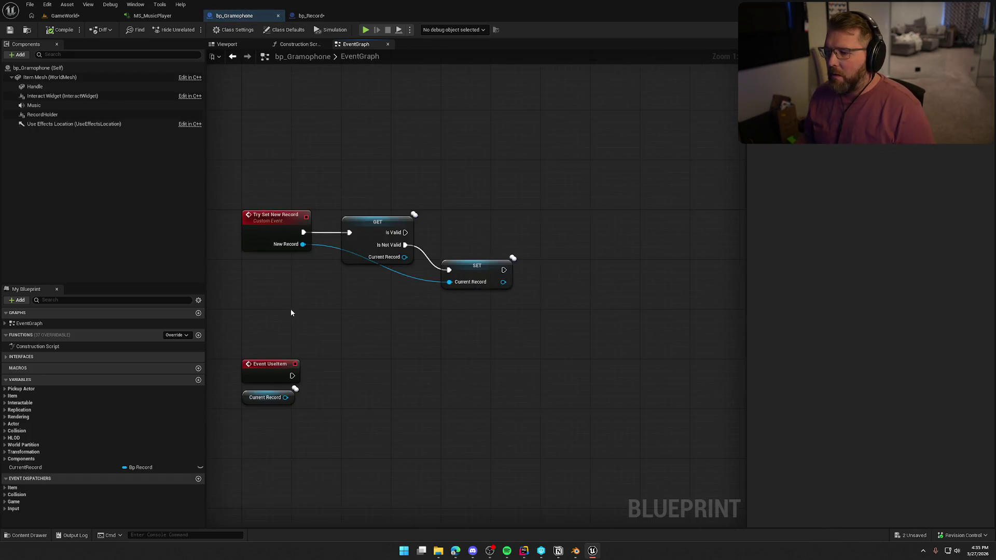
Add a Detach From Actor node for the validated Current Record, with SET moved below it.
drag(444, 224, 516, 175)
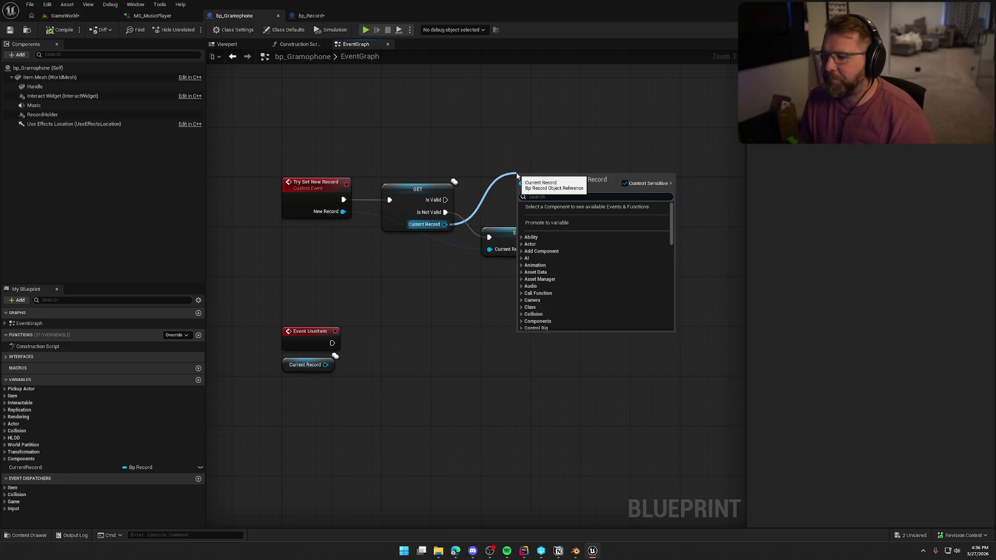
text(detach)
key(Return)
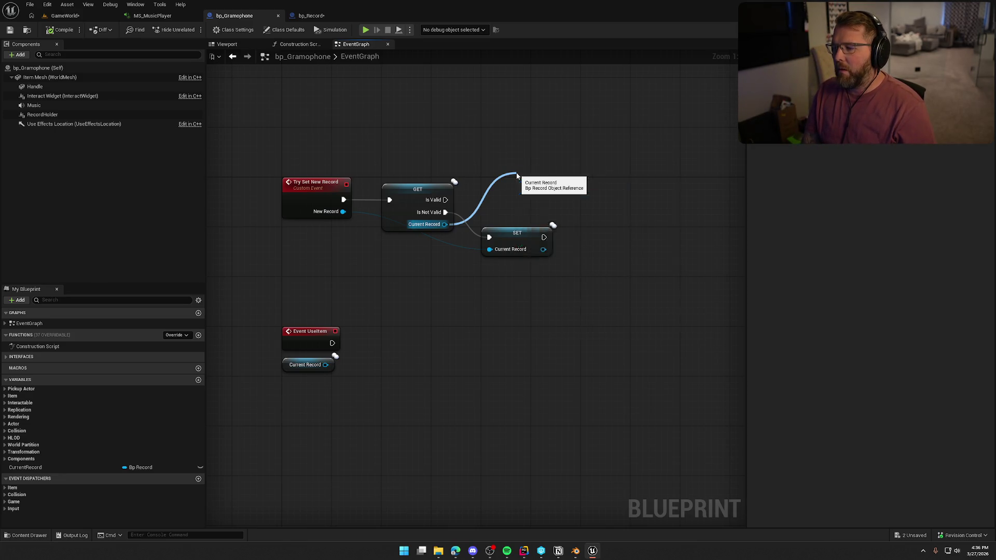
mouse_move(543, 178)
mouse_down()
mouse_move(512, 116)
mouse_move(511, 135)
mouse_up()
mouse_move(521, 253)
mouse_down()
mouse_move(528, 300)
mouse_move(527, 288)
mouse_up()
Set Detach From Actor's Location, Rotation and Scale Rules all to Keep World.
click(498, 179)
click(497, 198)
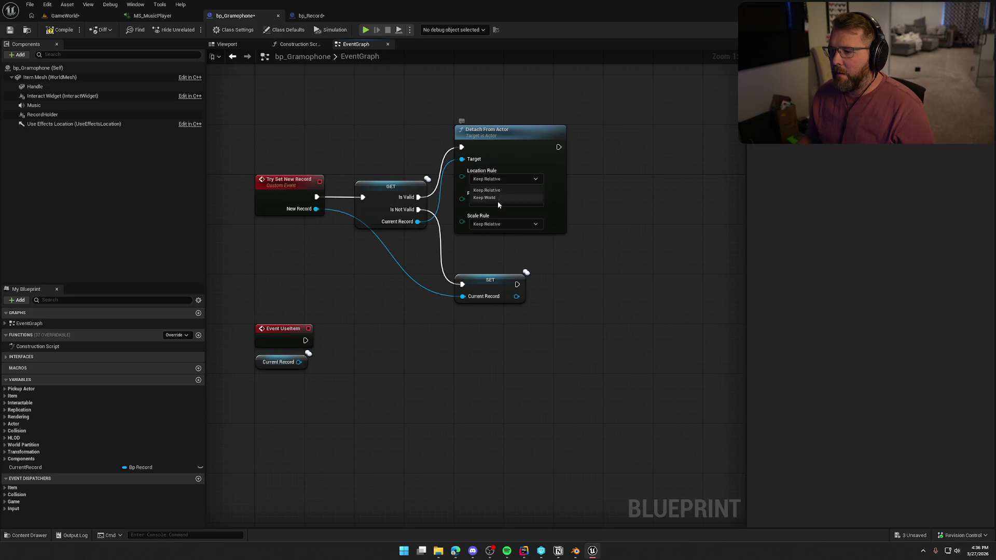
click(499, 202)
click(485, 220)
click(498, 223)
click(497, 241)
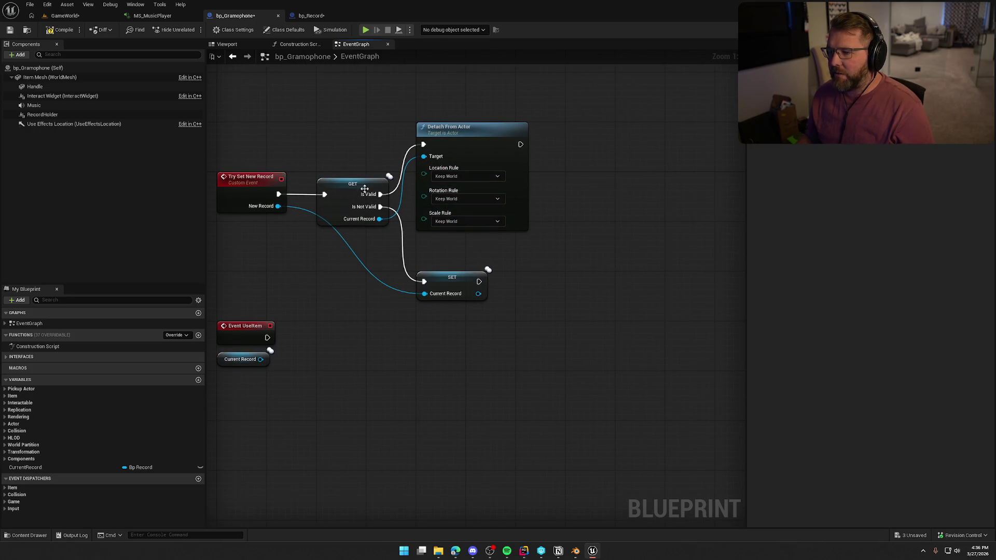
Add Set Actor Location And Rotation right after Detach From Actor, replacing a mistaken Set Actor Location.
drag(451, 277, 455, 247)
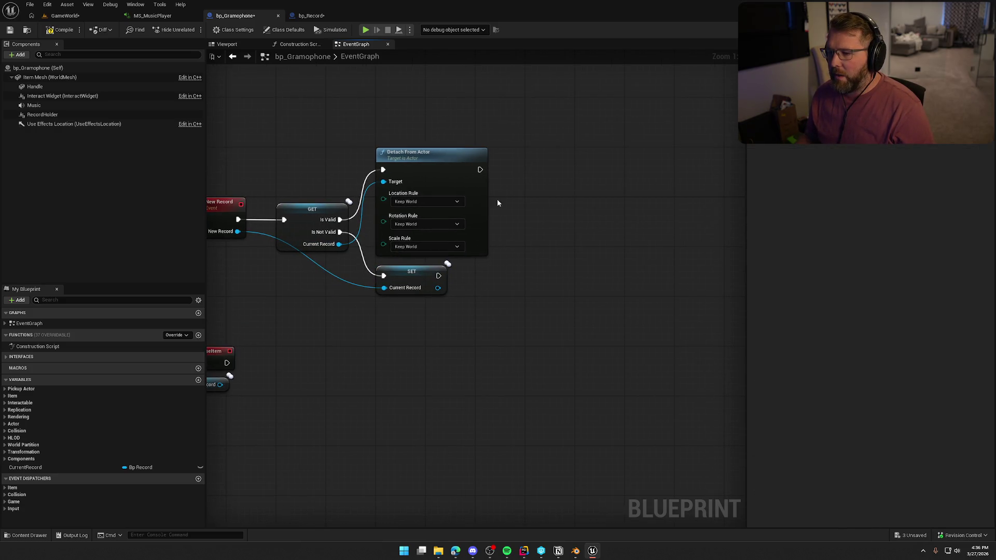
drag(339, 244, 545, 188)
text(set)
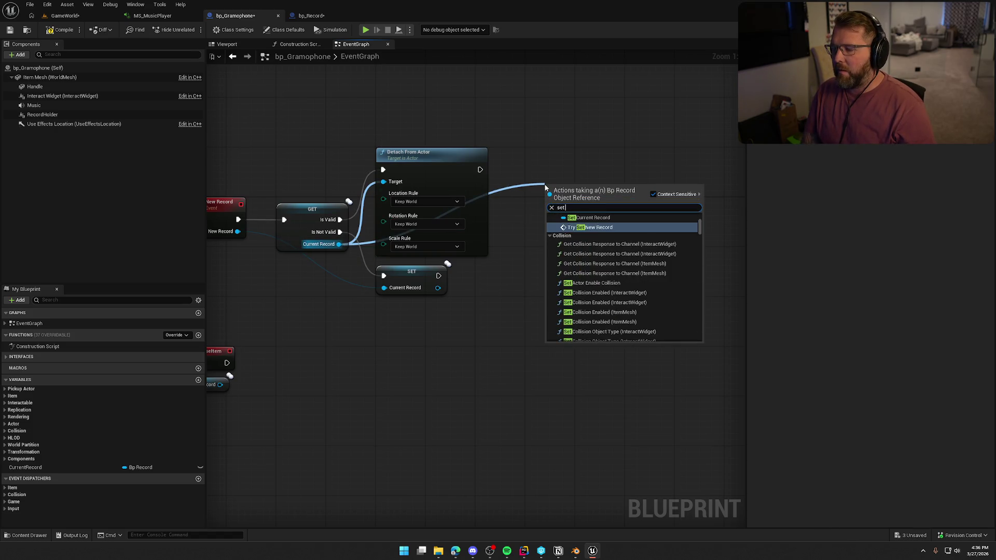
text( actor loca)
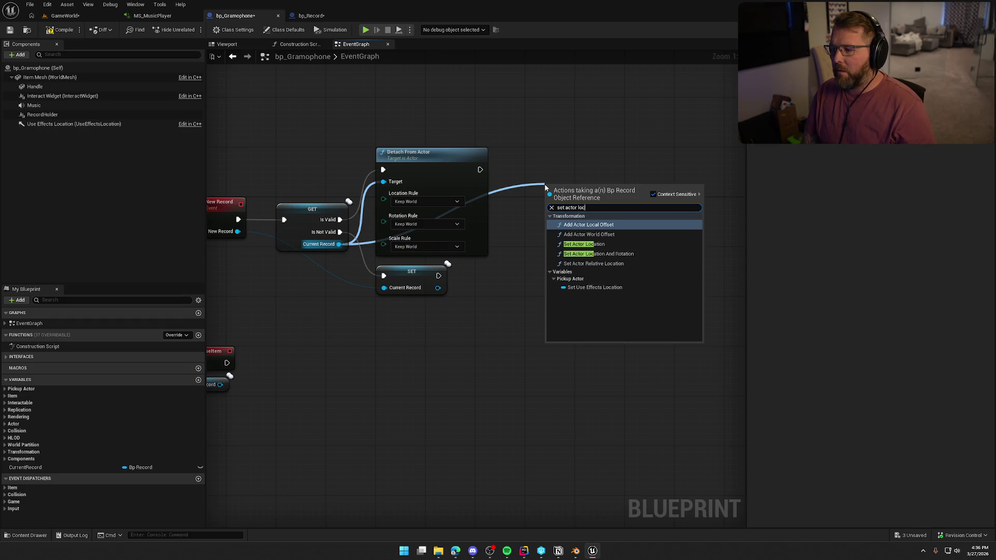
click(583, 244)
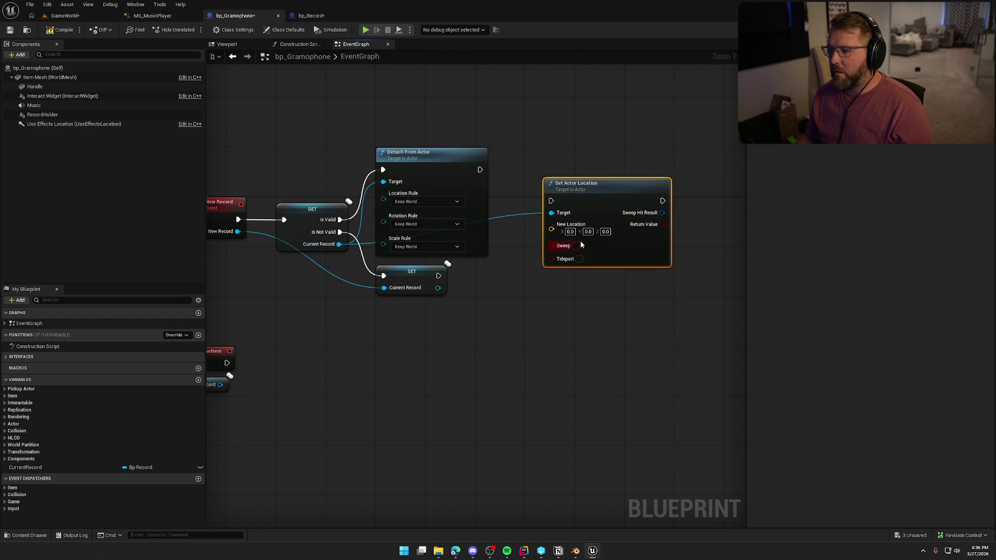
mouse_move(552, 201)
mouse_down()
mouse_move(467, 183)
mouse_move(514, 192)
mouse_move(523, 247)
mouse_up()
key(Escape)
key(Delete)
drag(480, 170, 518, 176)
text(set actor lo)
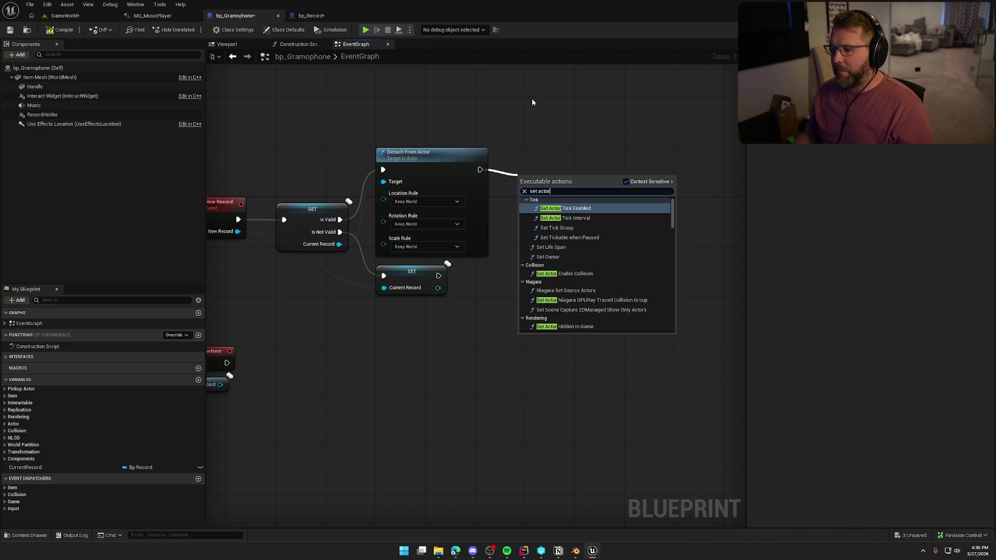
text(c)
key(Down)
key(Down)
key(Down)
key(Return)
drag(553, 179, 565, 154)
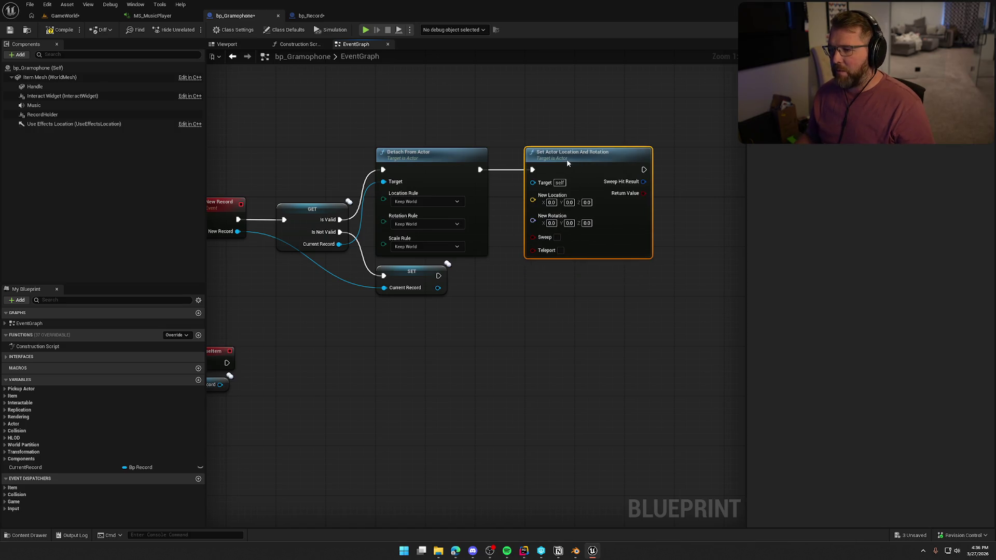
Feed Get Actor Location plus (0, 0, 100) into the node's New Location.
drag(515, 301, 489, 294)
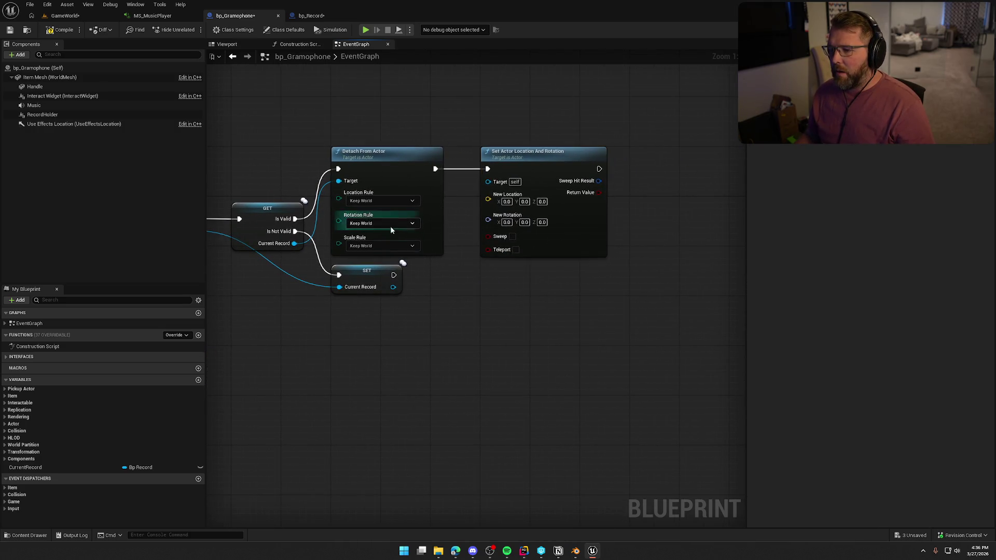
right_click(372, 99)
text(get actor loca)
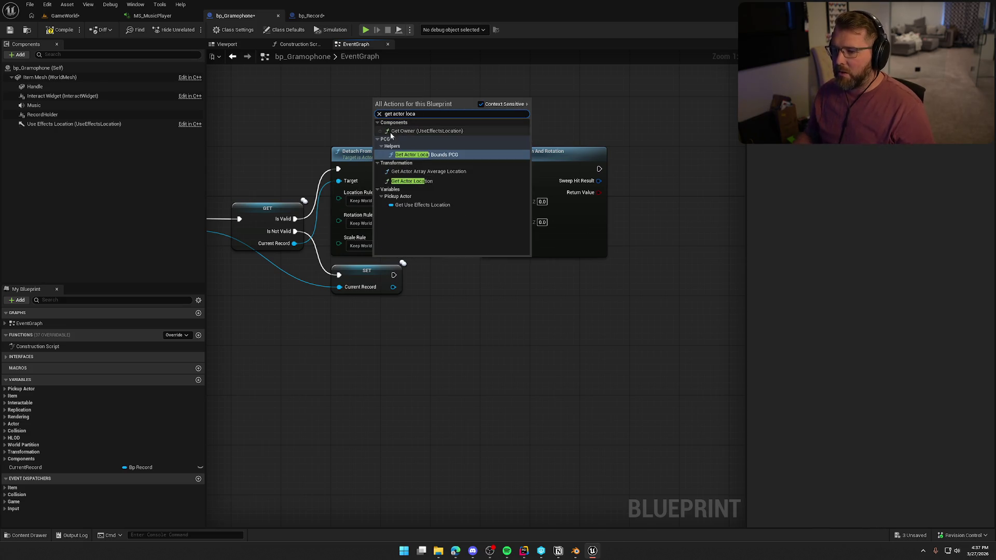
click(415, 181)
mouse_move(423, 103)
mouse_down()
mouse_move(386, 108)
mouse_move(438, 111)
mouse_up()
text(+)
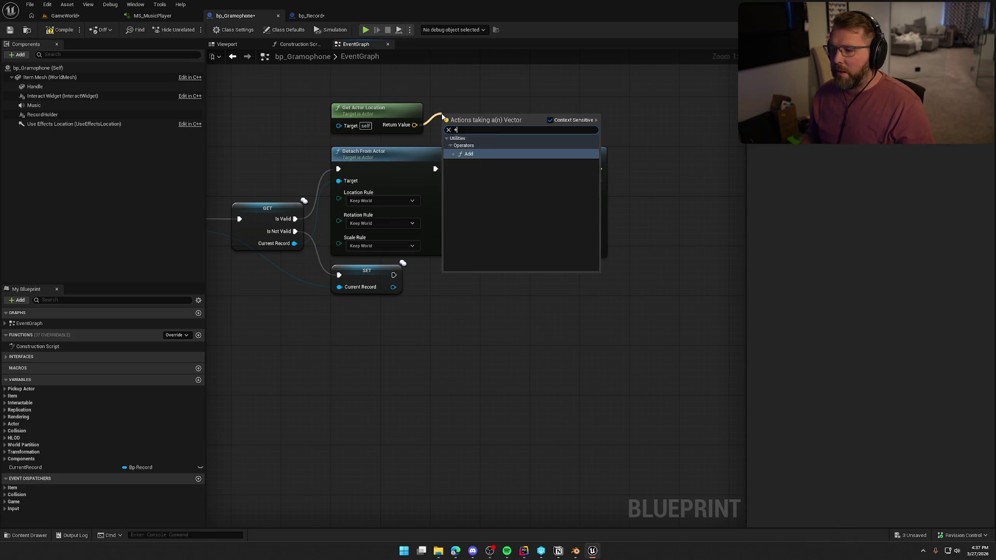
key(Return)
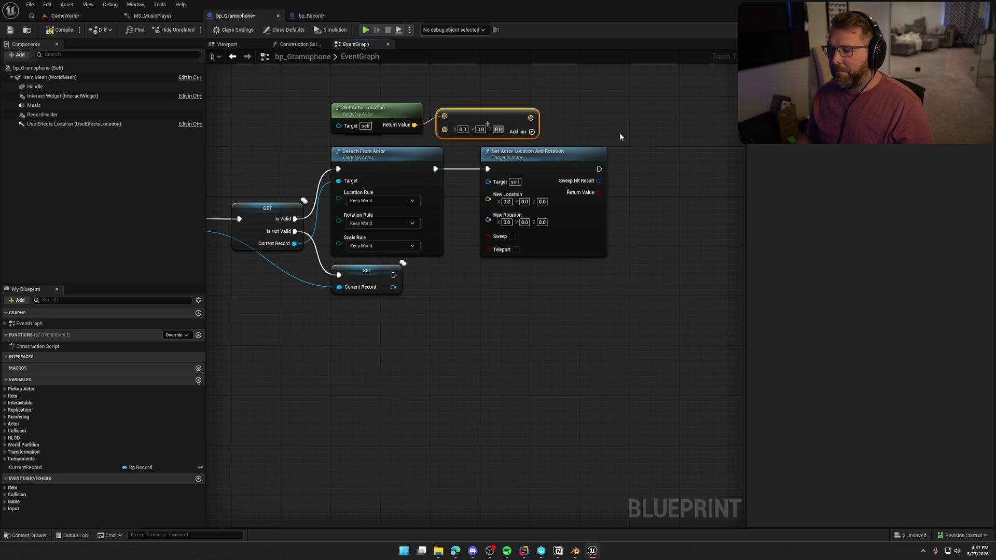
text(100)
key(Return)
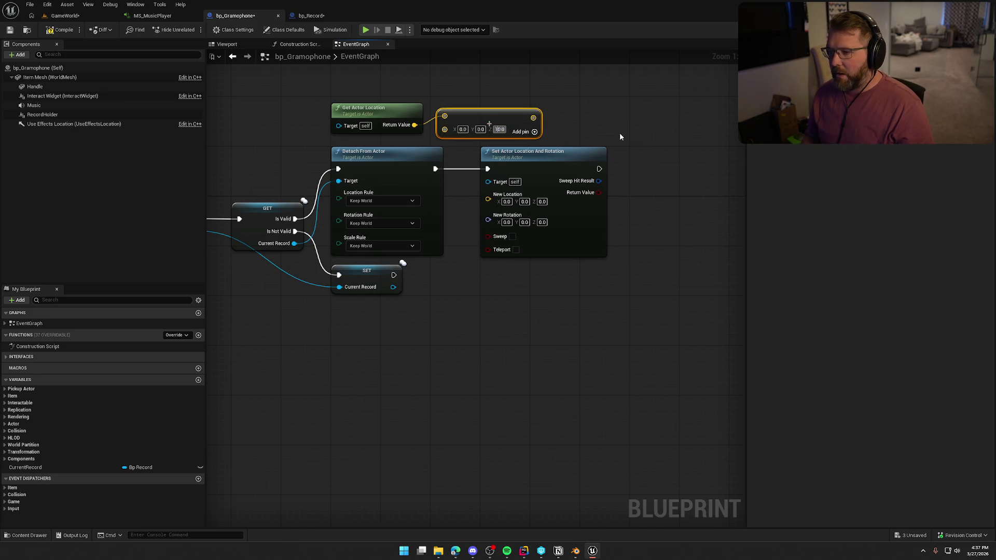
mouse_move(536, 118)
mouse_down()
mouse_move(496, 200)
mouse_move(488, 195)
mouse_up()
Arrange the two location nodes above Detach From Actor and save bp_Gramophone.
mouse_move(372, 119)
mouse_down()
mouse_move(446, 74)
mouse_move(531, 107)
mouse_up()
ctrl+click(474, 117)
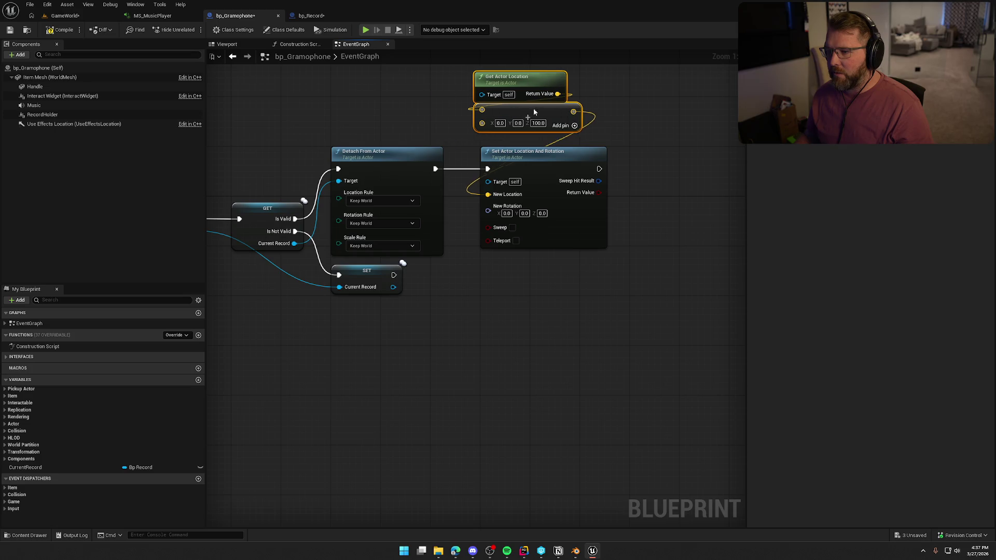
click(425, 107)
mouse_move(501, 229)
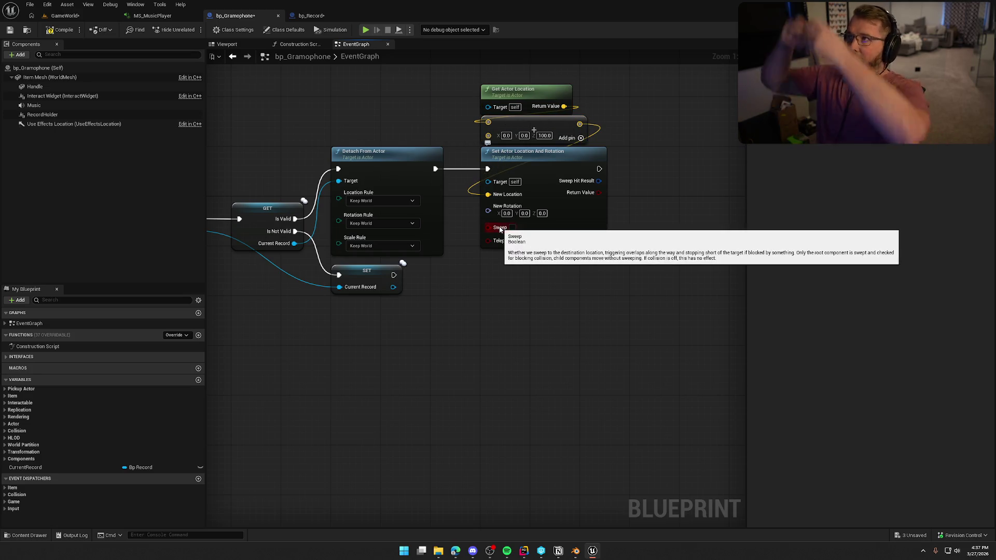
drag(597, 291, 480, 316)
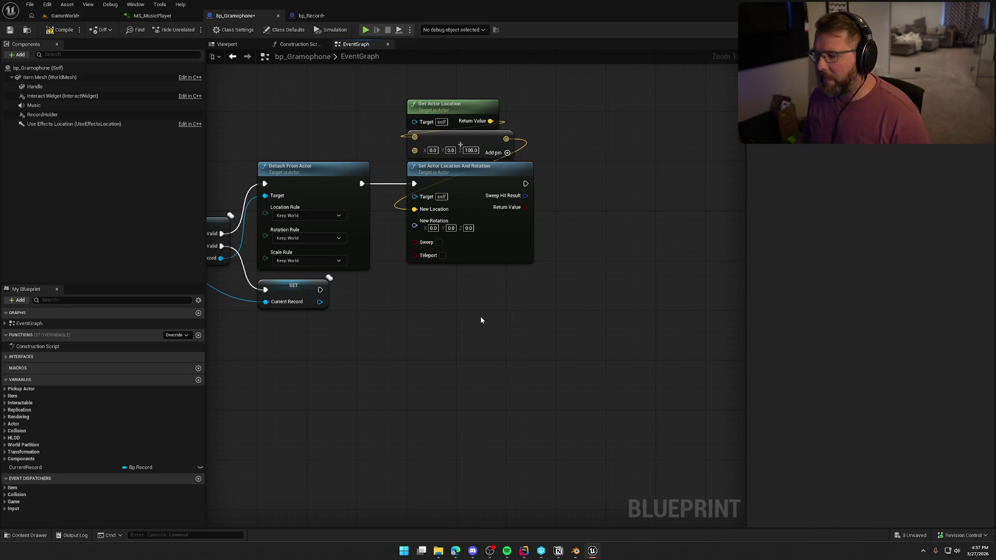
click(61, 29)
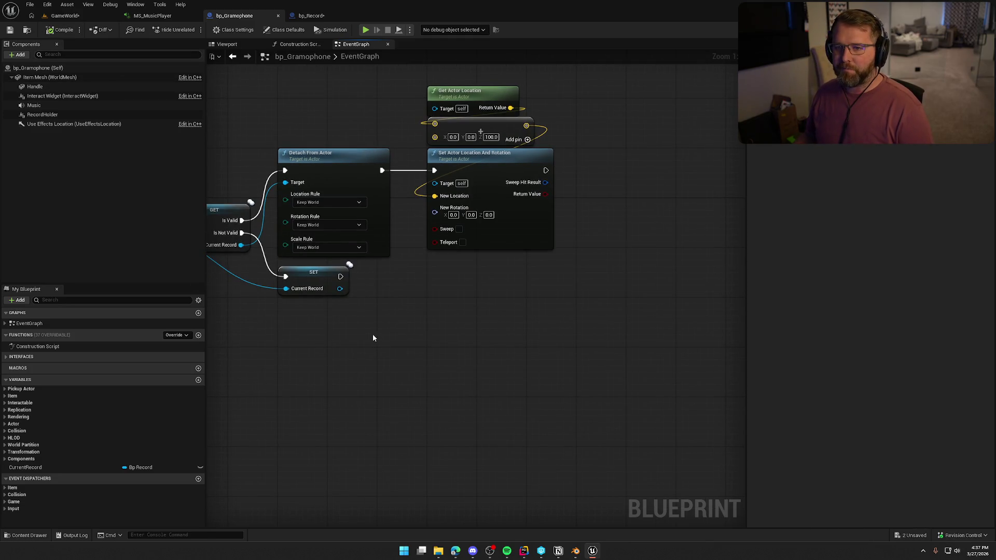
drag(372, 335, 348, 357)
click(524, 551)
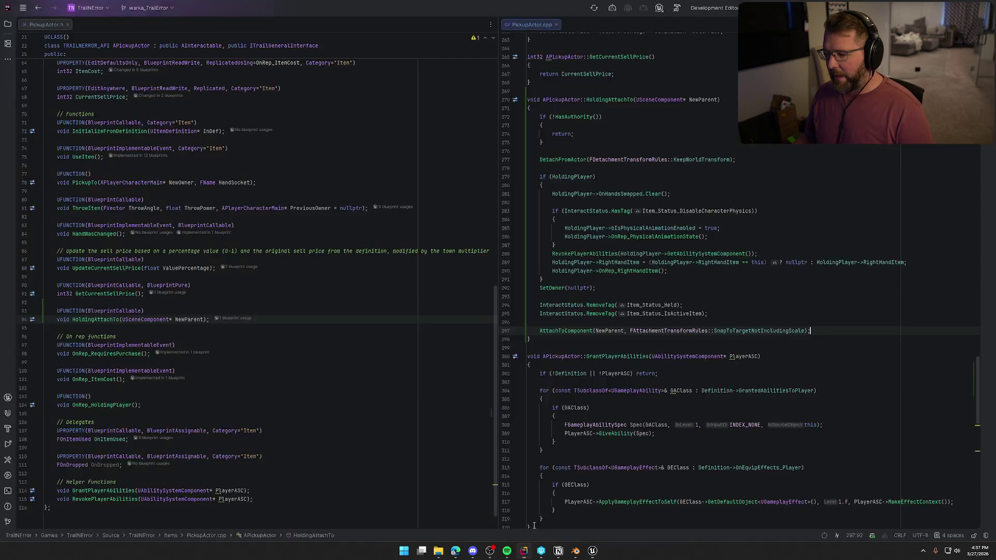
scroll(629, 188, up, 15)
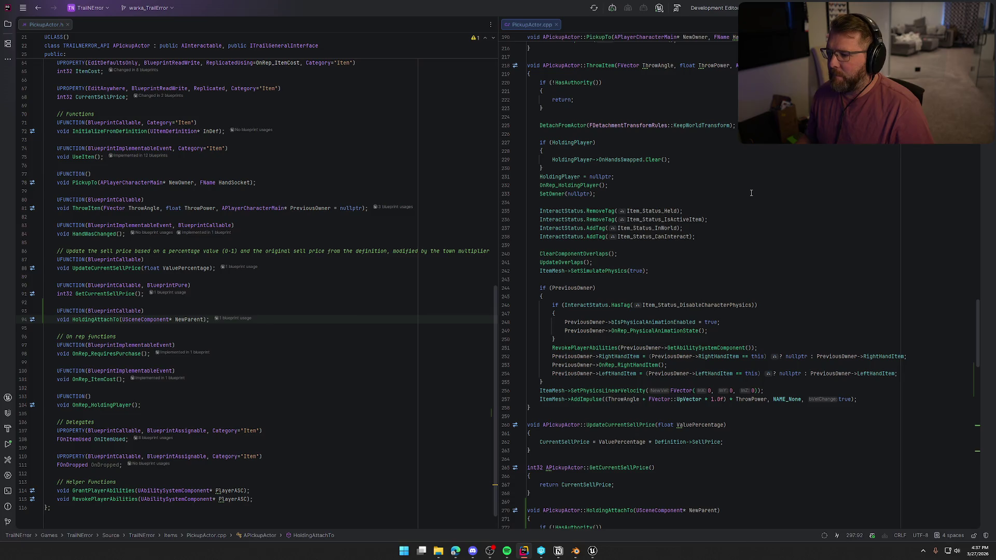
key(alt+Tab)
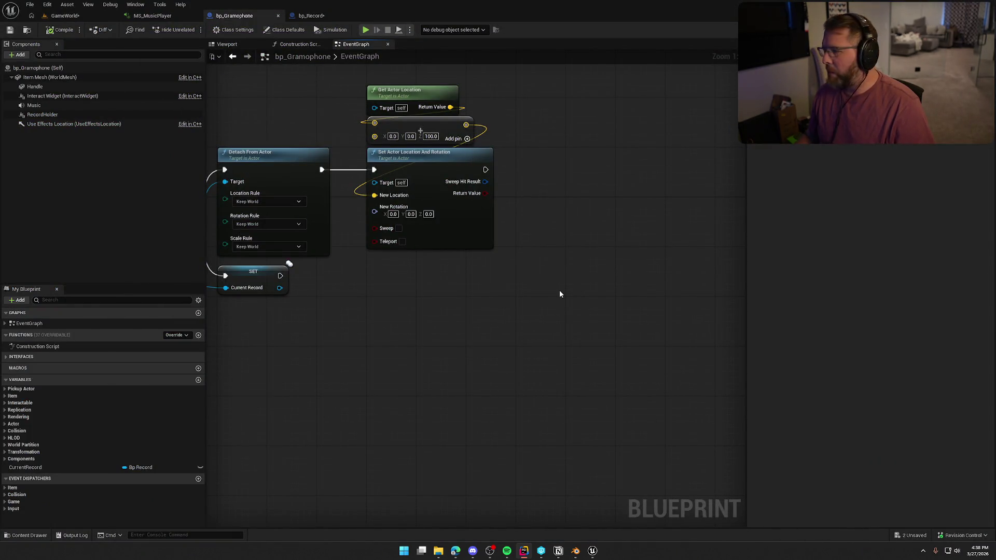
Review the New Record event and new location nodes, then switch to the GameWorld level.
drag(559, 290, 538, 284)
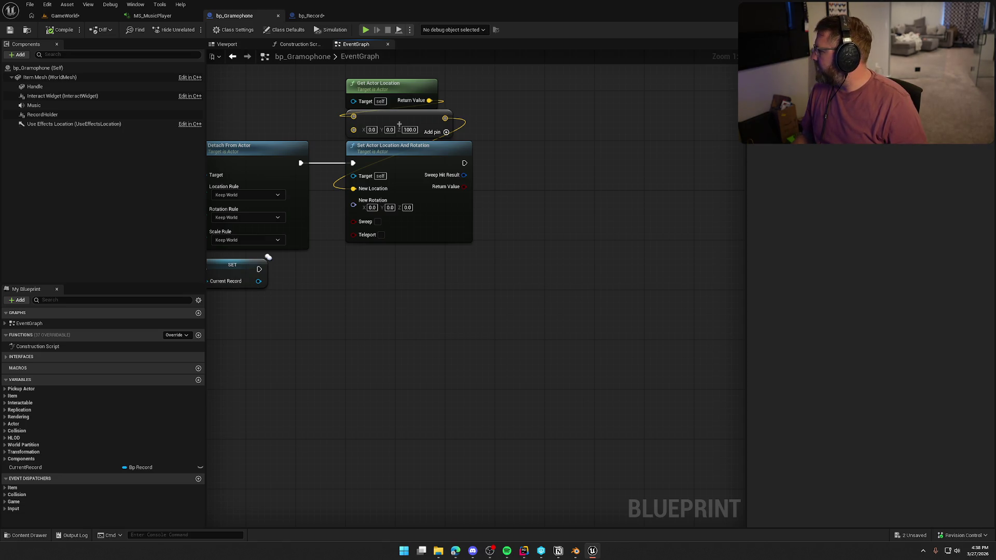
key(alt+Tab)
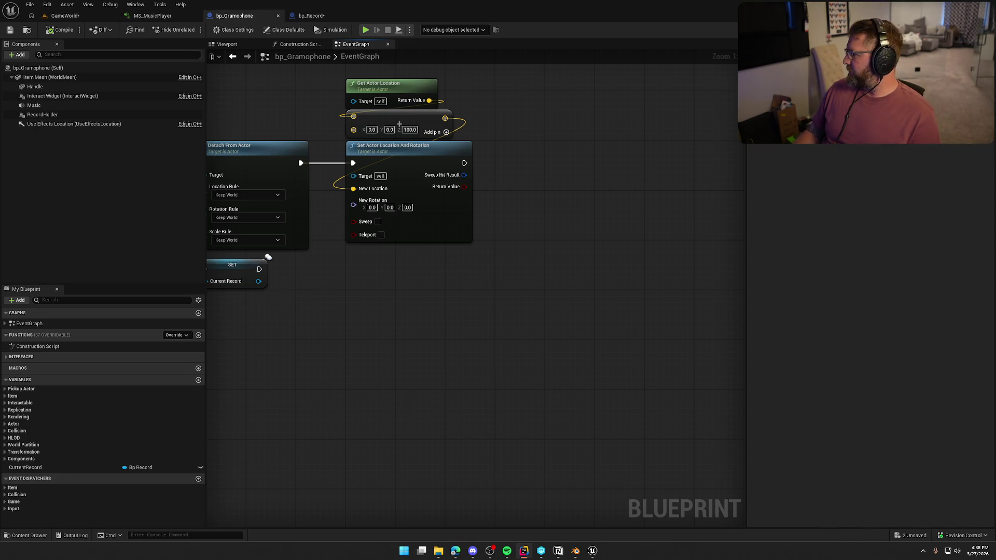
click(613, 227)
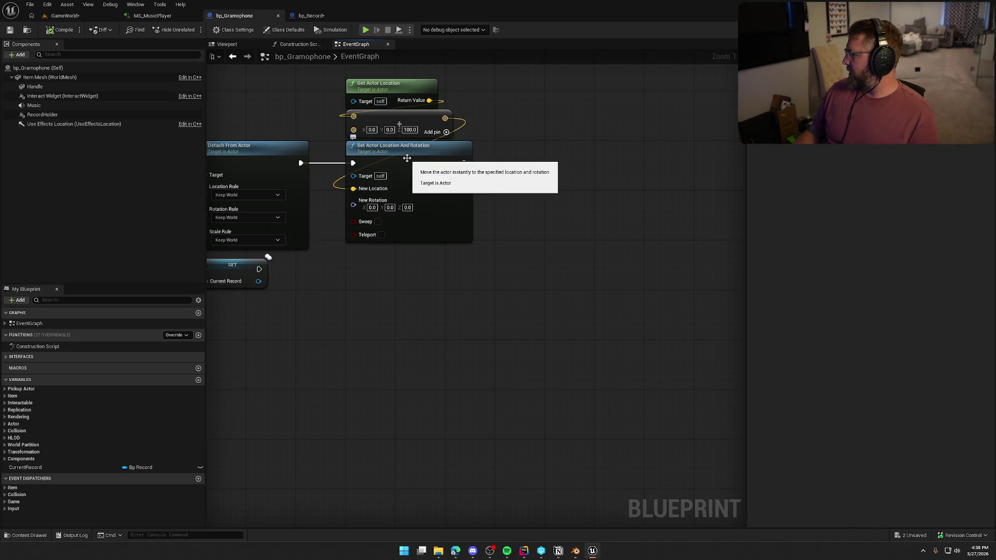
drag(389, 334, 534, 309)
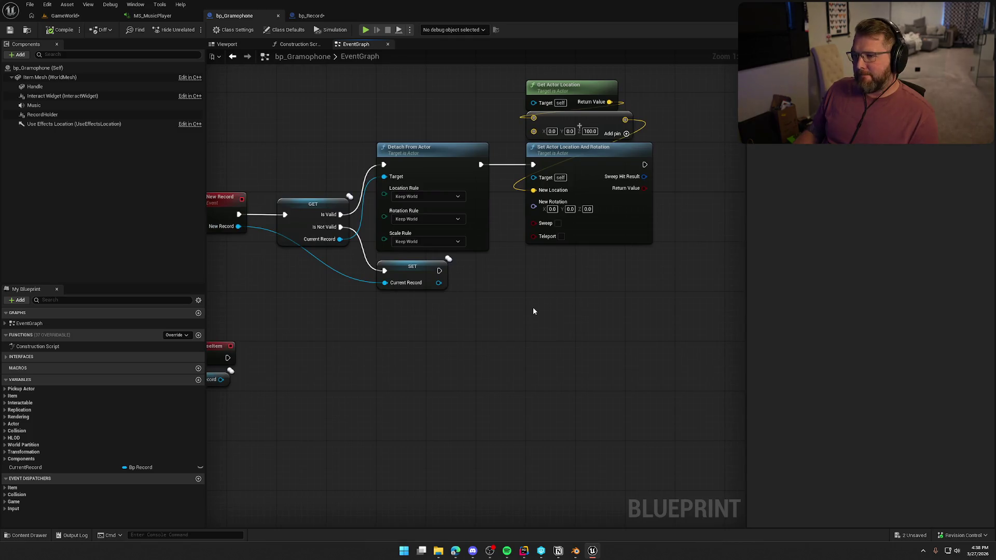
drag(528, 146, 369, 129)
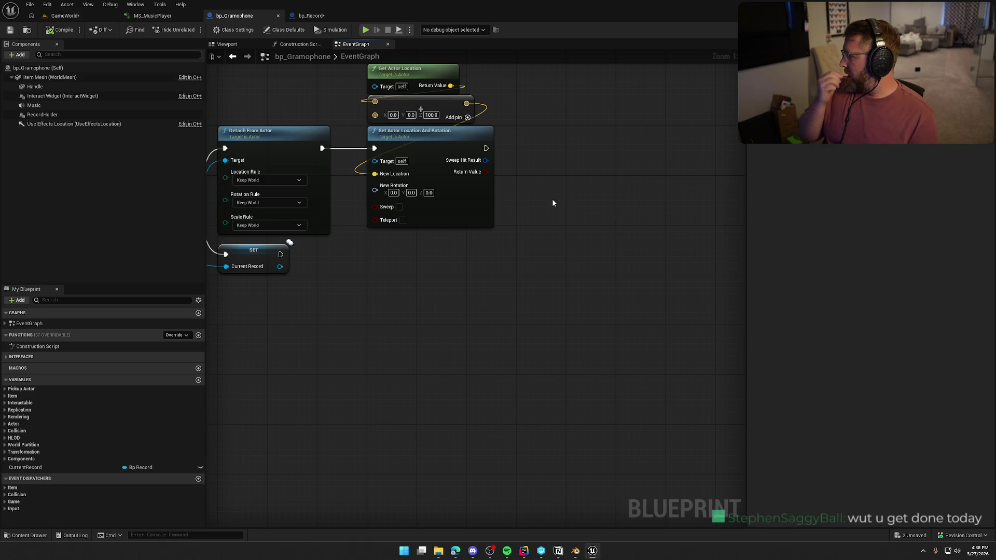
drag(514, 221, 472, 252)
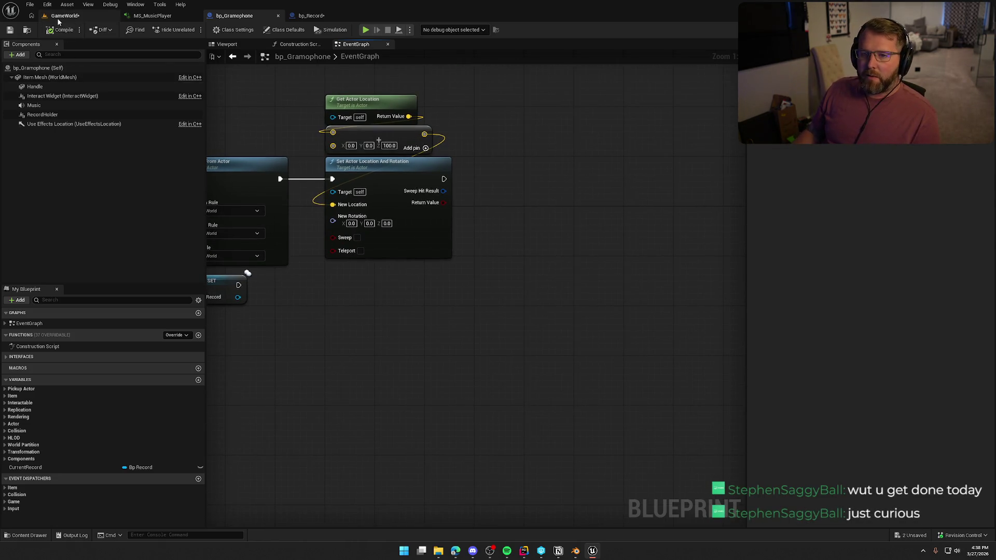
click(57, 18)
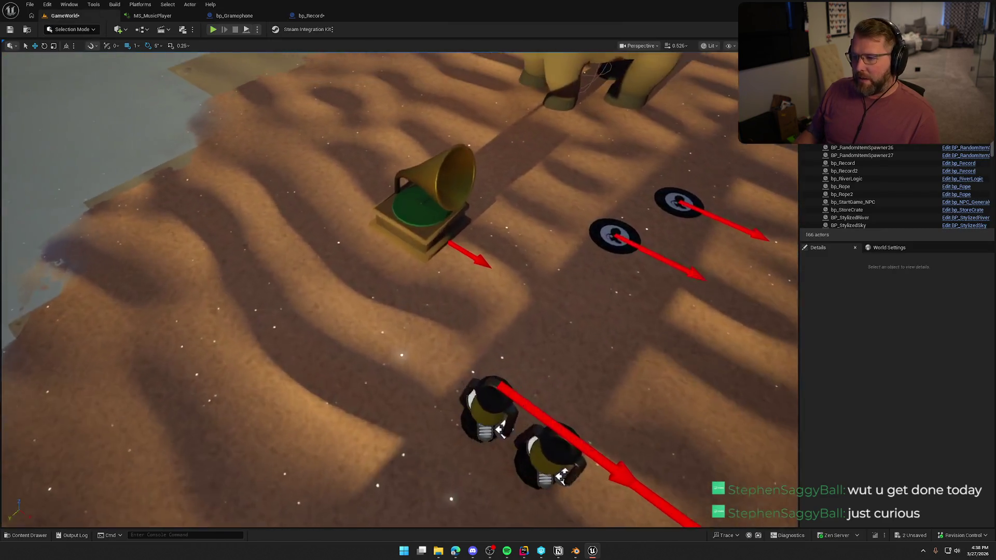
drag(390, 222, 389, 222)
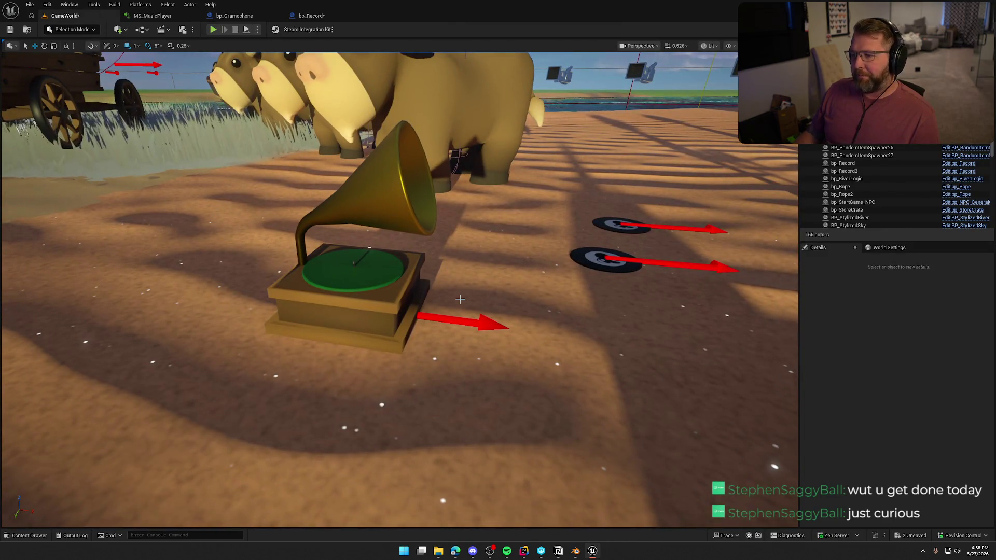
Cycle camera bookmarks 1–4 around the gramophone and records, then bring up the Notion to-do list.
key(1)
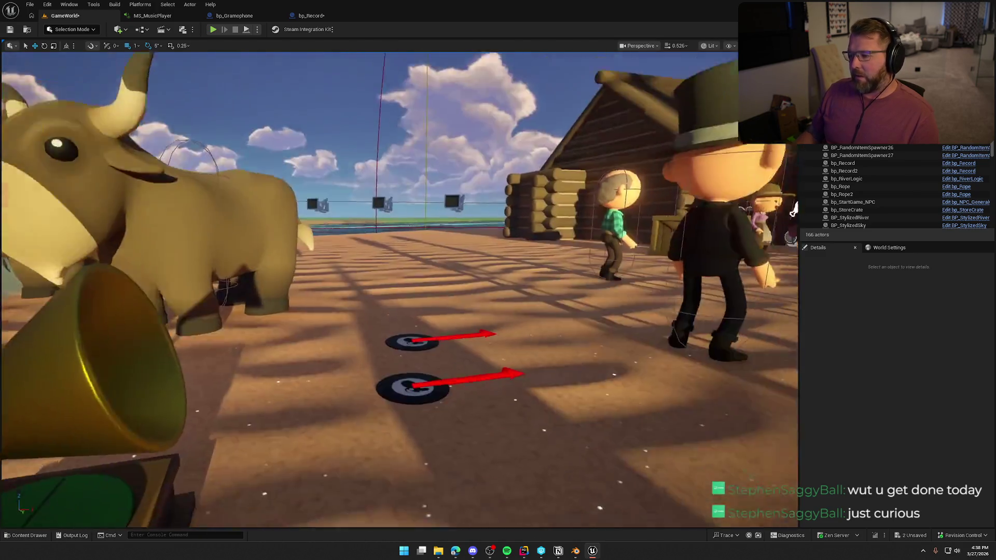
key(2)
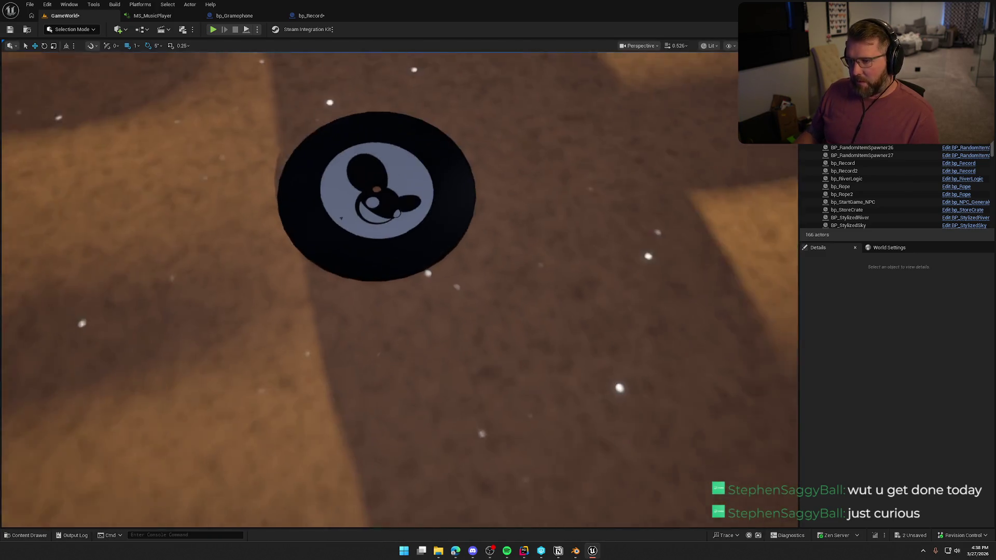
key(3)
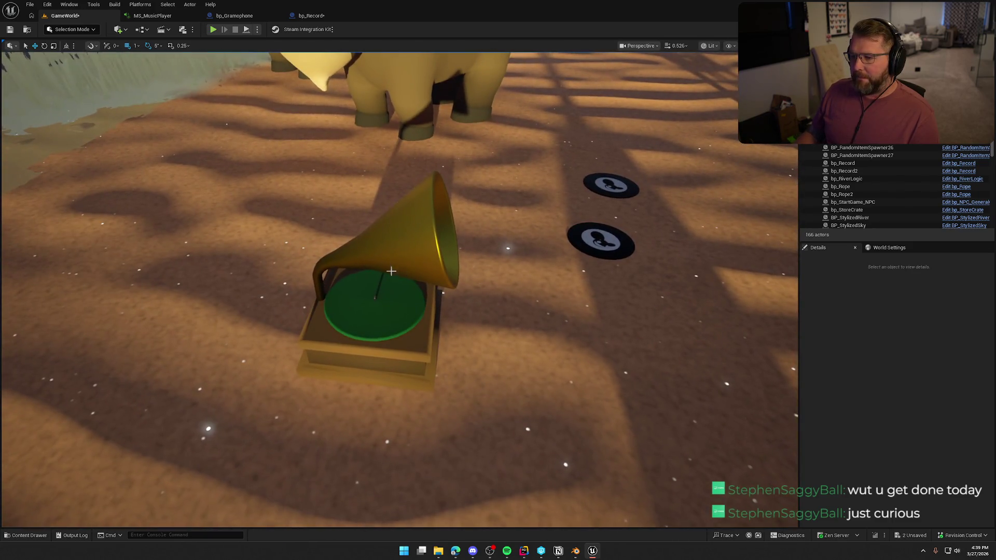
key(4)
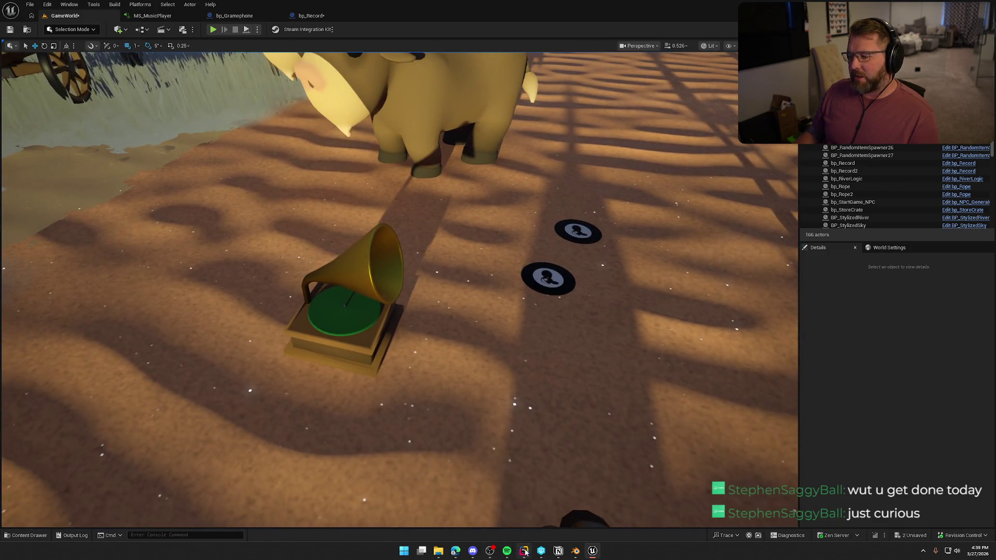
key(alt+Tab)
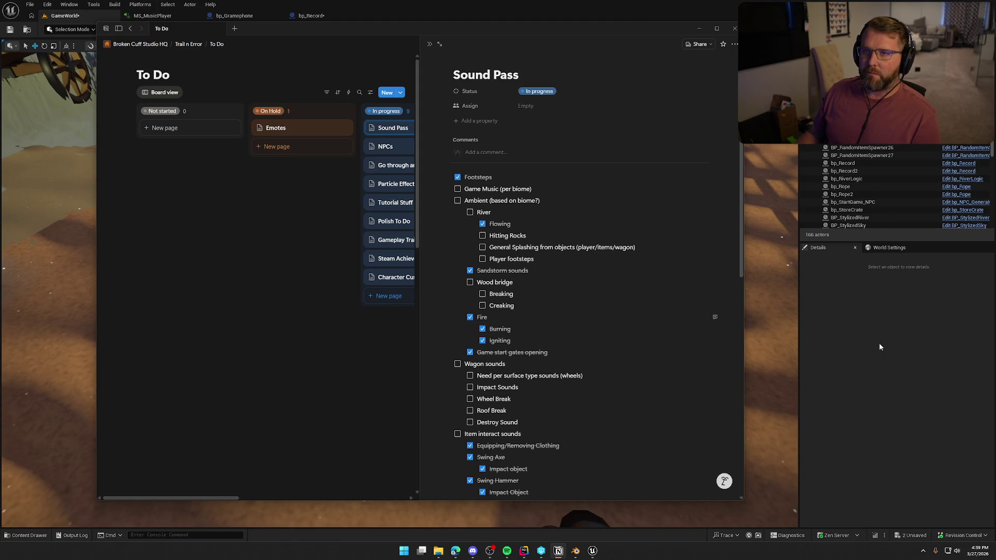
Close the Notion To Do window to reveal the GameWorld viewport.
click(863, 321)
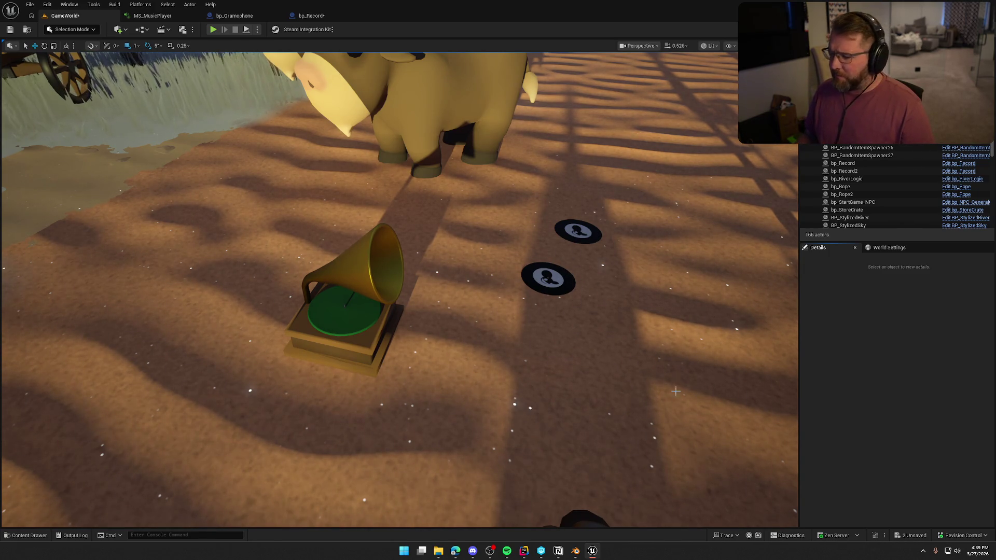
Save the map and all assets with Ctrl+Shift+S, then open the MS_MusicPlayer graph.
key(ctrl+space)
key(ctrl+shift+s)
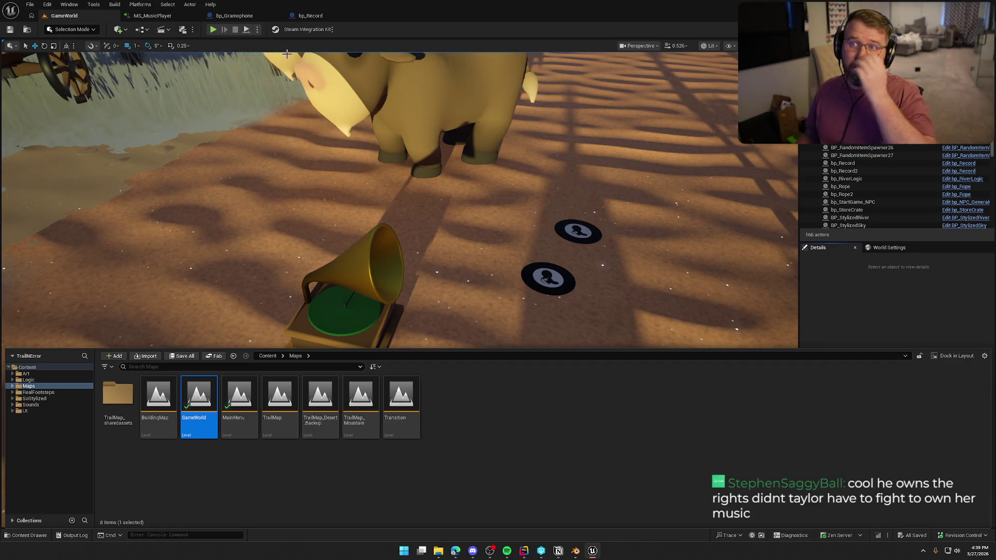
click(857, 299)
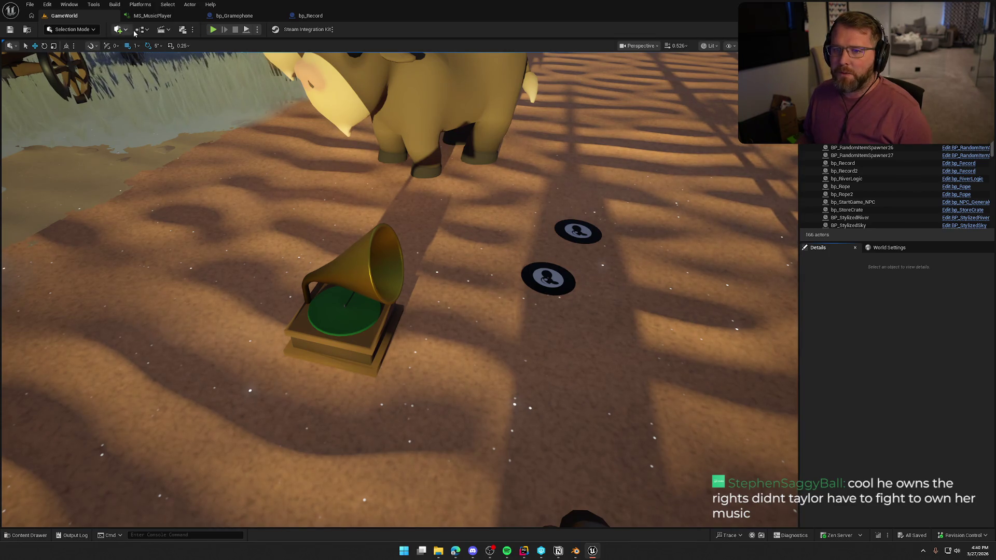
click(152, 15)
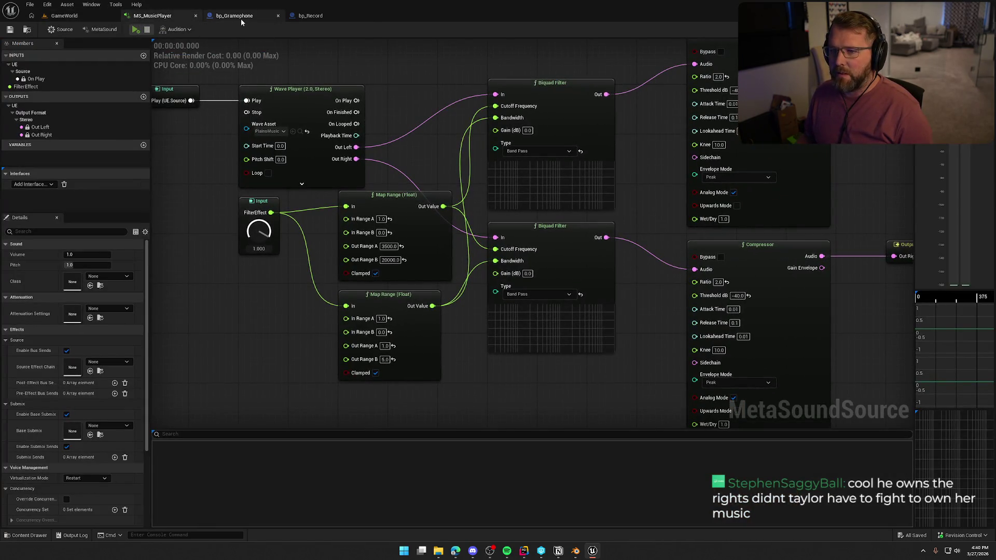
Return to bp_Gramophone's event graph and expand the Interactable variables category.
click(241, 20)
click(322, 21)
click(235, 16)
mouse_move(349, 330)
mouse_down()
mouse_move(498, 314)
mouse_move(394, 326)
mouse_up()
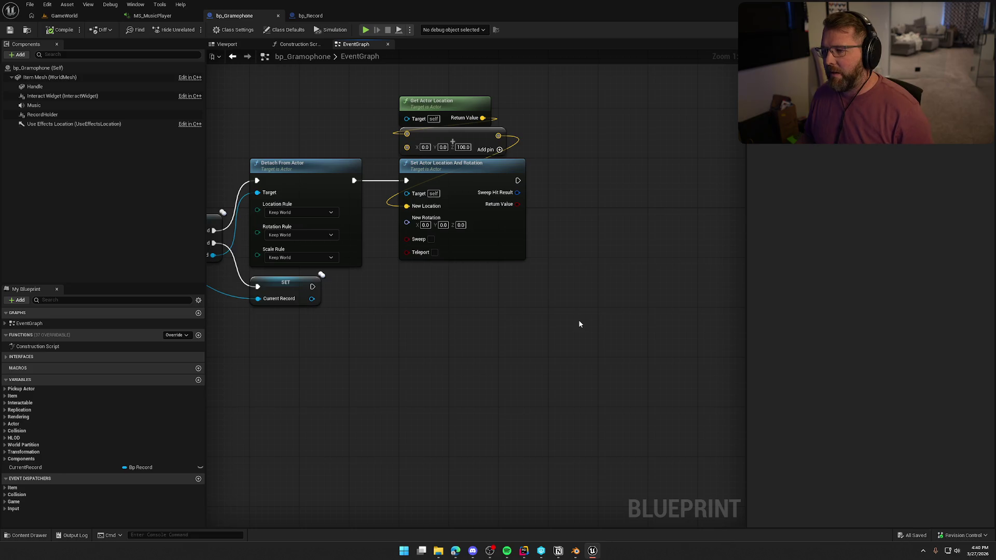
drag(580, 324, 514, 315)
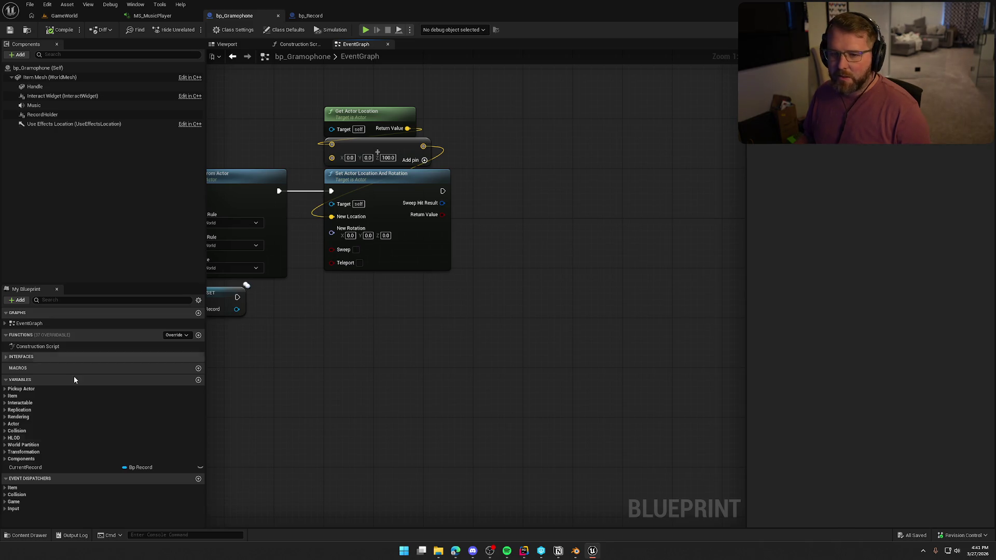
click(5, 403)
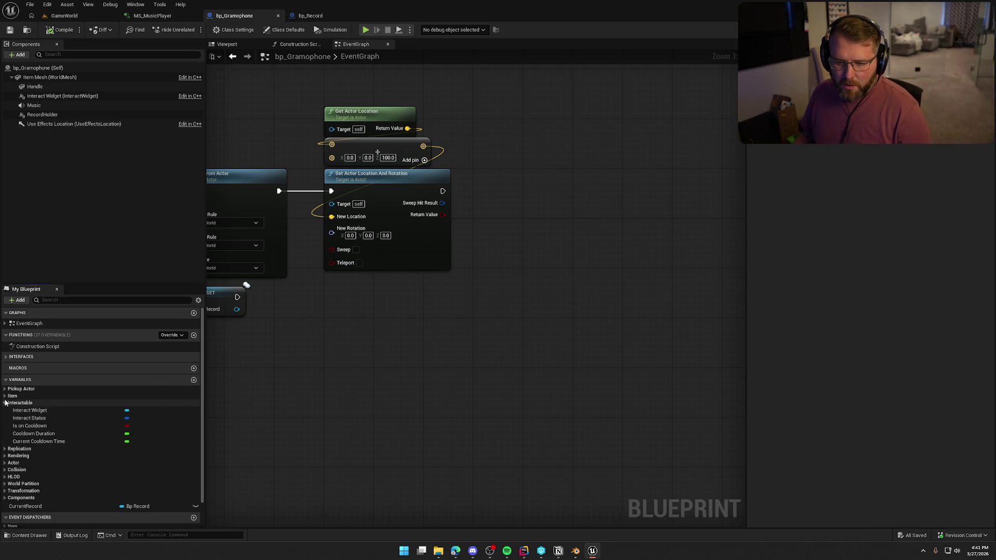
Add an Interact Status getter with an Add Gameplay Tag node after Set Actor Location And Rotation.
mouse_move(29, 418)
mouse_down()
mouse_move(516, 178)
mouse_move(521, 136)
mouse_move(609, 169)
mouse_up()
click(549, 149)
text(ad)
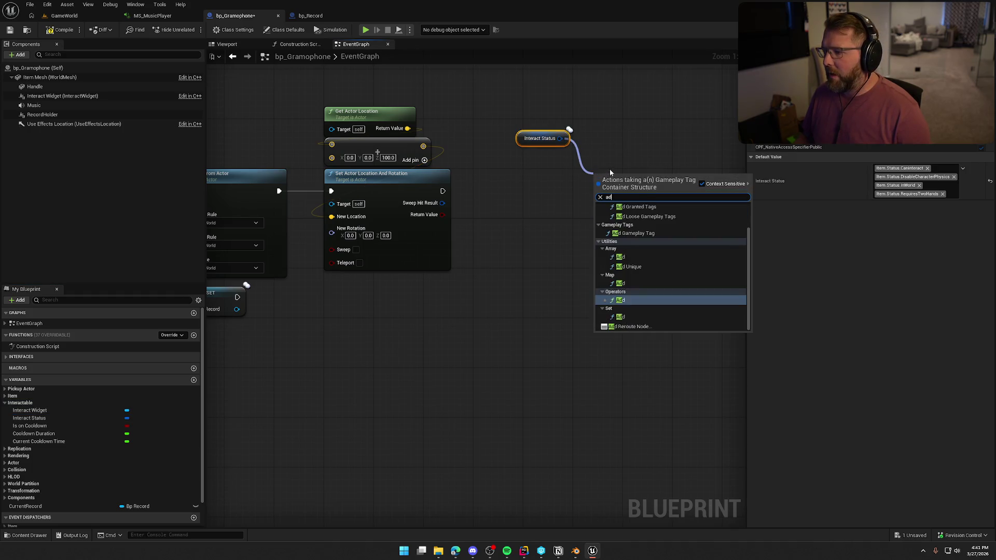
text(d ta)
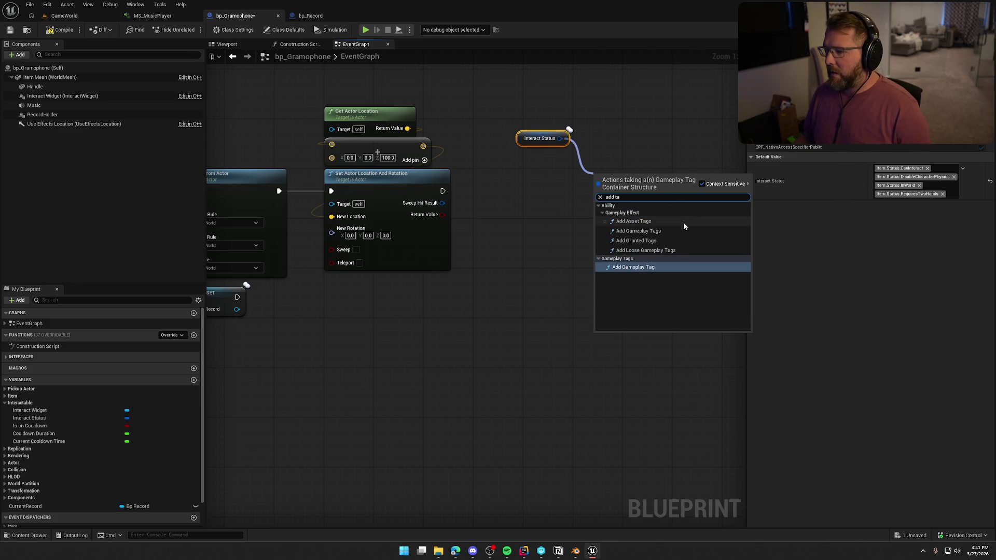
click(646, 268)
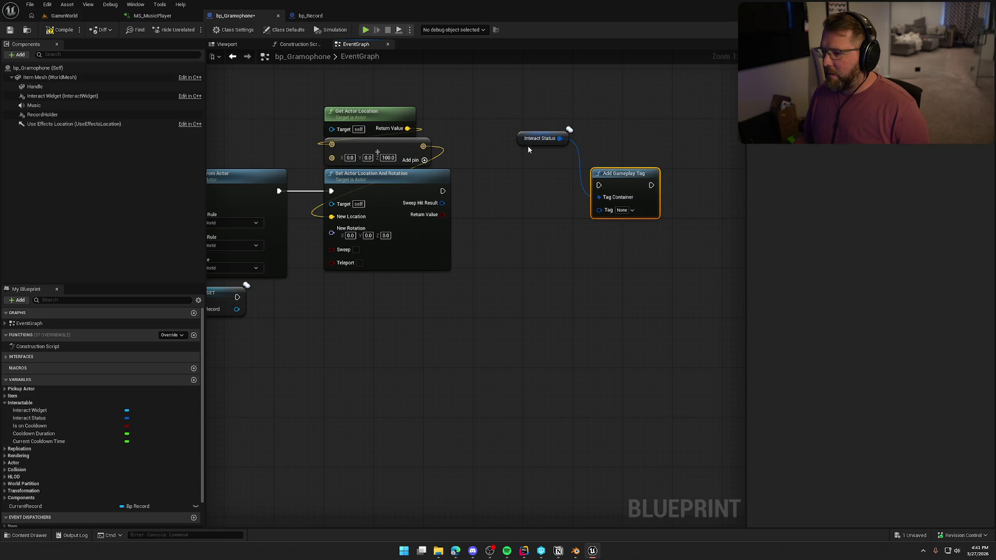
mouse_move(529, 139)
mouse_down()
mouse_move(612, 152)
mouse_move(603, 164)
mouse_move(443, 191)
mouse_up()
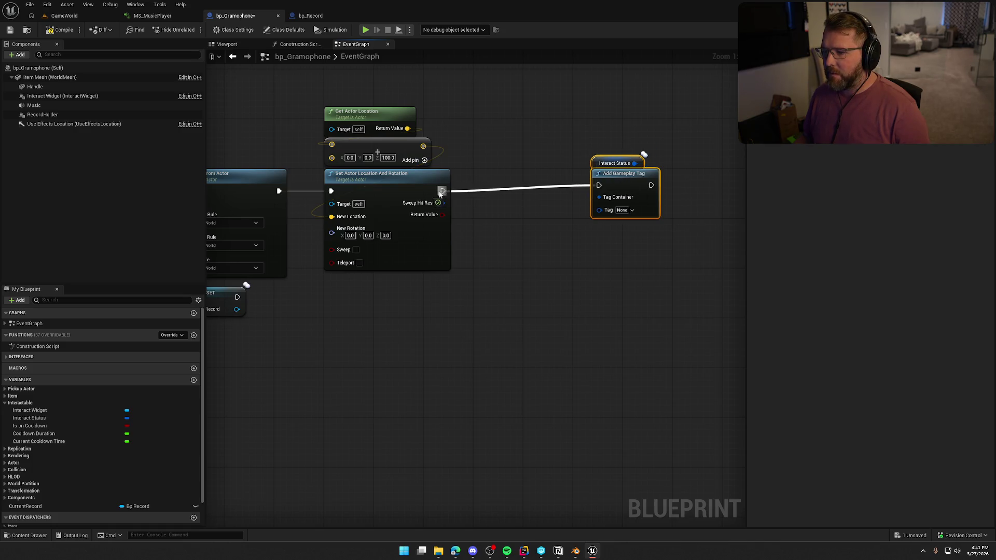
drag(608, 185, 547, 192)
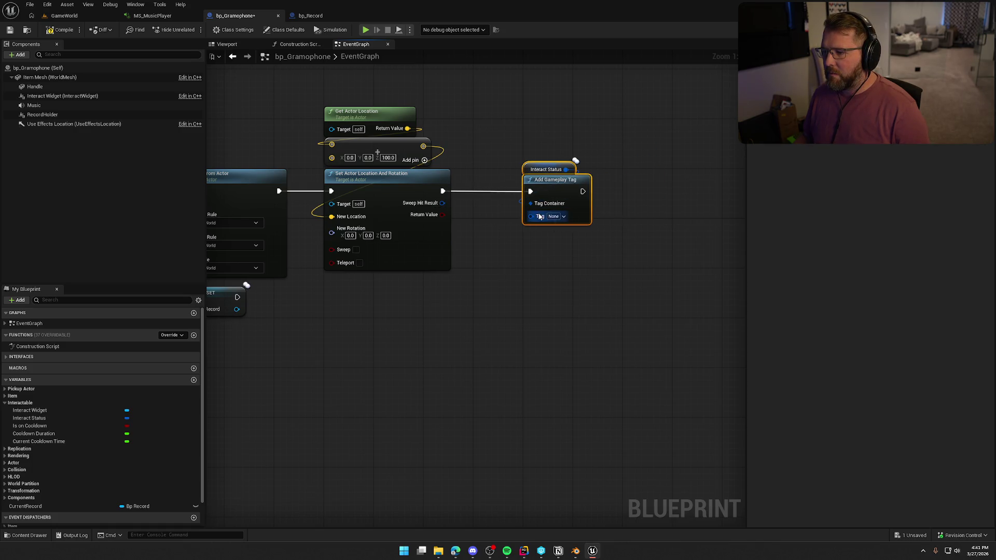
Set the Add Gameplay Tag node's Tag to Item.Status.CanInteract.
click(553, 216)
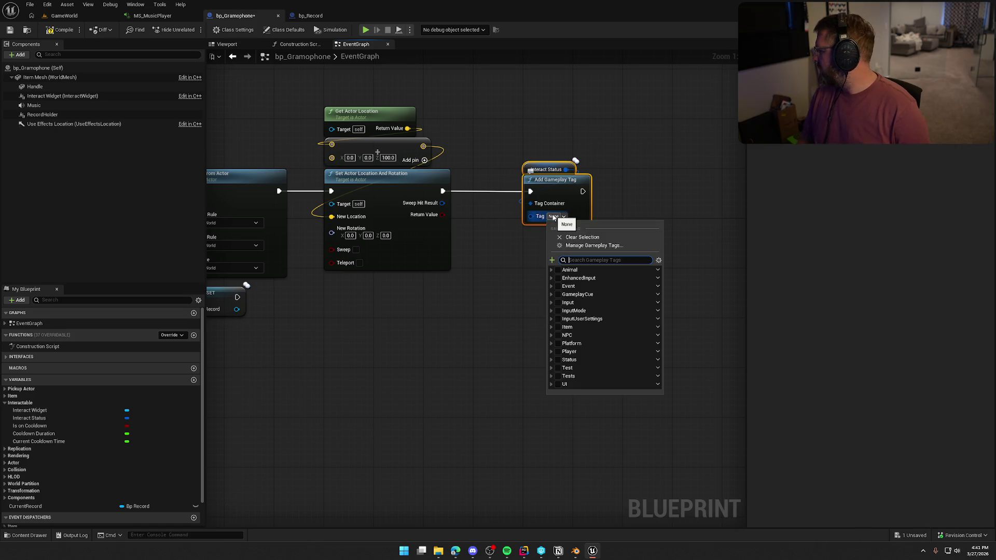
text(inwo)
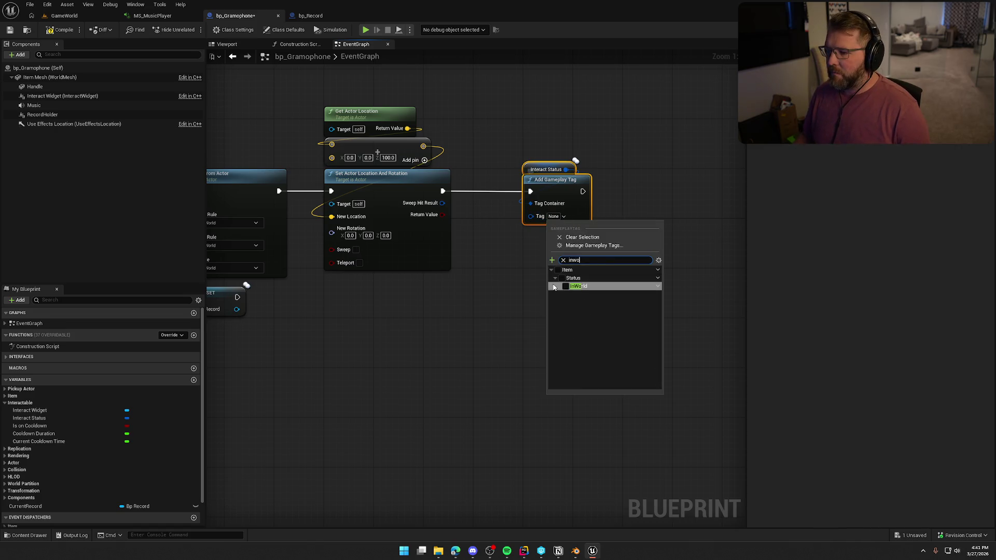
click(566, 288)
text(can)
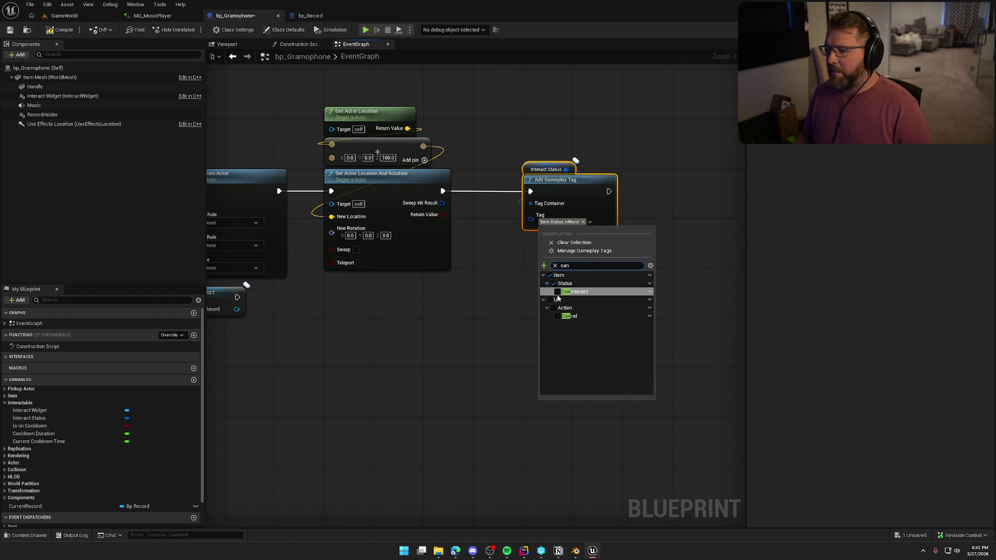
click(558, 292)
click(602, 148)
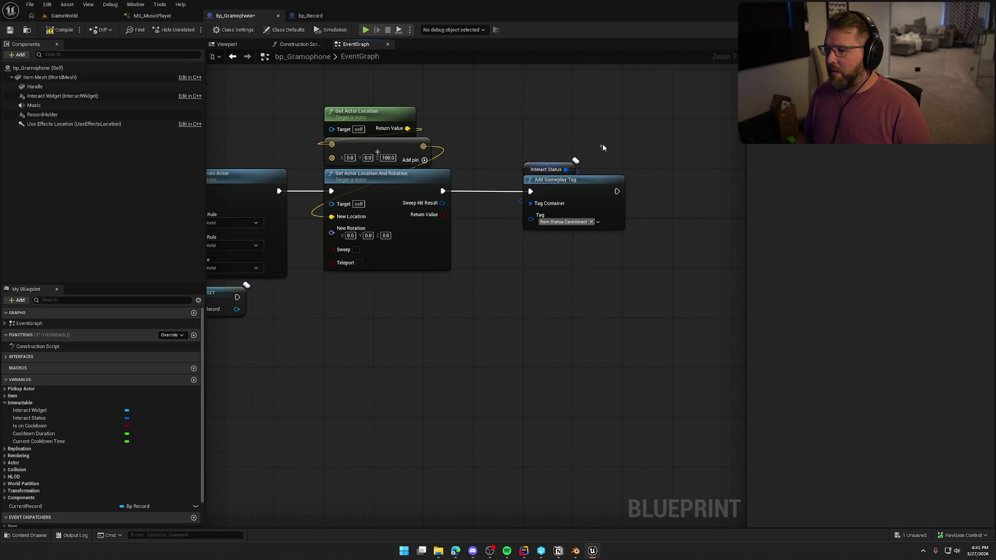
drag(566, 169, 655, 173)
Add a second Add Gameplay Tag on Interact Status with Tag Item.Status.InWorld.
text(add gam)
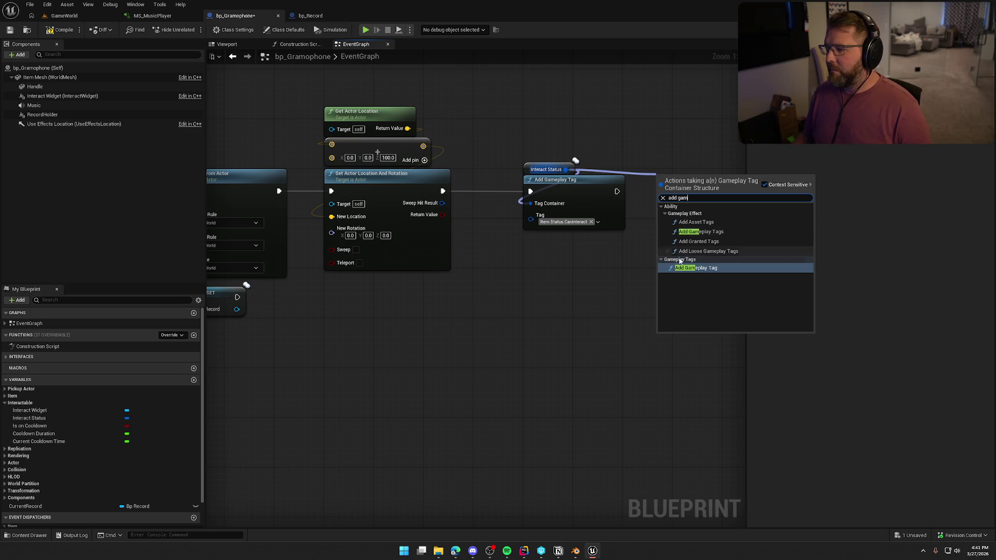
click(684, 268)
drag(683, 280, 593, 314)
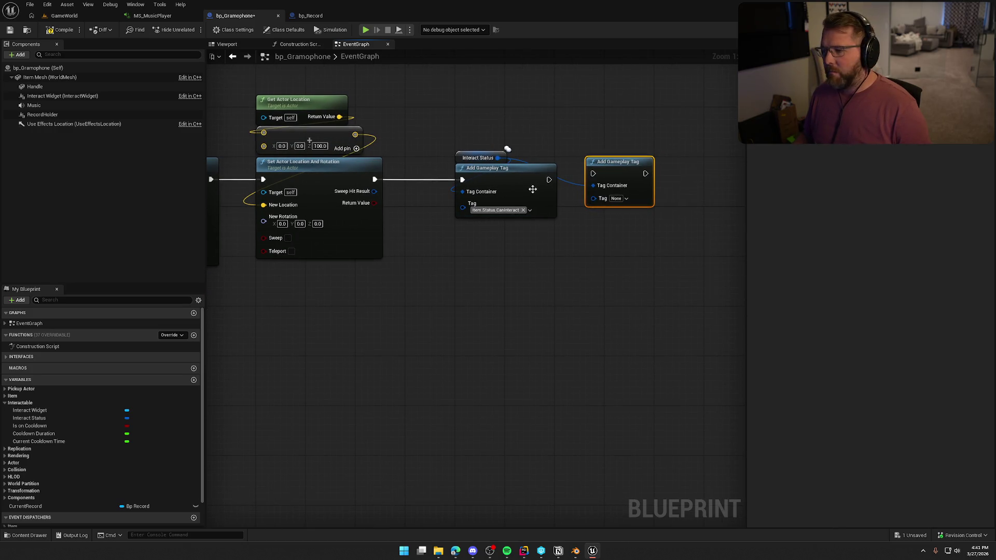
drag(611, 167, 631, 173)
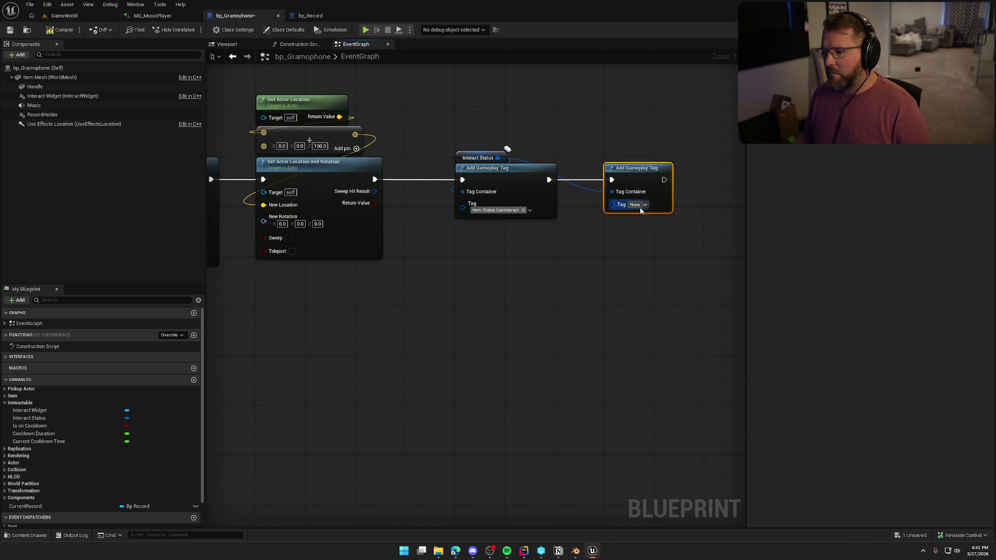
click(639, 205)
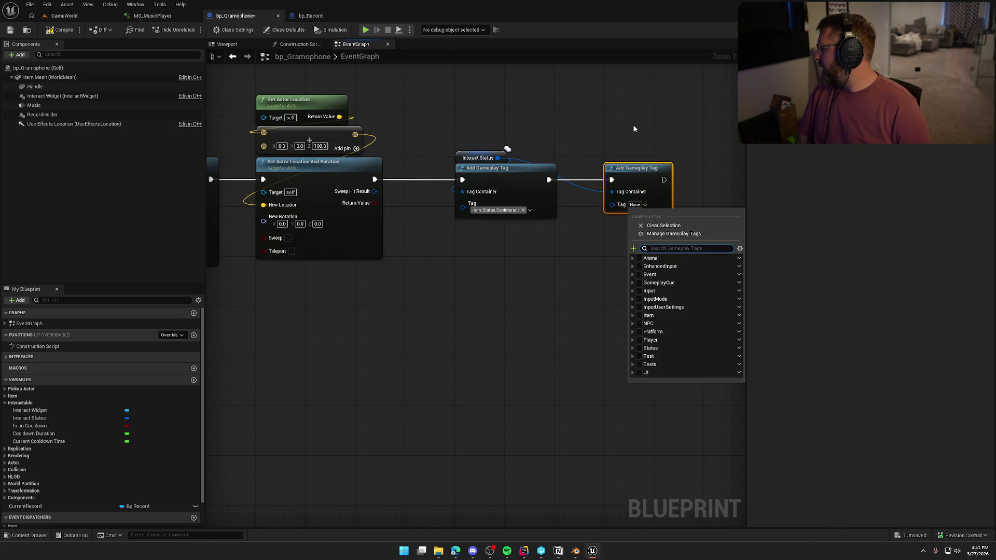
text(intwo)
key(BackSpace)
key(BackSpace)
key(BackSpace)
text(w)
click(646, 278)
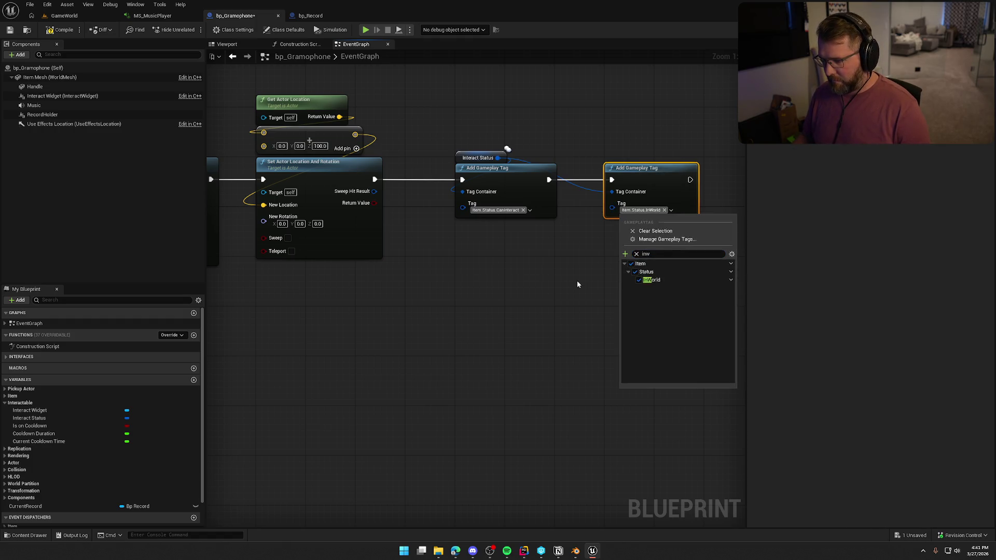
click(594, 286)
Shift Interact Status and both tag nodes left to tidy the graph.
drag(655, 262, 453, 151)
drag(510, 182, 460, 183)
click(509, 258)
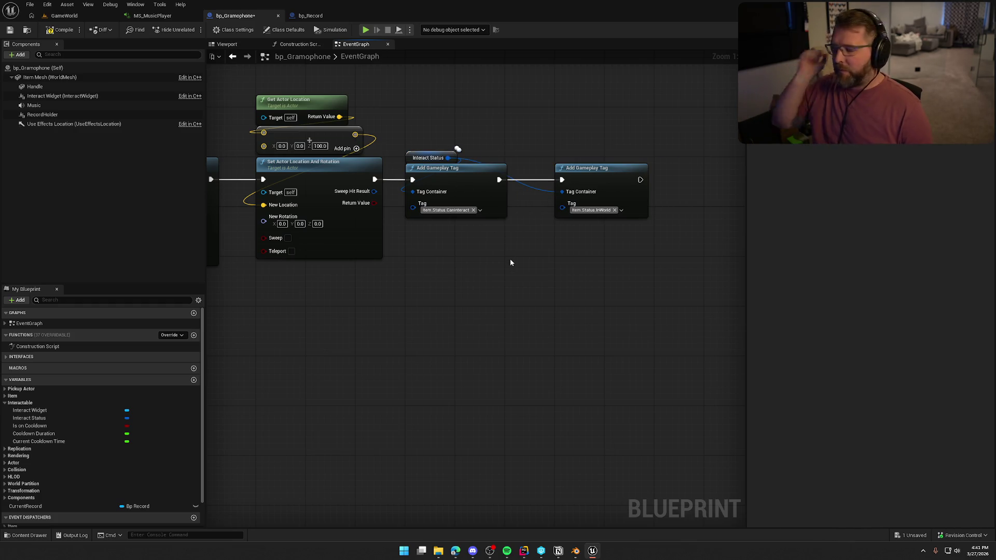
mouse_move(553, 266)
mouse_down()
mouse_move(462, 273)
mouse_move(413, 262)
mouse_up()
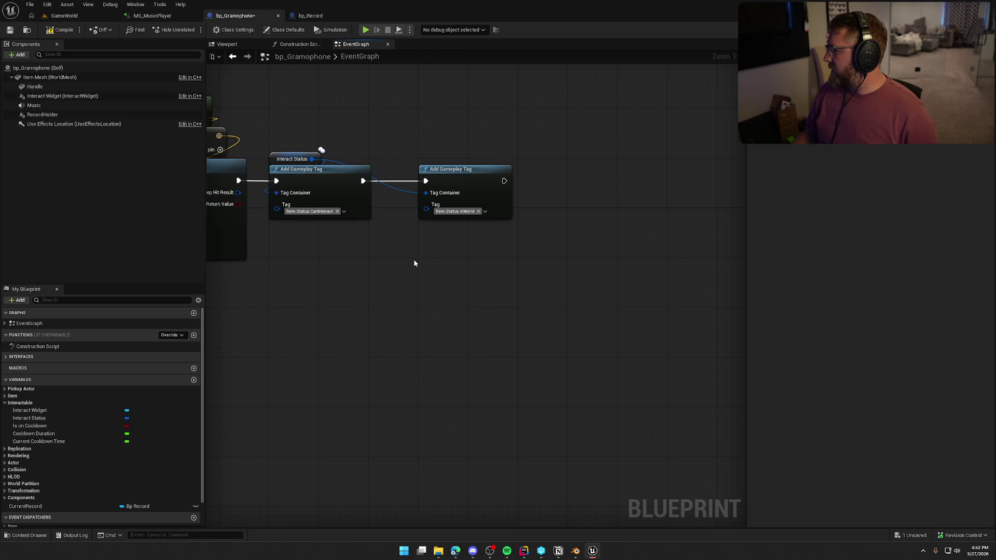
drag(504, 181, 544, 186)
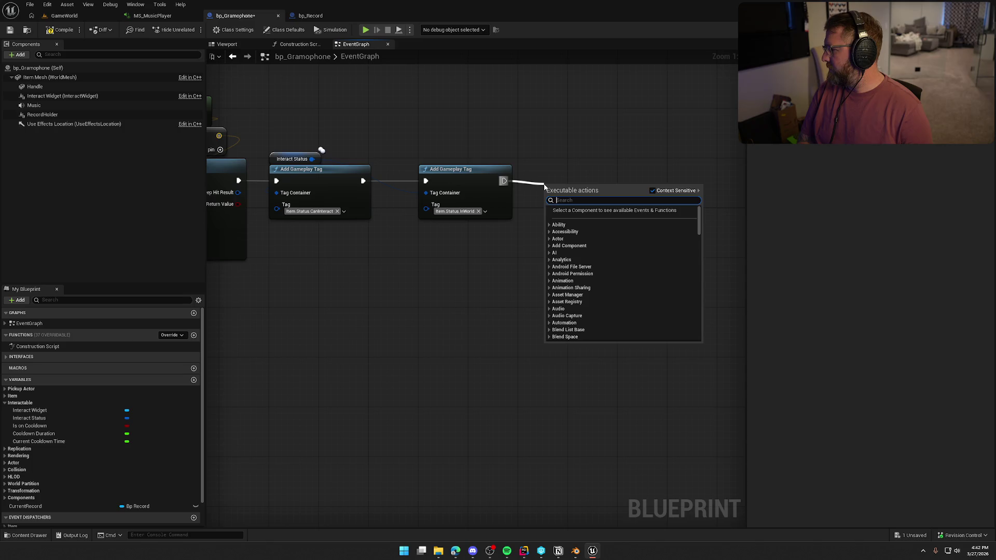
Search the blueprint actions for a 'clear comp' node, then cancel without adding anything.
text(clear compo)
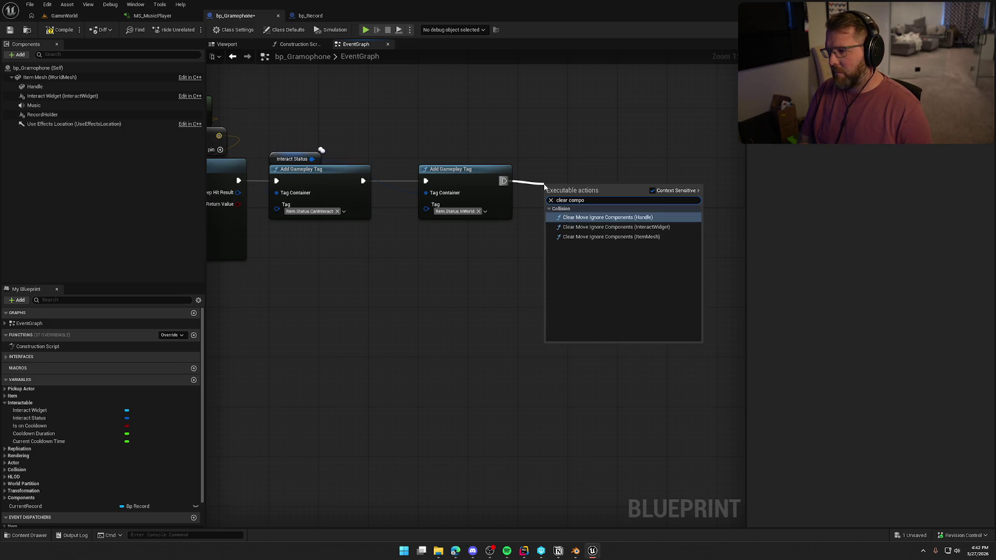
key(Escape)
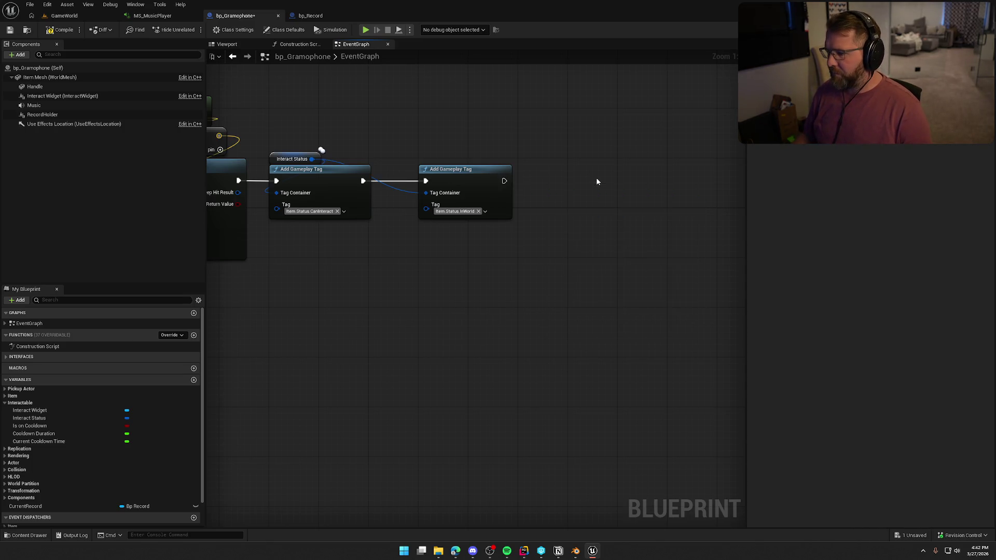
right_click(573, 182)
text(clear compo)
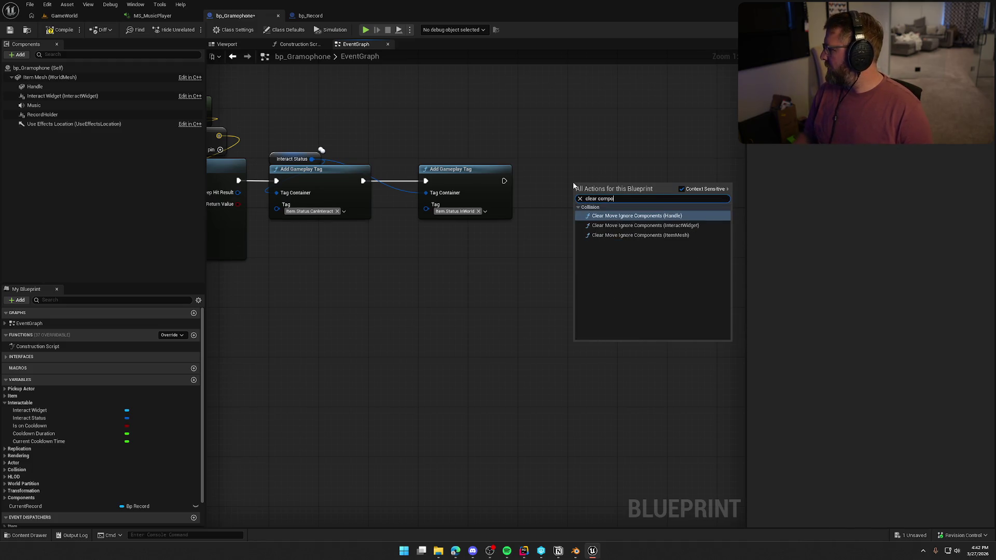
key(Escape)
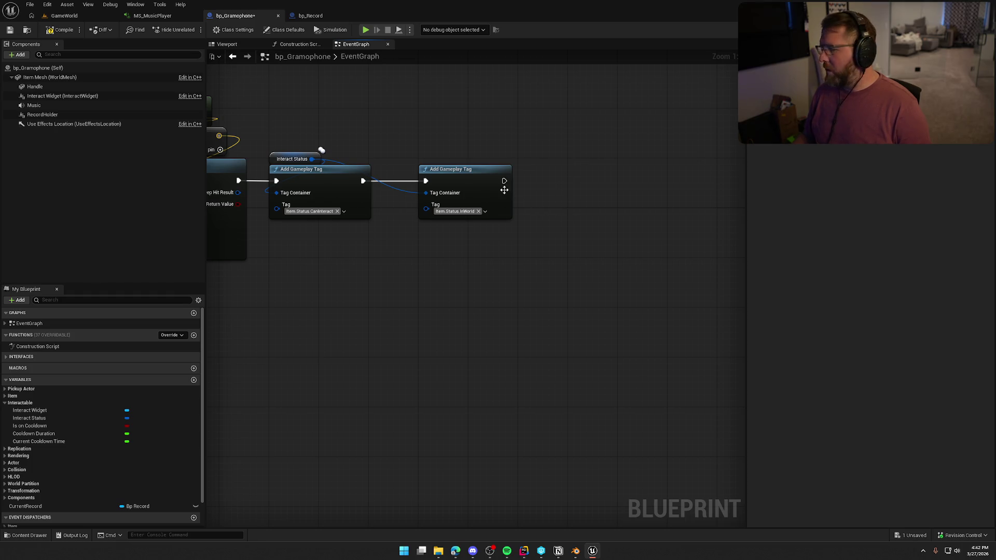
Add Set Simulate Physics on Item Mesh with Simulate checked, wired after the second Add Gameplay Tag.
click(50, 77)
drag(49, 77, 541, 151)
text(simulate physics)
click(581, 188)
click(573, 192)
drag(544, 168, 504, 180)
drag(573, 162, 603, 172)
mouse_move(473, 144)
mouse_down()
mouse_move(572, 156)
mouse_move(539, 171)
mouse_up()
click(612, 120)
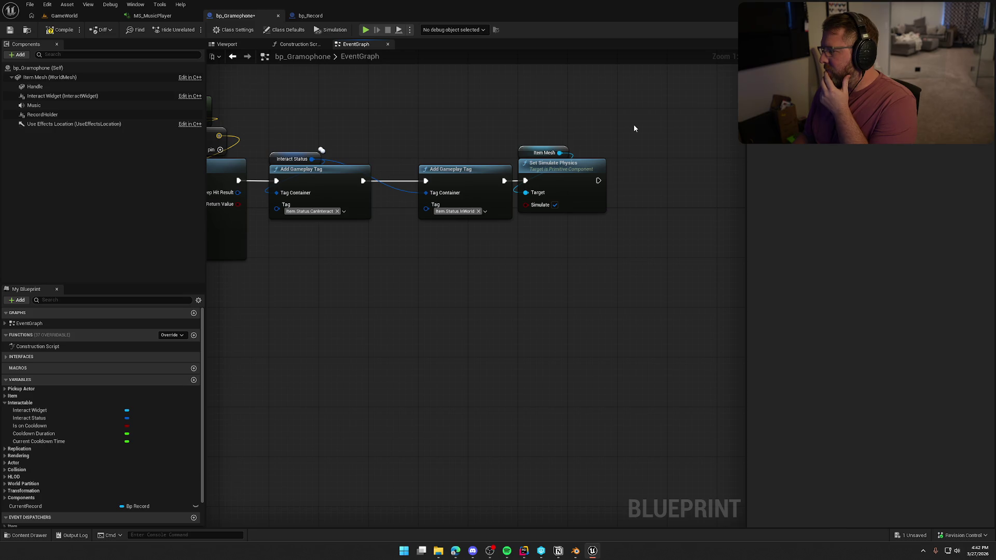
Compile the gramophone blueprint.
drag(644, 145, 512, 131)
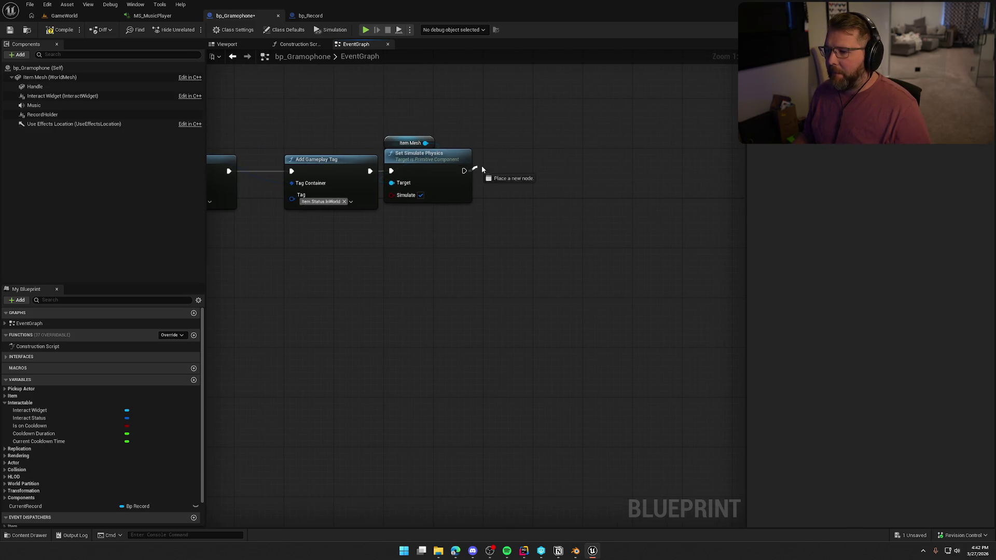
drag(473, 171, 509, 155)
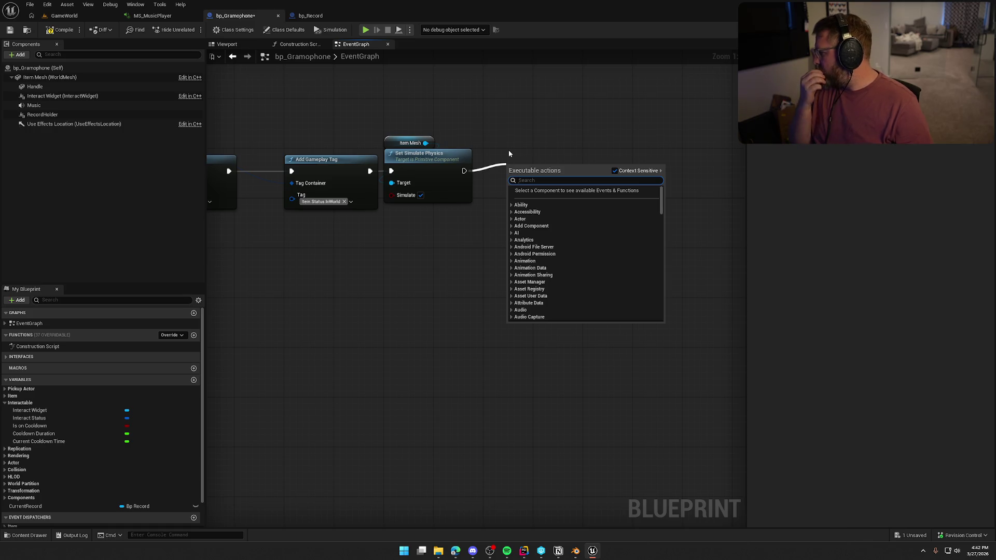
drag(508, 151, 664, 271)
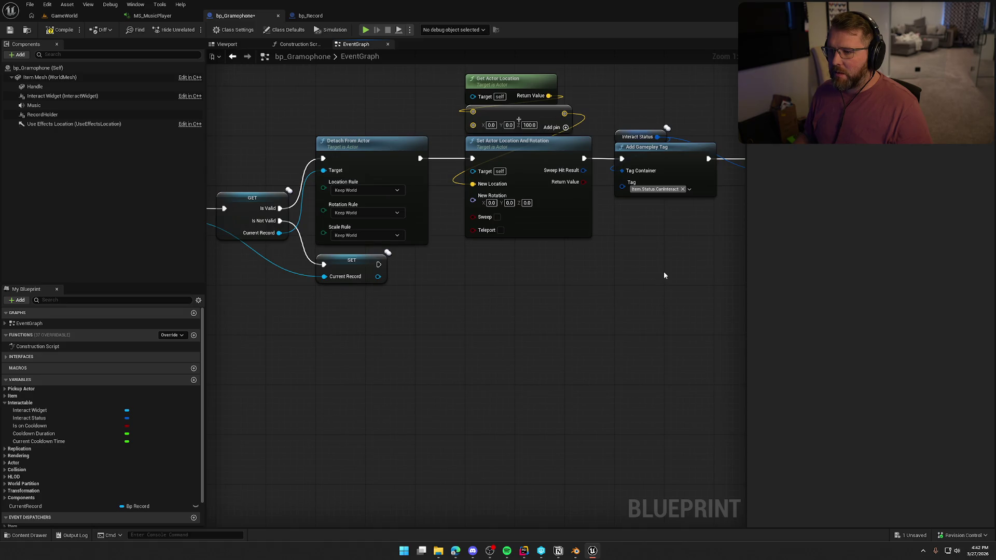
drag(244, 188, 440, 169)
click(49, 32)
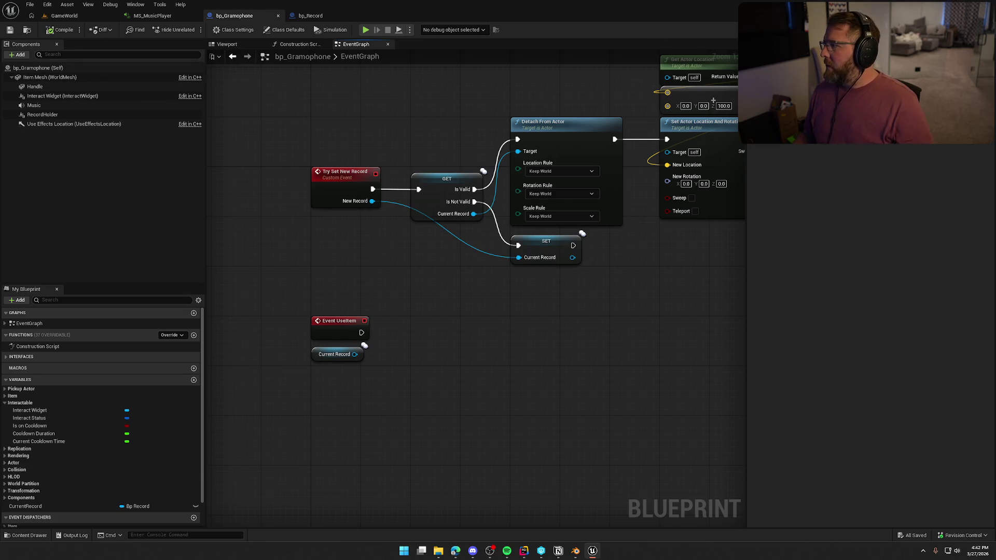
Declare UFUNCTION(BlueprintCallable) void DetachFromOtherItem(); below HoldingAttachTo in PickupActor.h.
key(alt+Tab)
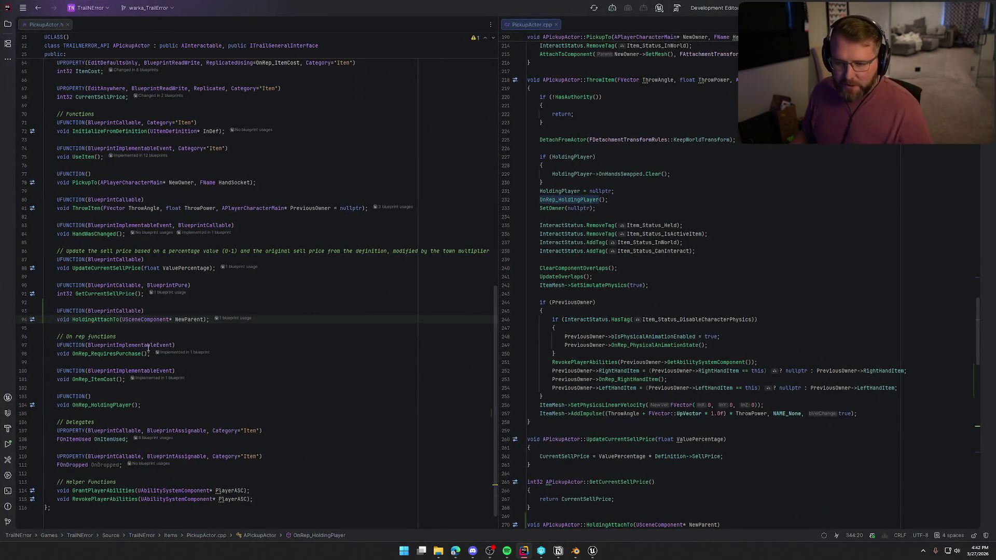
key(Return)
key(Return)
text(UFUNCTION(BlueprintCallable, BlueprintPure))
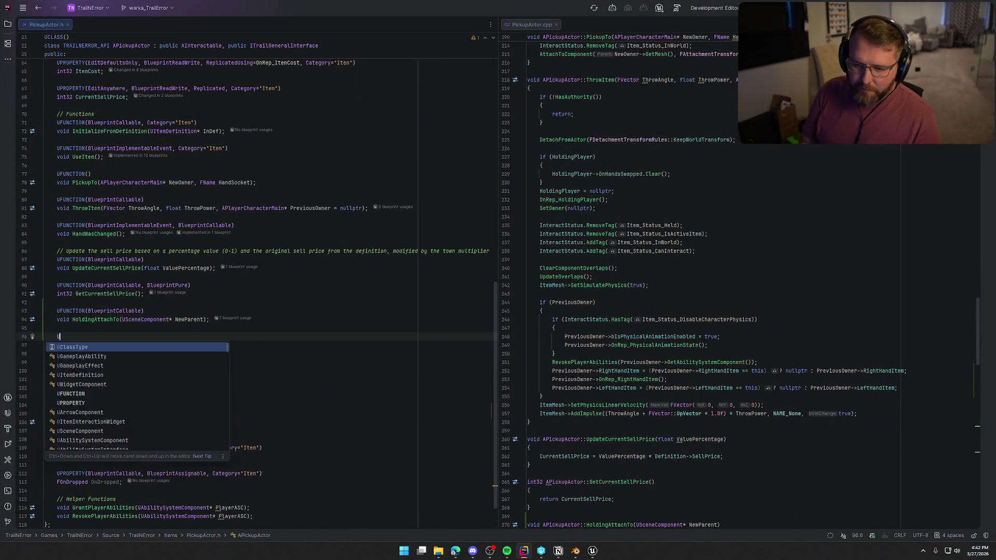
key(BackSpace)
key(BackSpace)
key(BackSpace)
text())
key(Return)
text(void )
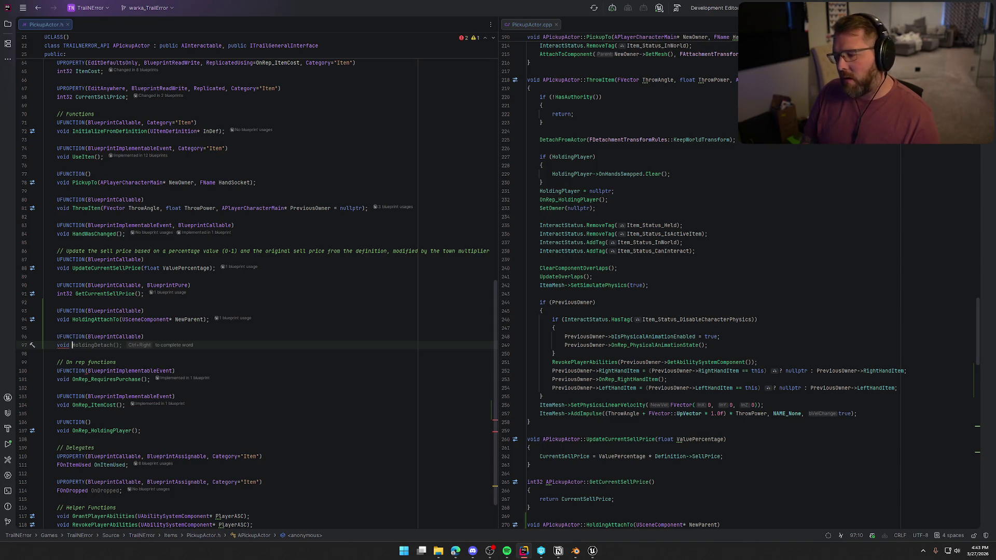
text(DetachFro)
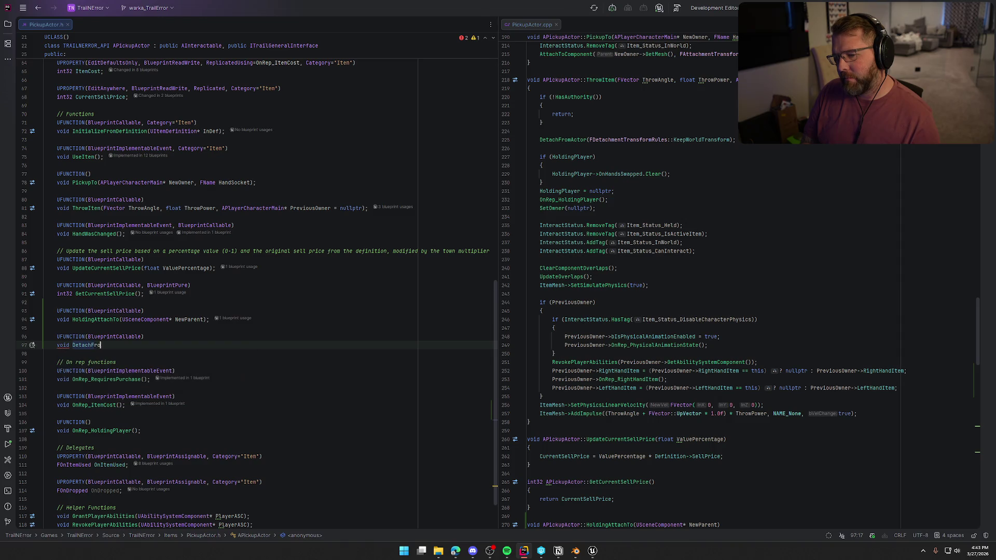
text(mOther)
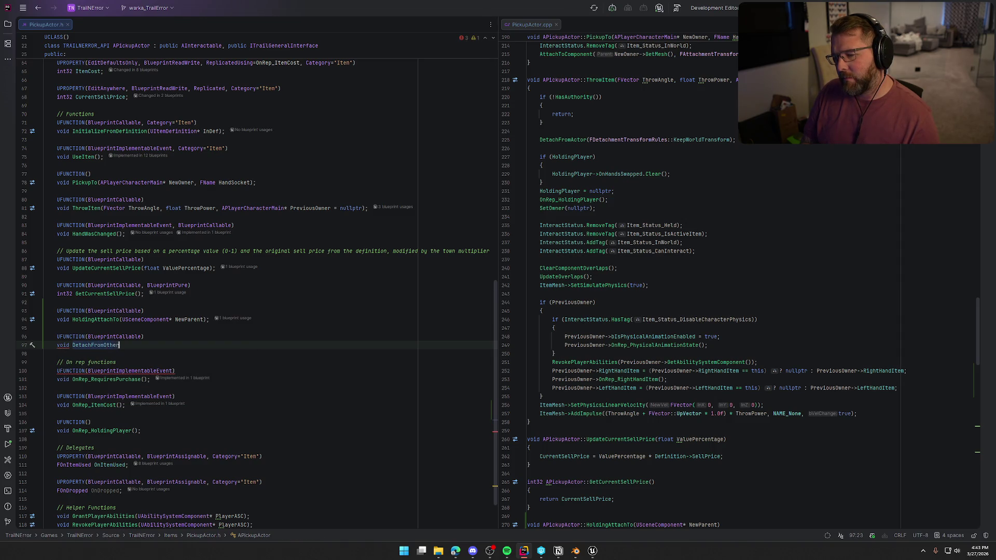
text(Item();)
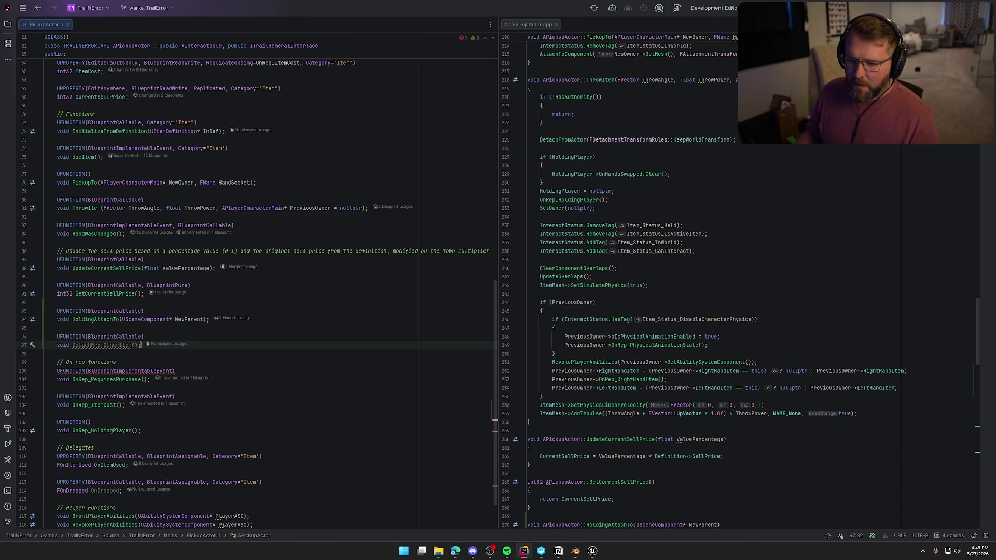
Generate an empty DetachFromOtherItem definition in PickupActor.cpp with Alt+Enter.
click(110, 345)
key(alt+Return)
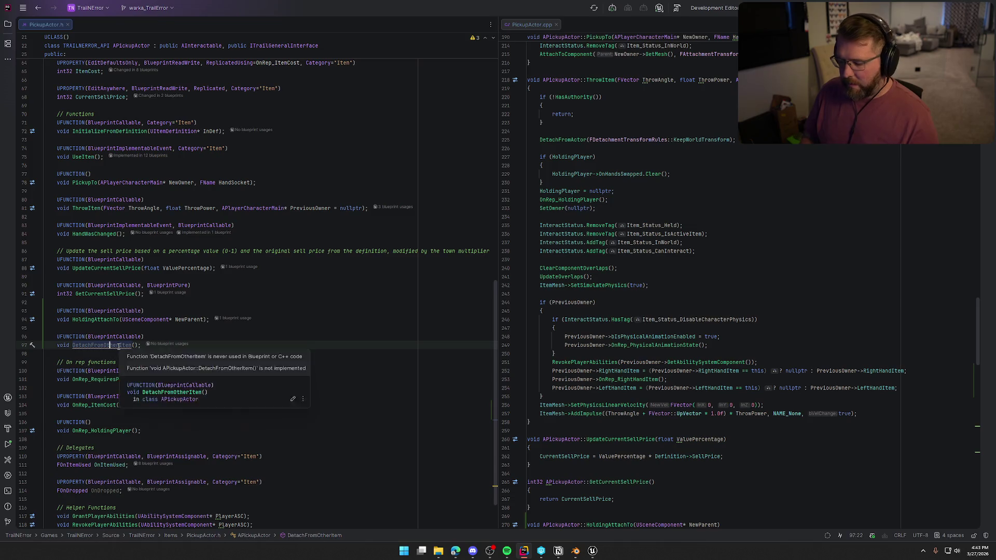
key(Return)
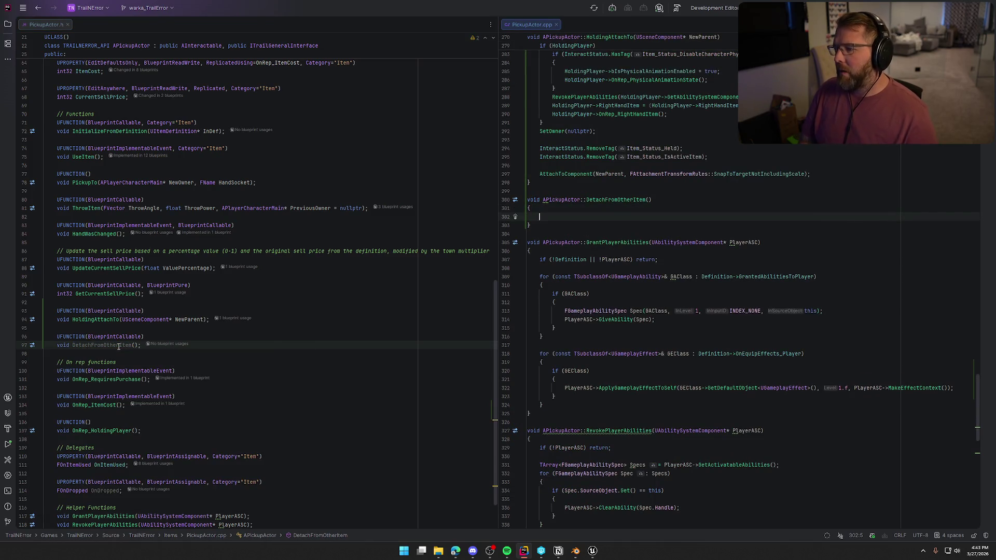
Copy ThrowItem's body, from the authority check through AddImpulse, into DetachFromOtherItem's braces.
scroll(652, 400, up, 1)
scroll(652, 400, up, 5)
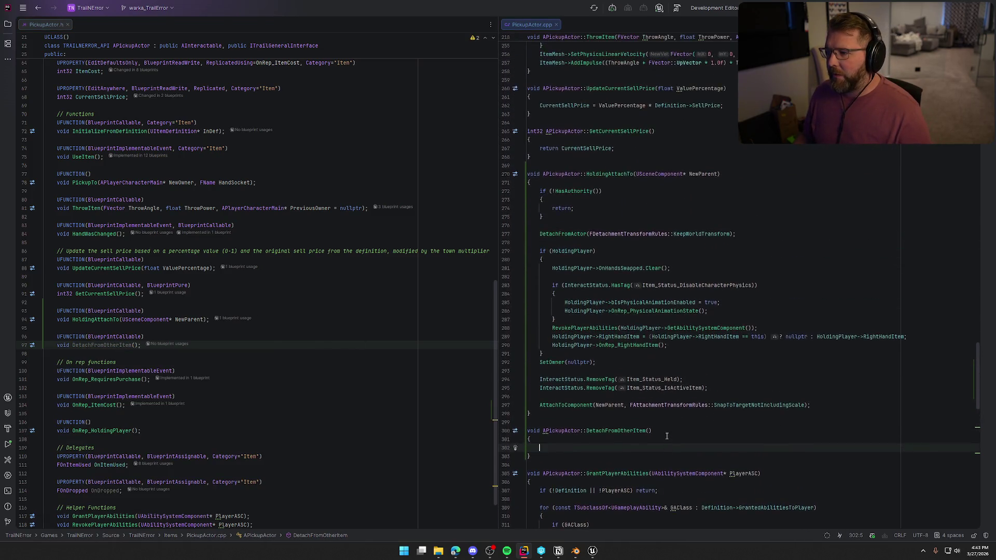
scroll(667, 436, up, 2)
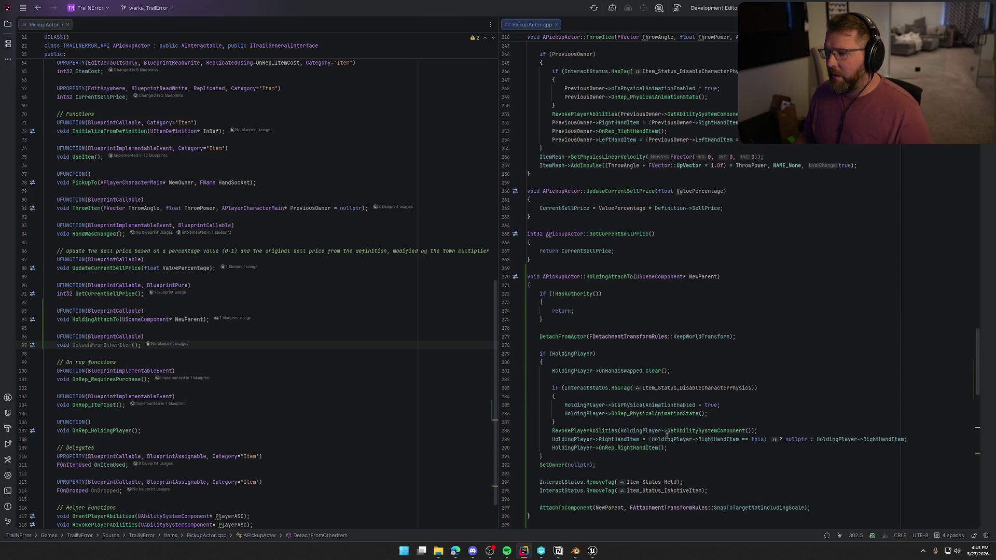
scroll(666, 436, up, 9)
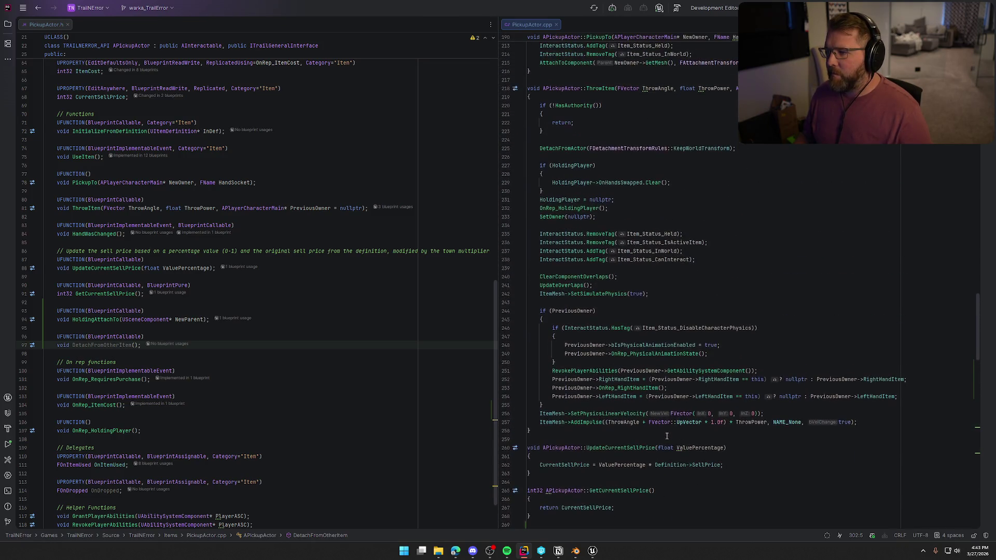
click(541, 107)
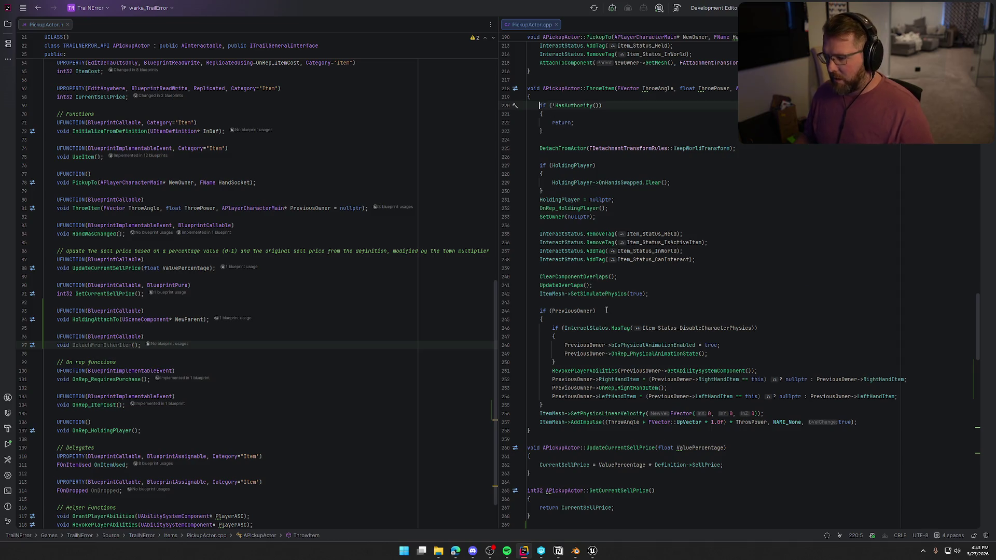
shift+click(846, 423)
scroll(699, 436, down, 12)
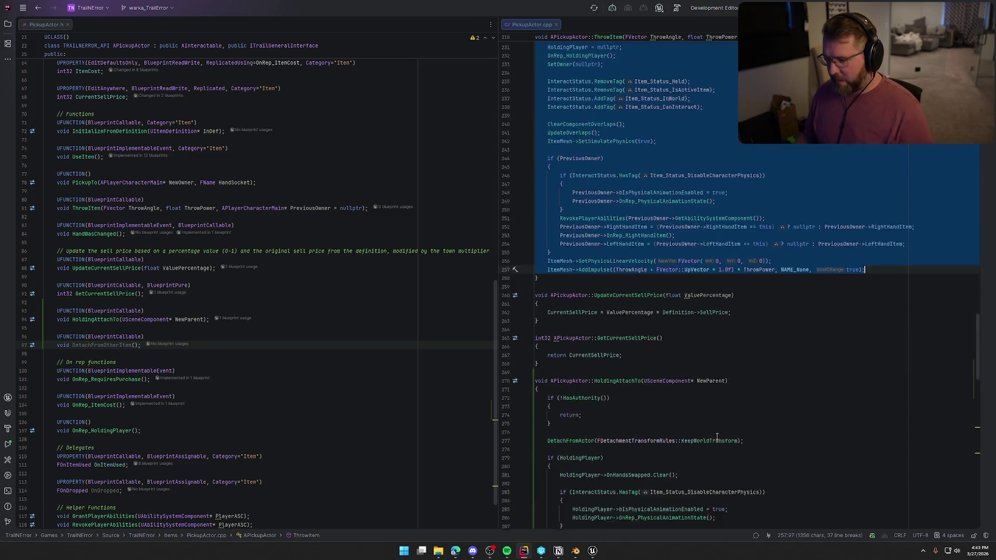
scroll(699, 436, down, 4)
click(555, 241)
text(if (!HasAuthority())     {         return;     }      DetachFromActor(FDetachmentTransformRules::KeepWorldTransform);      if (HoldingPlayer)     {         HoldingPlayer->OnHandsSwapped.Clear();     }     HoldingPlayer = nullptr;     OnRep_HoldingPlayer();     SetOwner(nullptr);      InteractStatus.RemoveTag(Item_Status_Held);     InteractStatus.RemoveTag(Item_Status_IsActiveItem);     InteractStatus.AddTag(Item_Status_InWorld);     InteractStatus.AddTag(Item_Status_CanInteract);      ClearComponentOverlaps();     UpdateOverlaps();     ItemMesh->SetSimulatePhysics(true);      if (PreviousOwner)     {         if (InteractStatus.HasTag(Item_Status_DisableCharacterPhysics))         {             PreviousOwner->bIsPhysicalAnimationEnabled = true;             PreviousOwner->OnRep_PhysicalAnimationState();         }         RevokePlayerAbilities(PreviousOwner->GetAbilitySystemComponent());         PreviousOwner->RightHandItem = (PreviousOwner->RightHandItem == this) ? nullptr : PreviousOwner->RightHandItem;         PreviousOwner->OnRep_RightHandItem();         PreviousOwner->LeftHandItem = (PreviousOwner->LeftHandItem == this) ? nullptr : PreviousOwner->LeftHandItem;     }     ItemMesh->SetPhysicsLinearVelocity(FVector(0, 0, 0));     ItemMesh->AddImpulse((ThrowAngle + FVector::UpVector * 1.0f) * ThrowPower, NAME_None, true);)
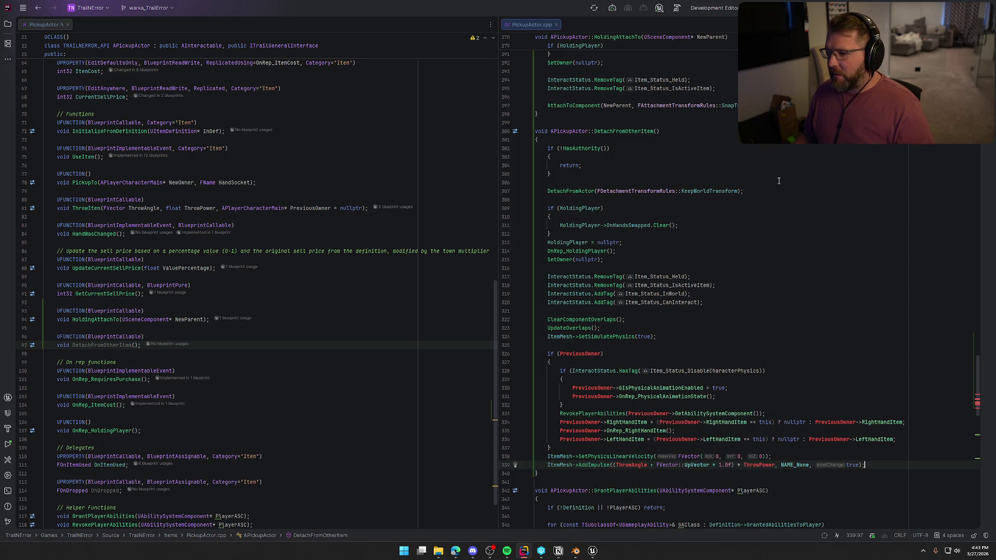
Delete the OnHandsSwapped.Clear() call, the PreviousOwner block and the empty HoldingPlayer block.
click(681, 225)
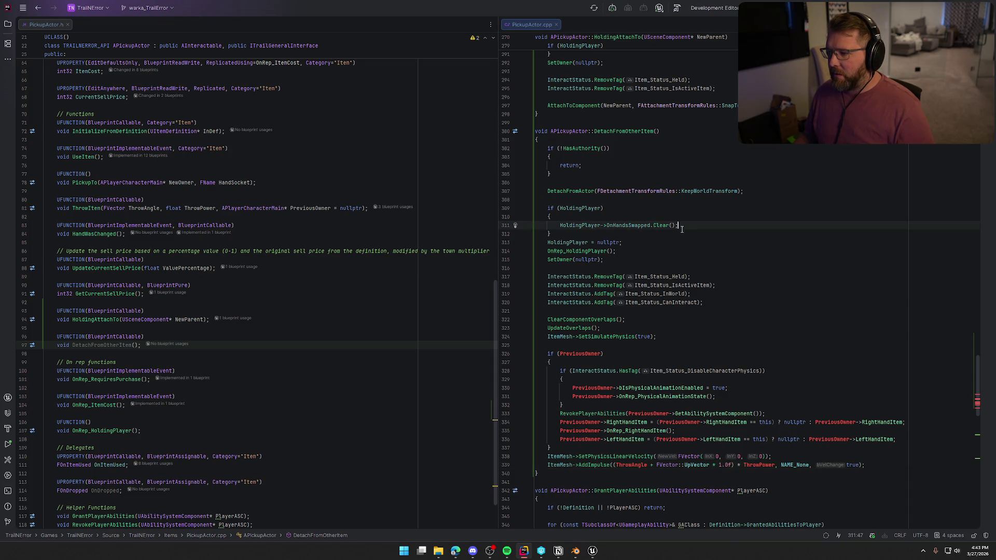
shift+click(559, 225)
key(BackSpace)
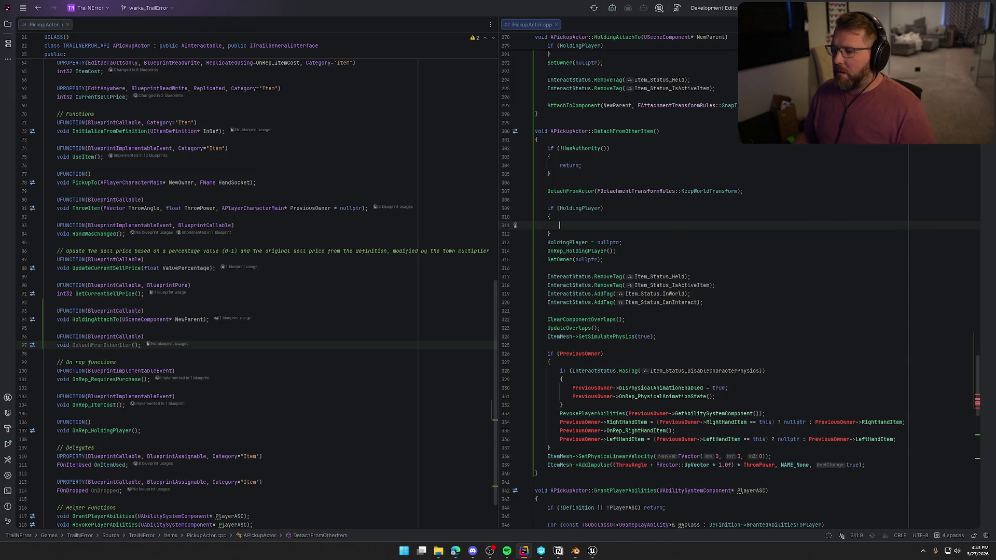
scroll(604, 337, down, 3)
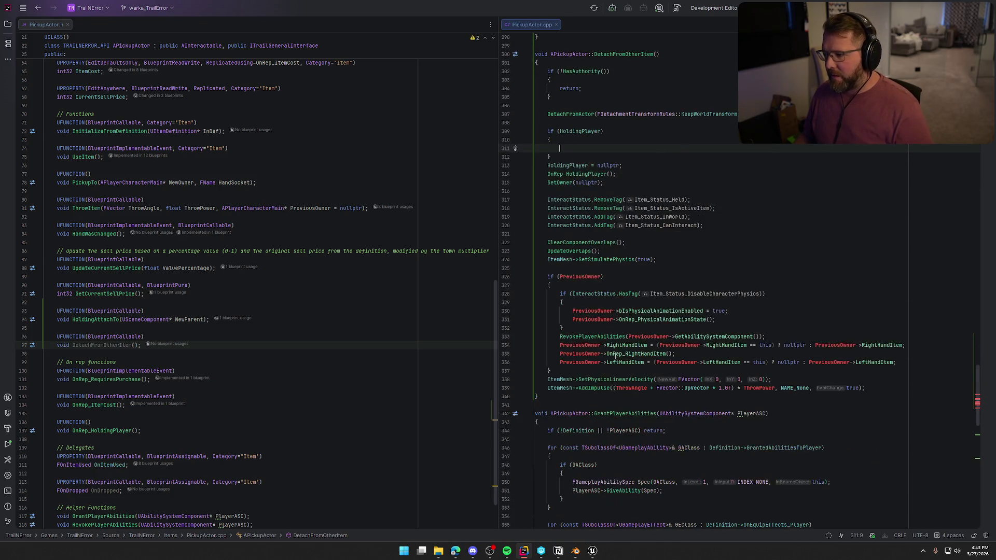
click(545, 276)
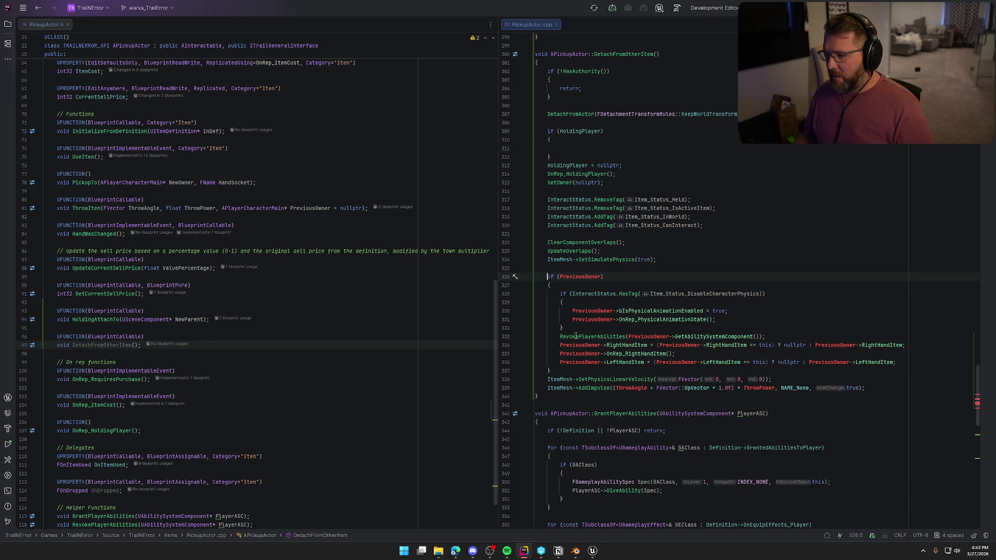
shift+click(589, 373)
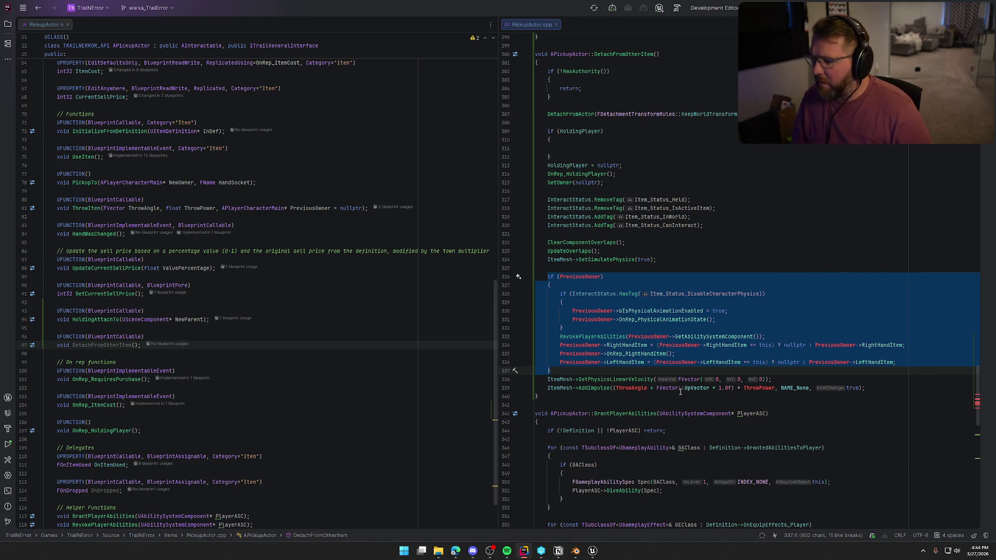
key(Delete)
key(BackSpace)
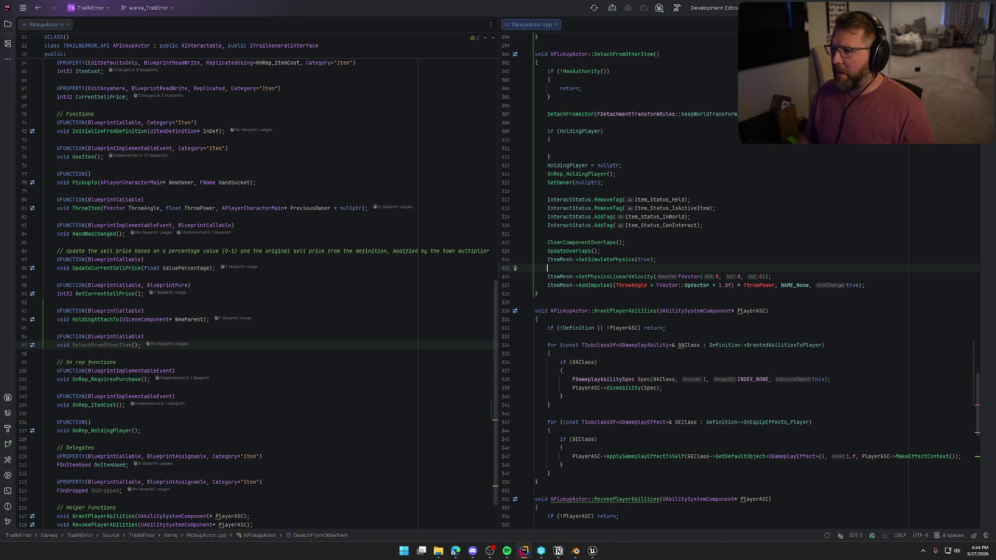
drag(561, 155, 502, 134)
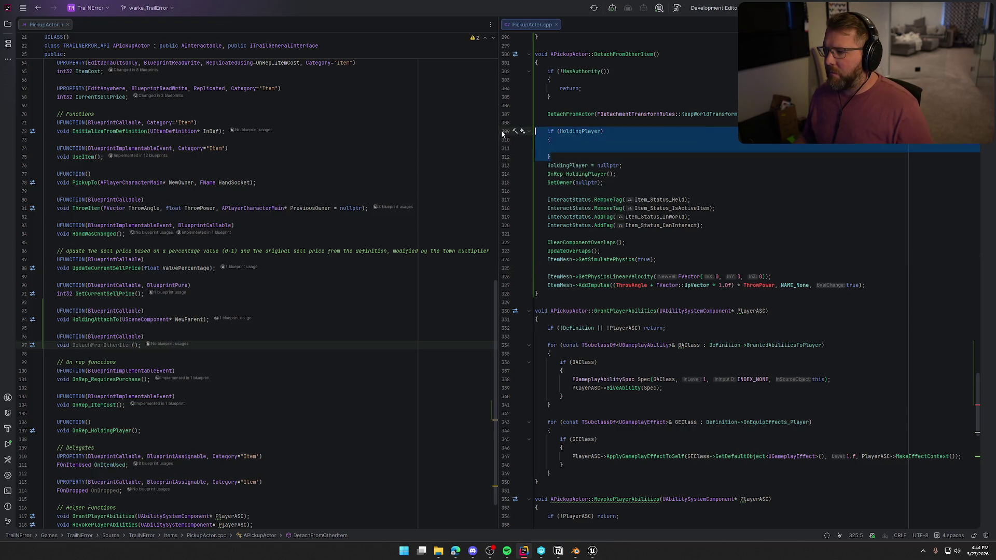
key(Delete)
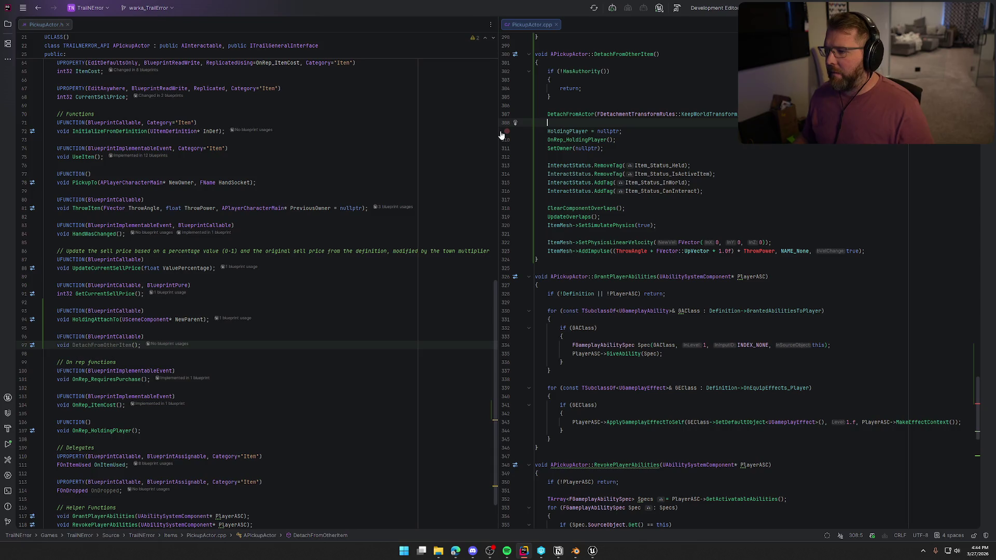
key(BackSpace)
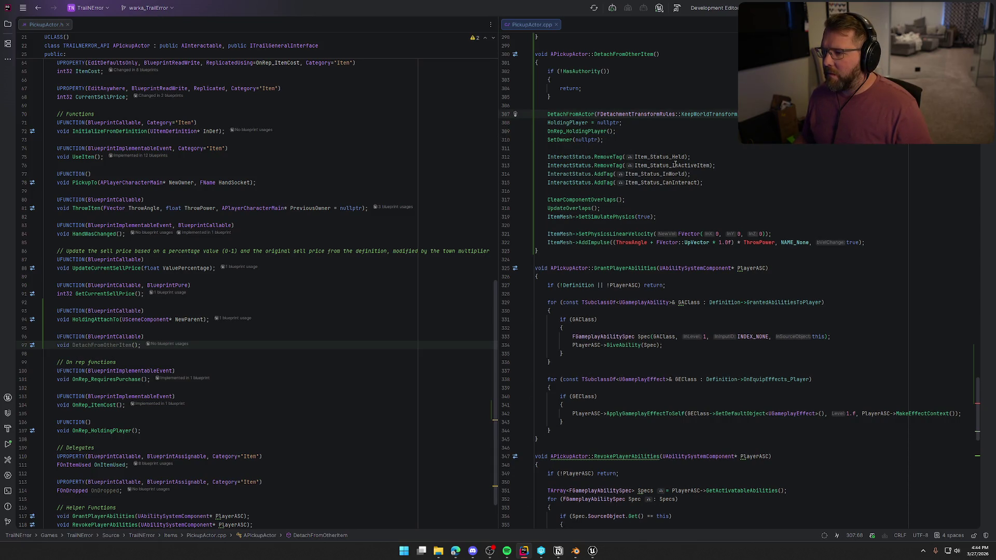
Remove both RemoveTag calls and the AddImpulse line from DetachFromOtherItem.
drag(727, 164, 540, 150)
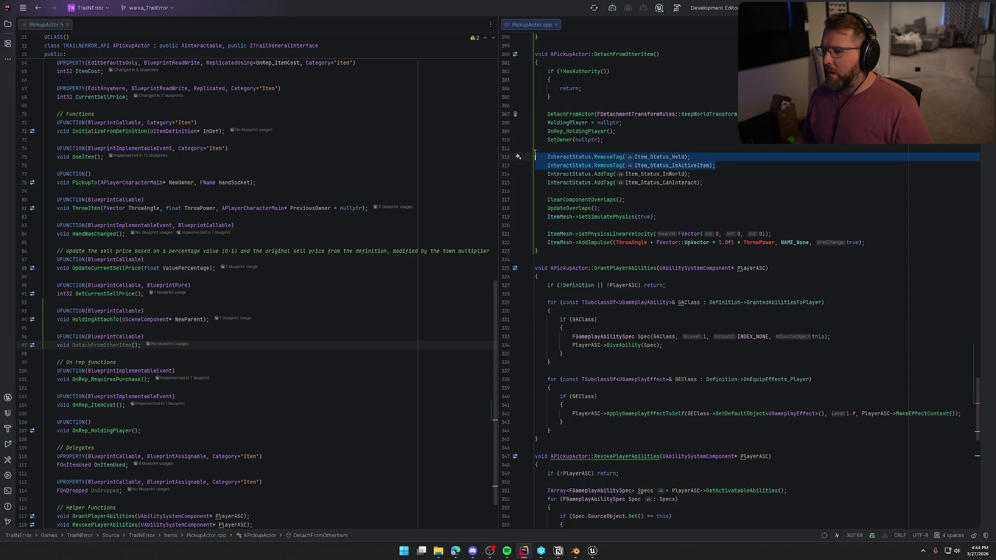
key(Delete)
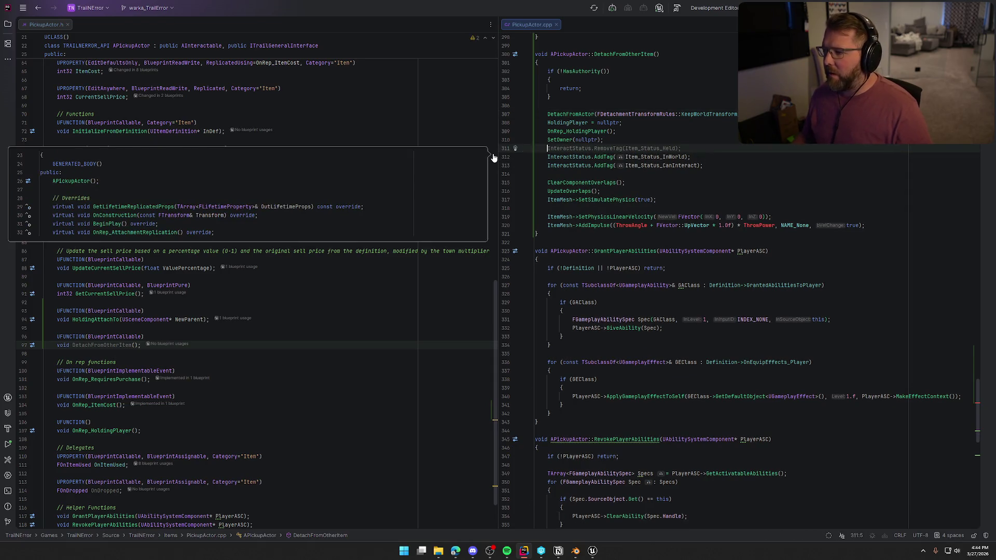
click(693, 157)
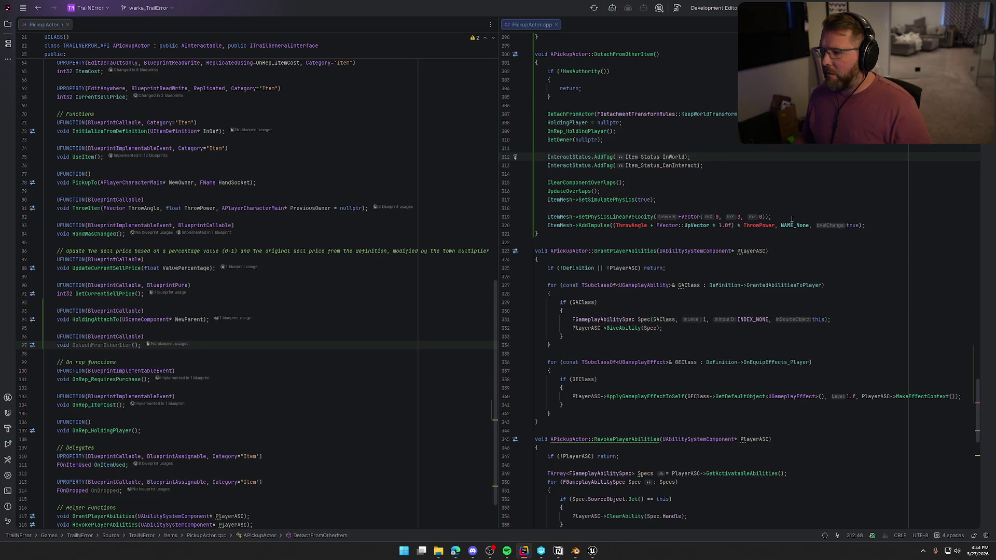
click(881, 227)
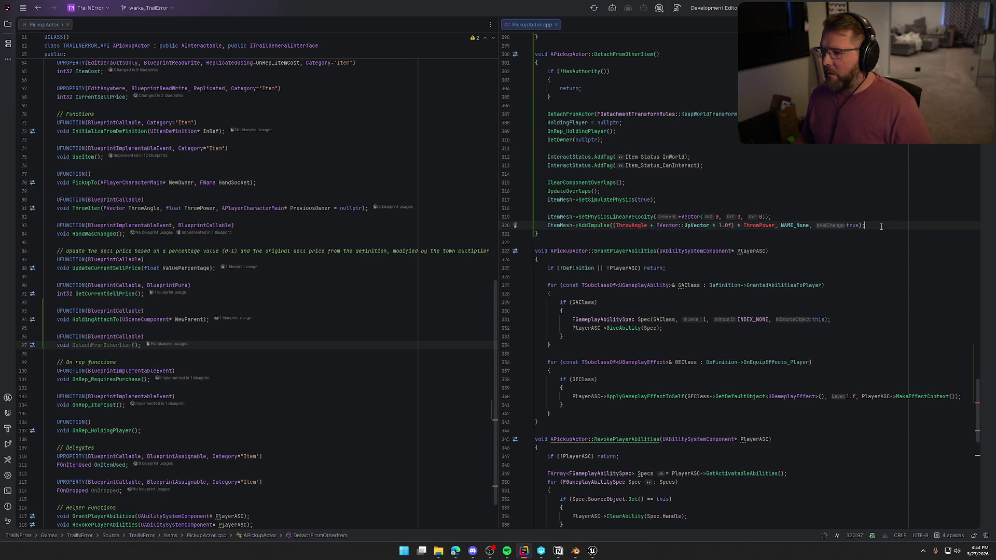
key(shift+Home)
key(shift+Home)
key(BackSpace)
key(BackSpace)
key(Up)
key(BackSpace)
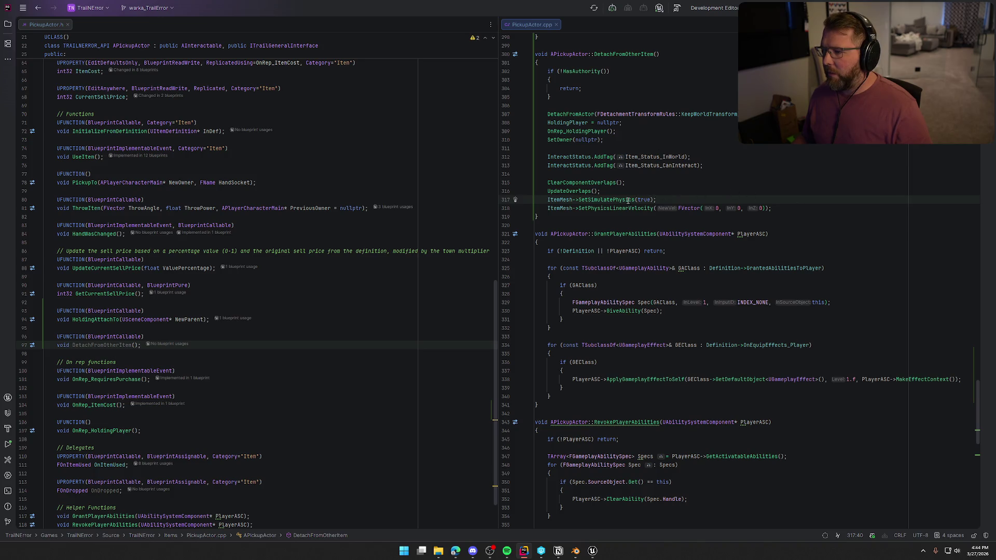
Start a new statement line after the CanInteract tag update.
click(609, 193)
key(Up)
key(Up)
key(Up)
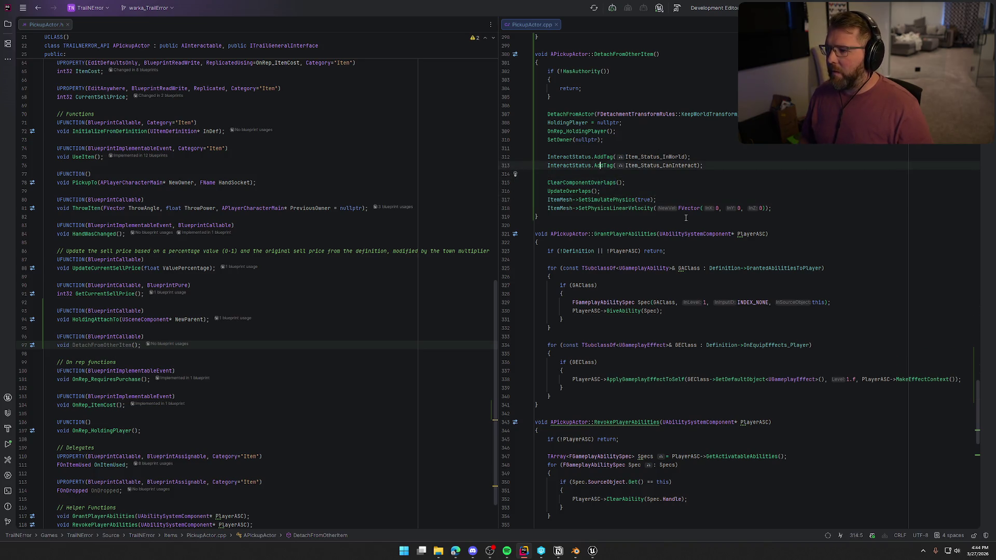
key(End)
key(Return)
key(Return)
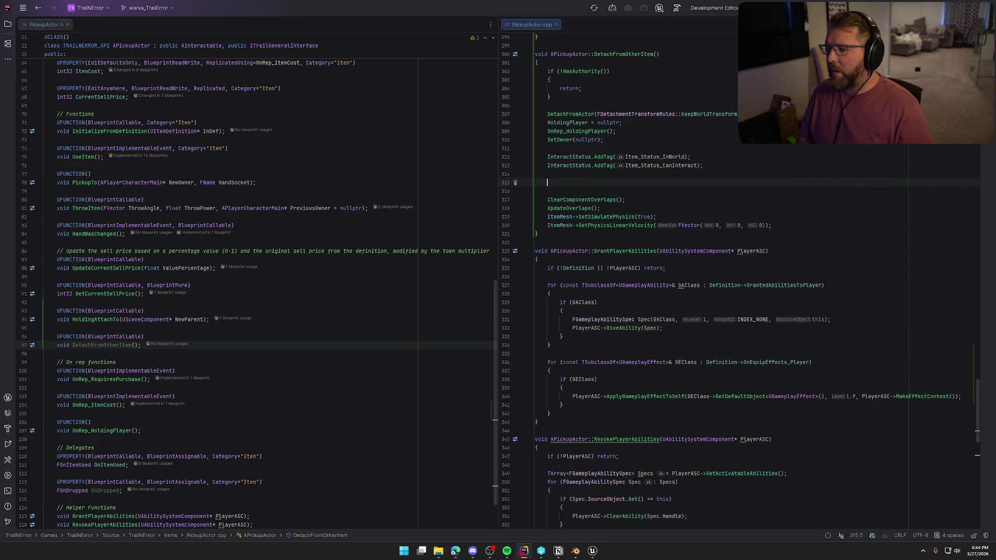
Insert a SetActorLocationAndRotation call using GetActorLocation() as the location argument.
text(SetActo)
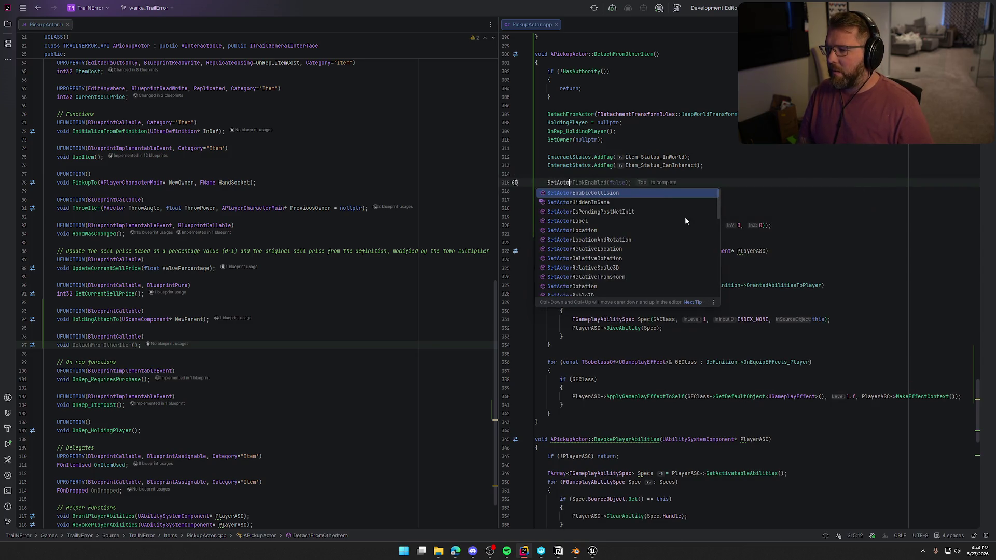
text(rLoca)
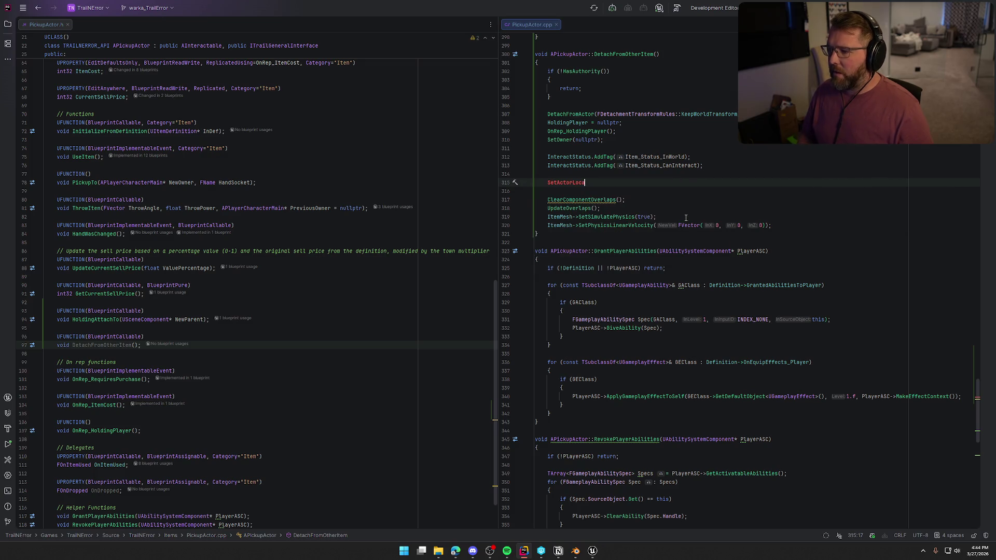
text(tion)
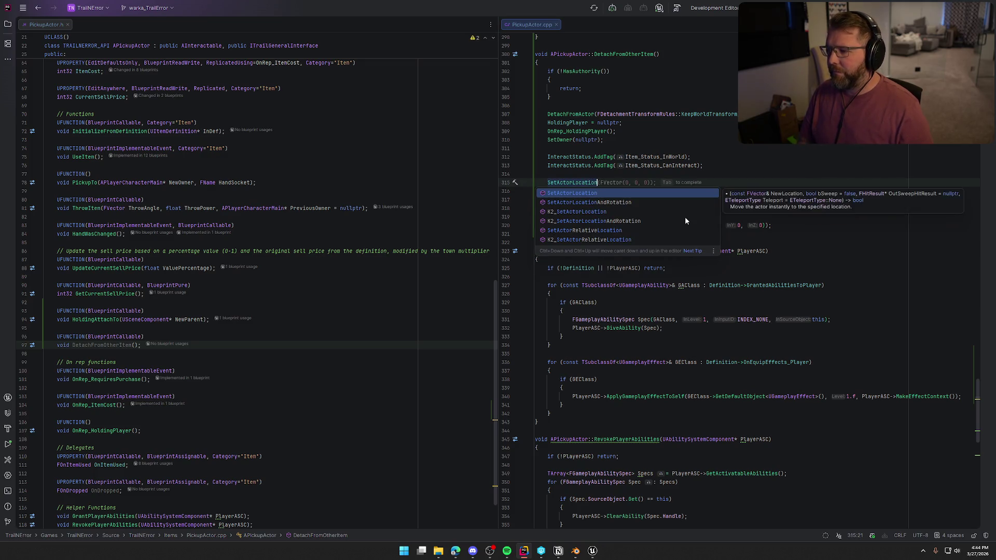
key(Return)
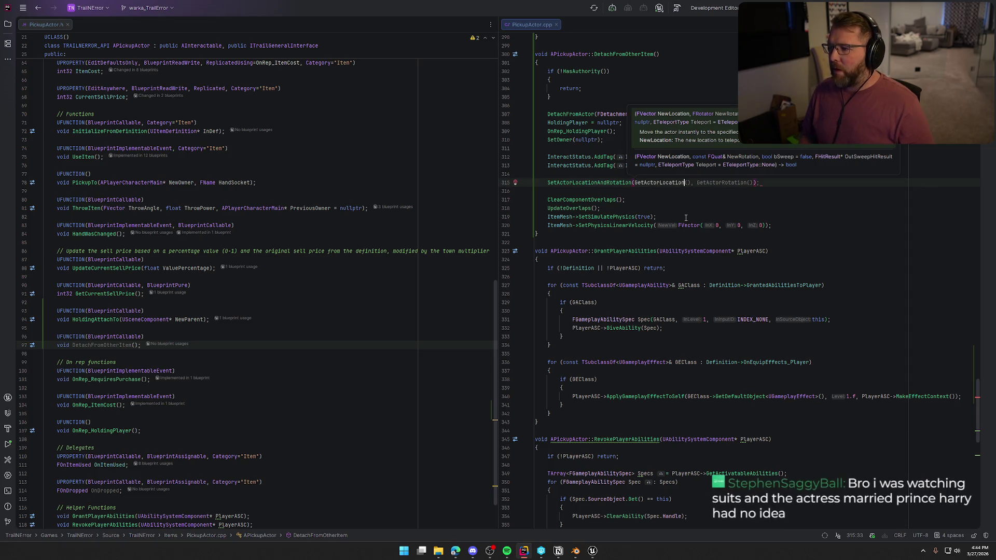
key(ctrl+Right)
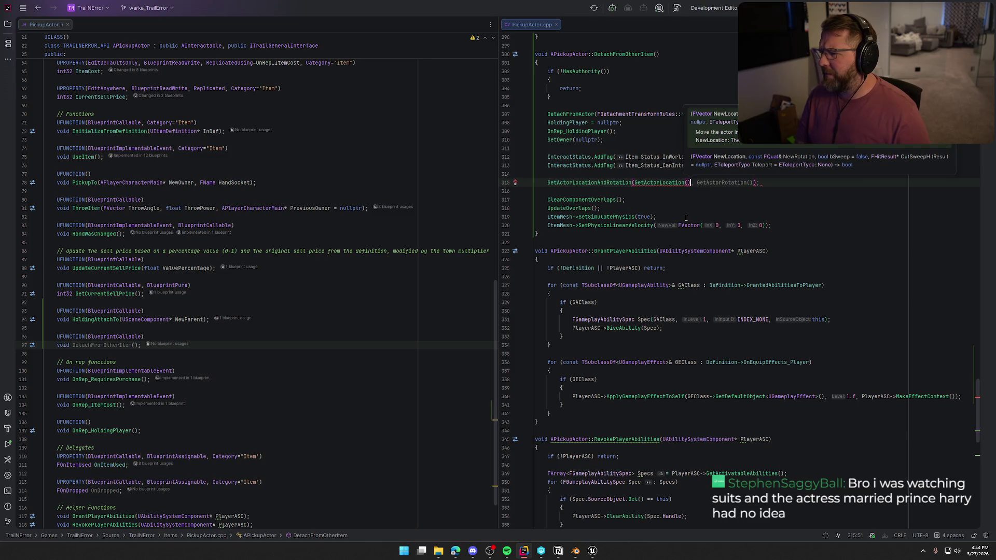
key(Right)
key(Right)
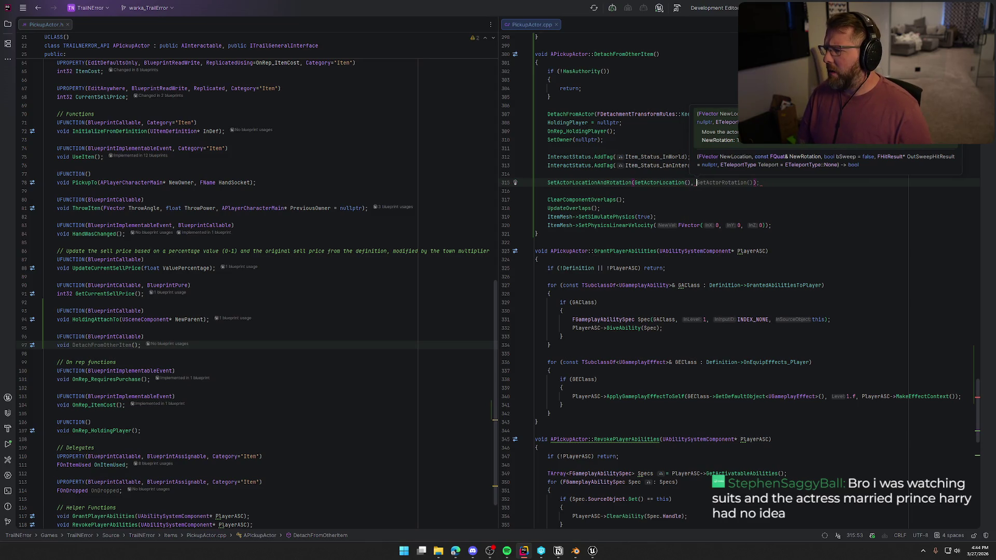
Pass FRotator(0,0,0) as the rotation argument and close the call.
text(FRo)
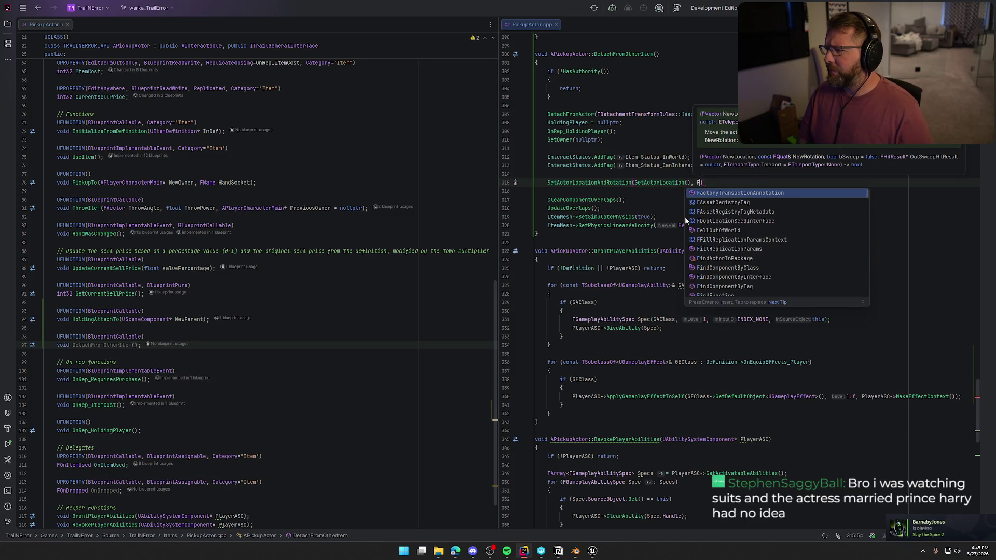
text(tator()
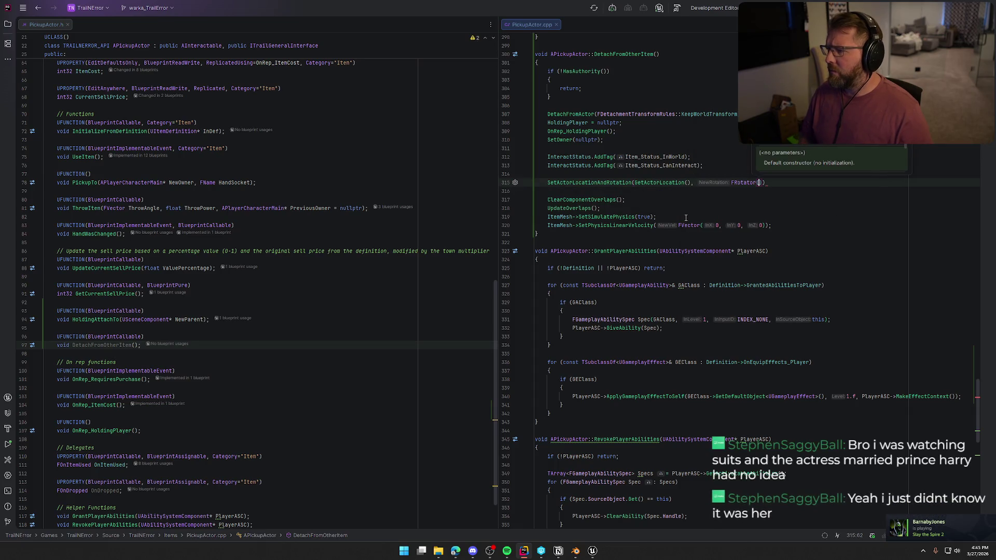
text(F)
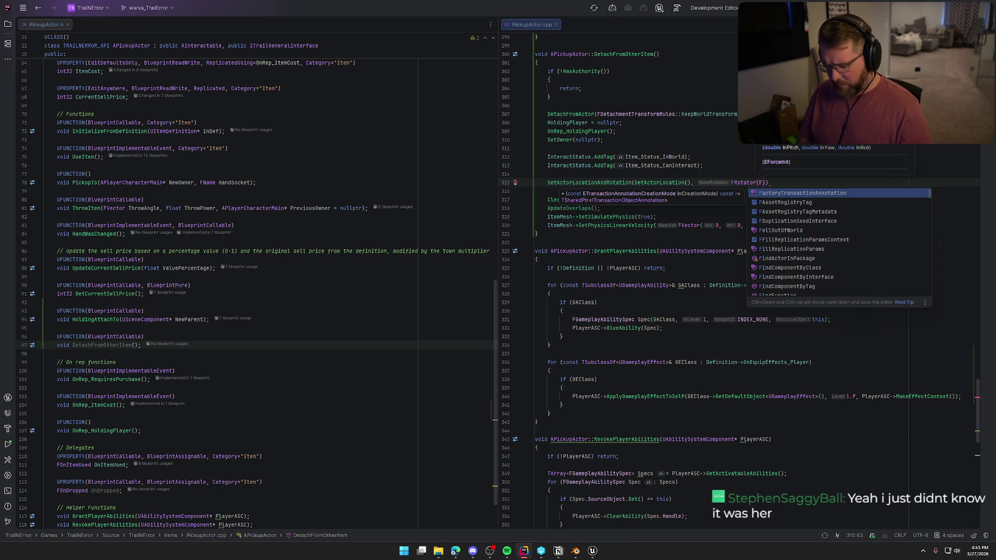
text(Vecto)
text(r)
text(::Z)
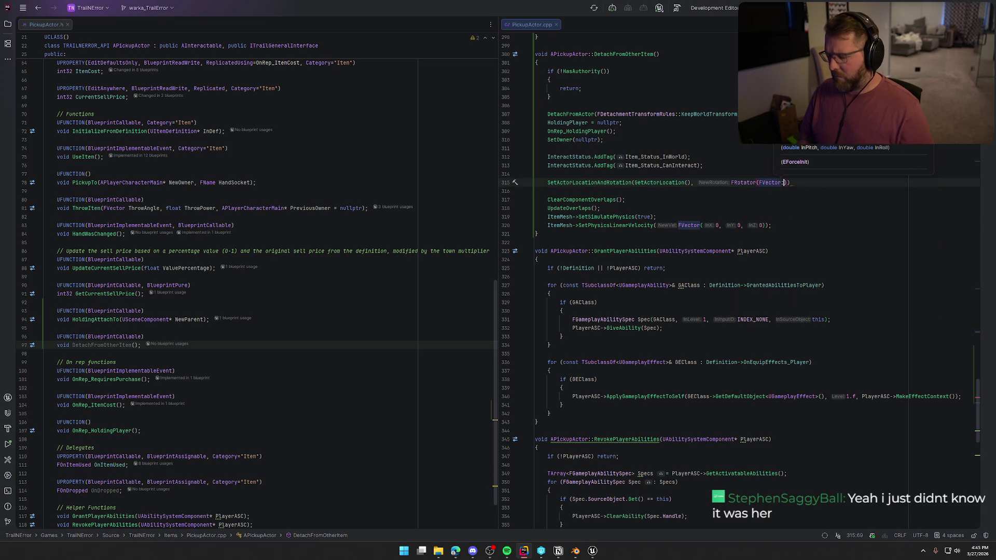
text(er)
key(Return)
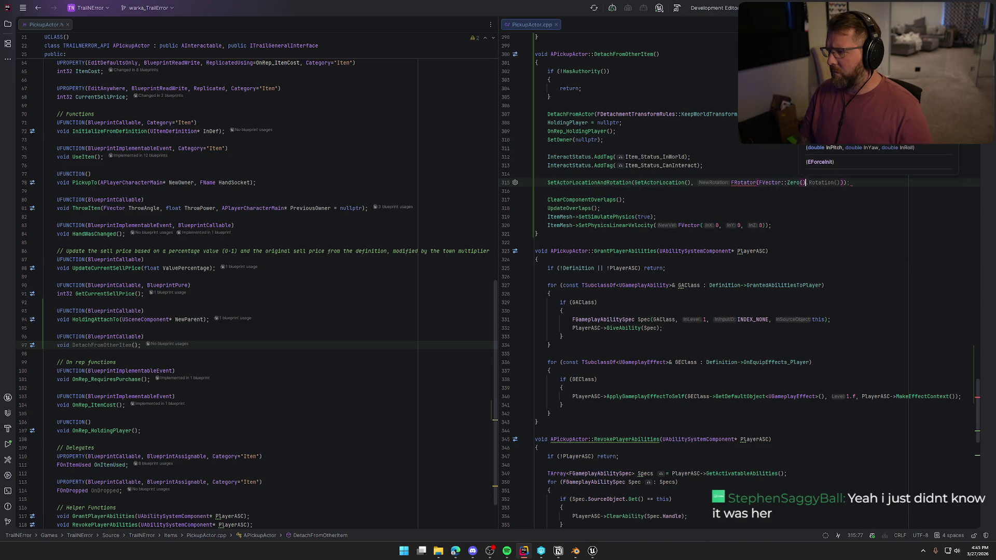
key(BackSpace)
text(V)
key(Return)
key(BackSpace)
key(BackSpace)
key(BackSpace)
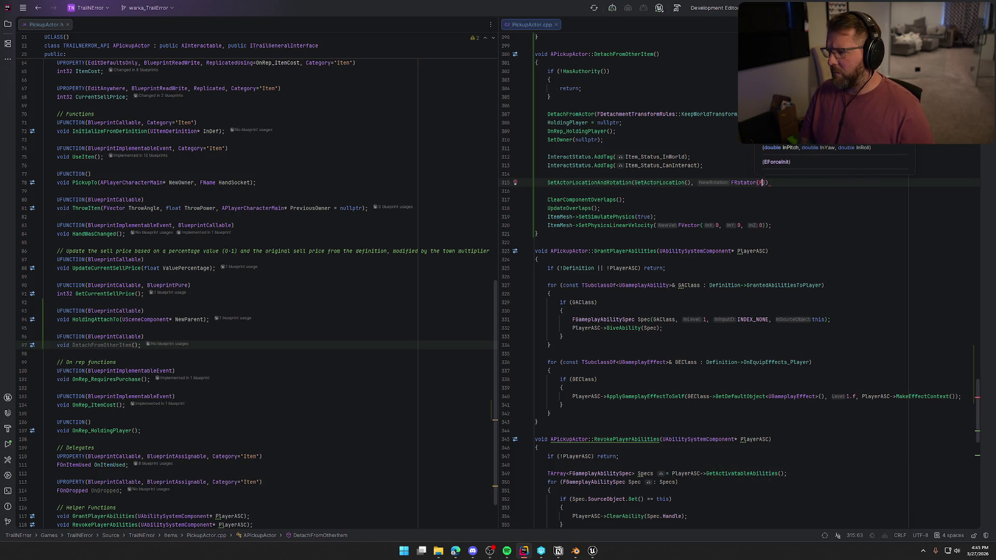
key(BackSpace)
key(BackSpace)
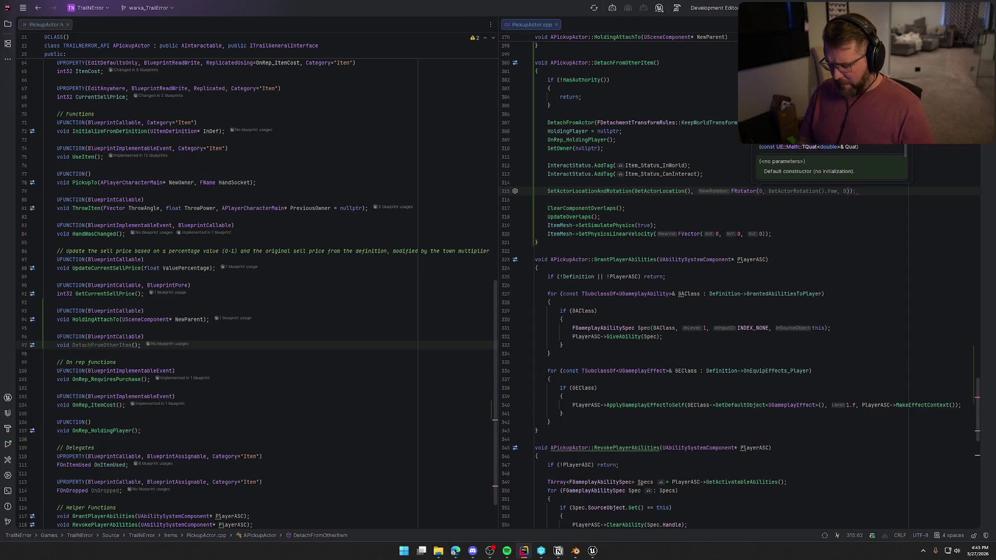
text(0)
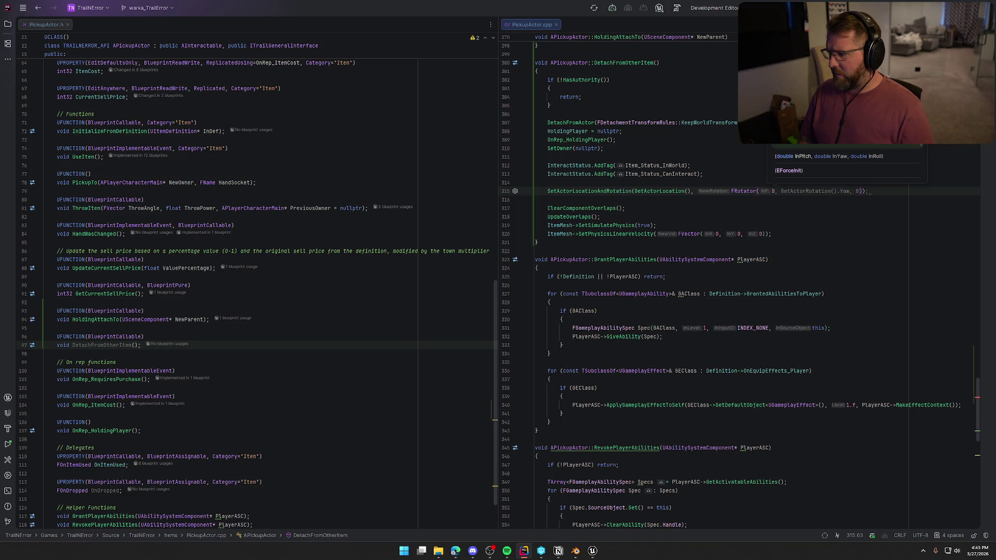
text(,0,)
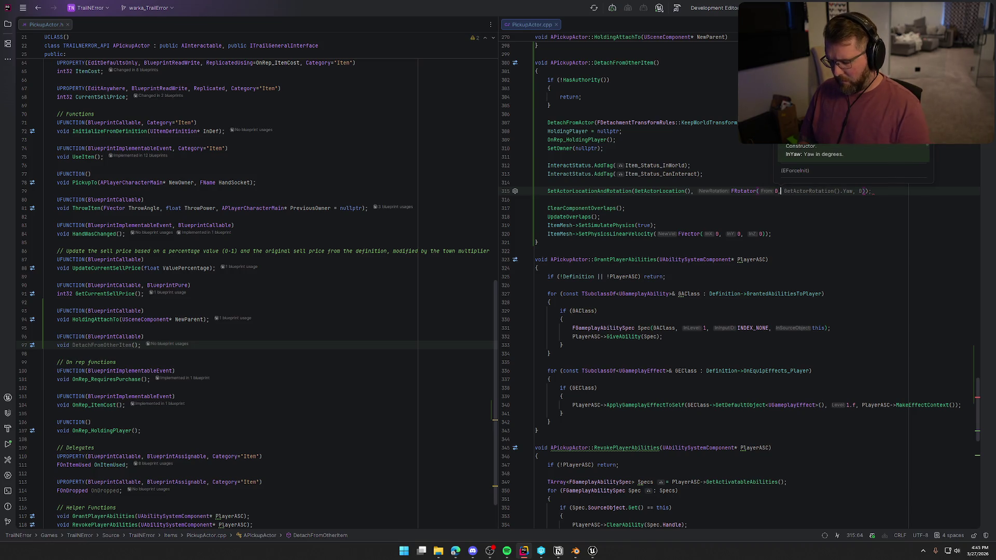
text(0)
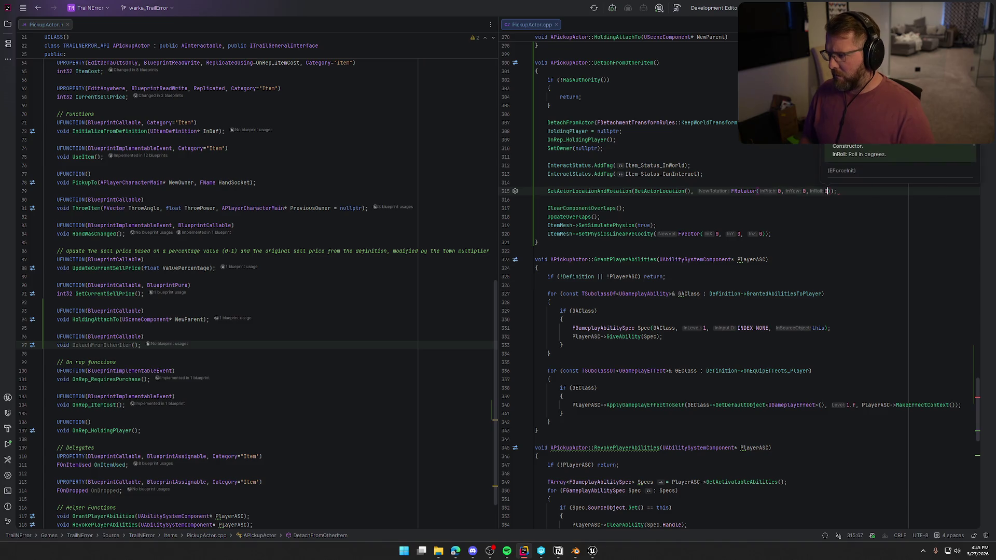
text());)
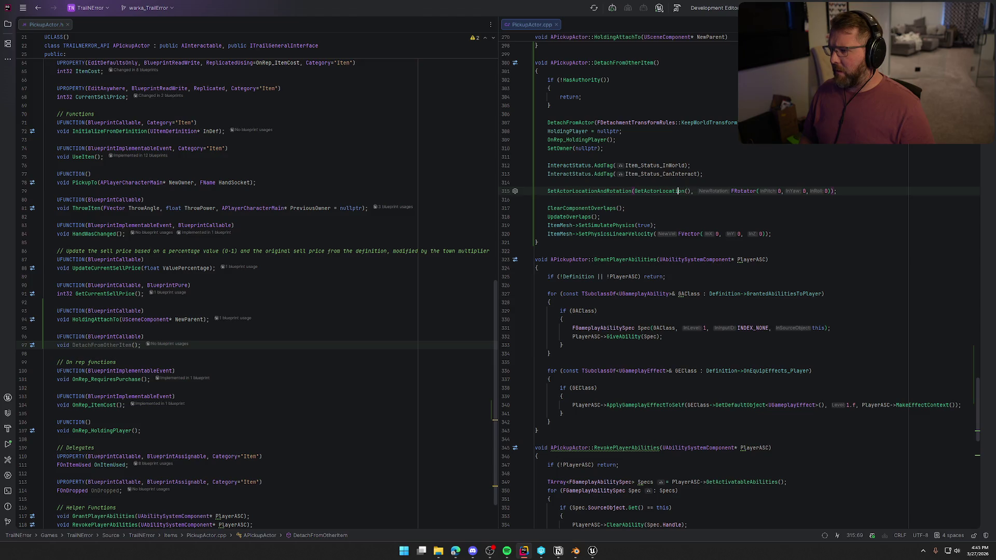
click(689, 191)
Add + FVector(0,0,100.f) after GetActorLocation() to lift the item 100 units on Z.
text(+ )
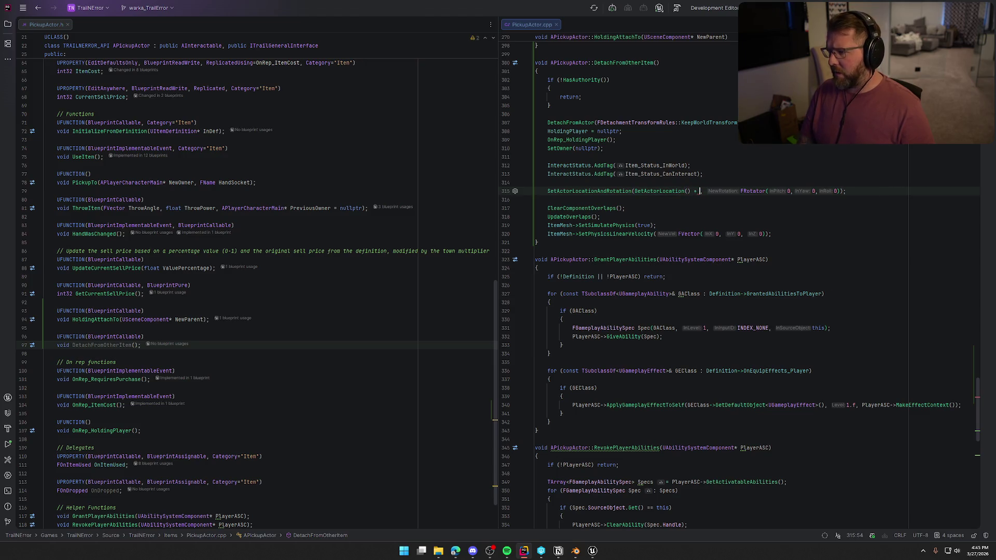
text(FVector()
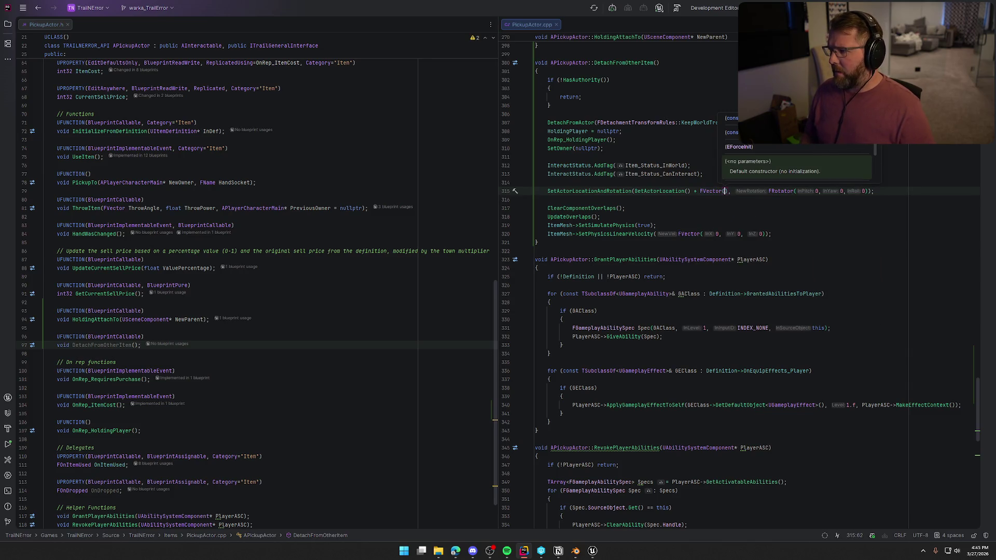
text(0,0)
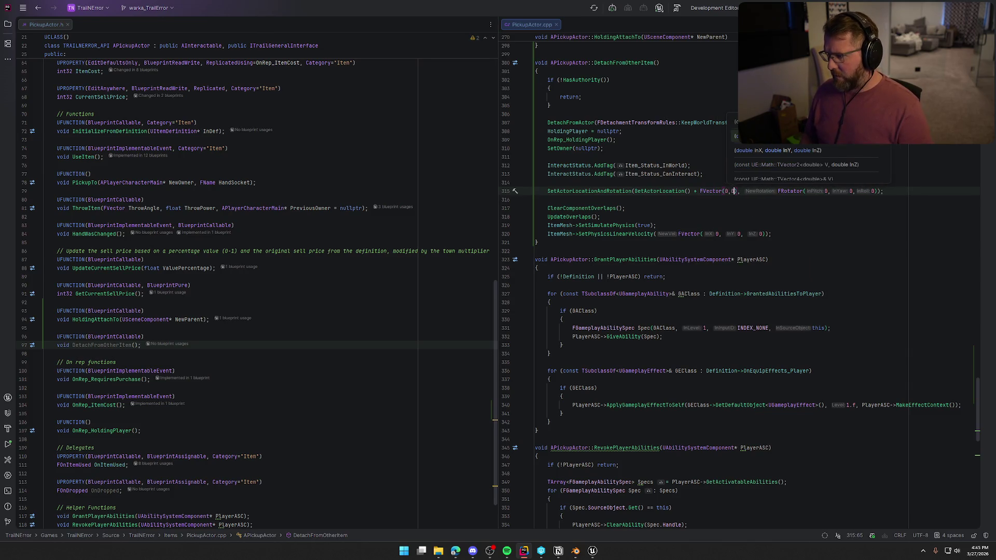
text(,100.f)
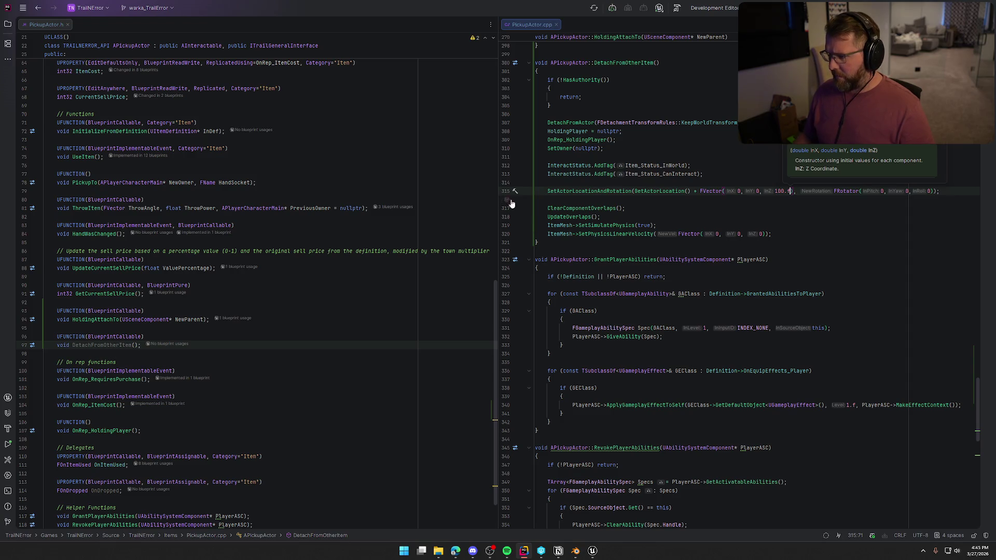
click(733, 164)
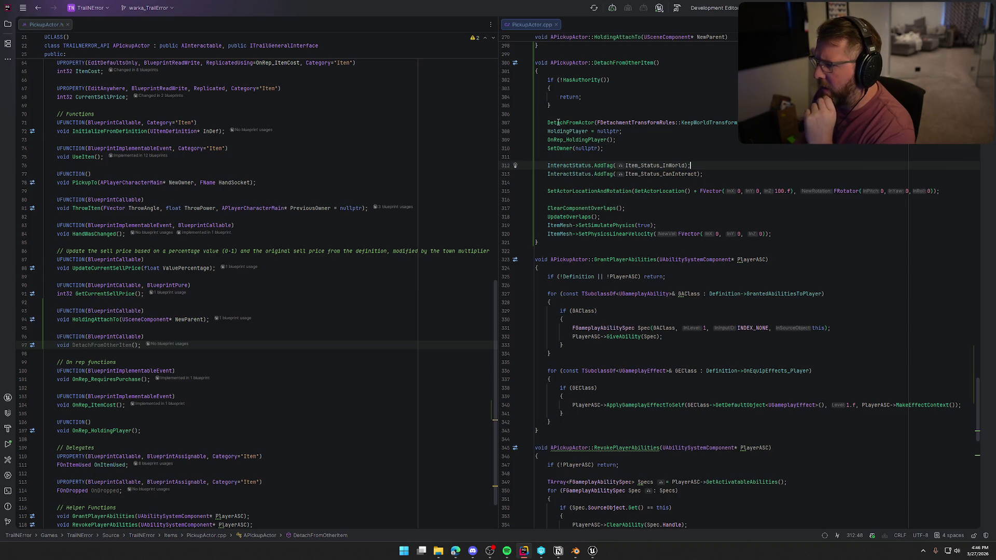
scroll(685, 239, up, 1)
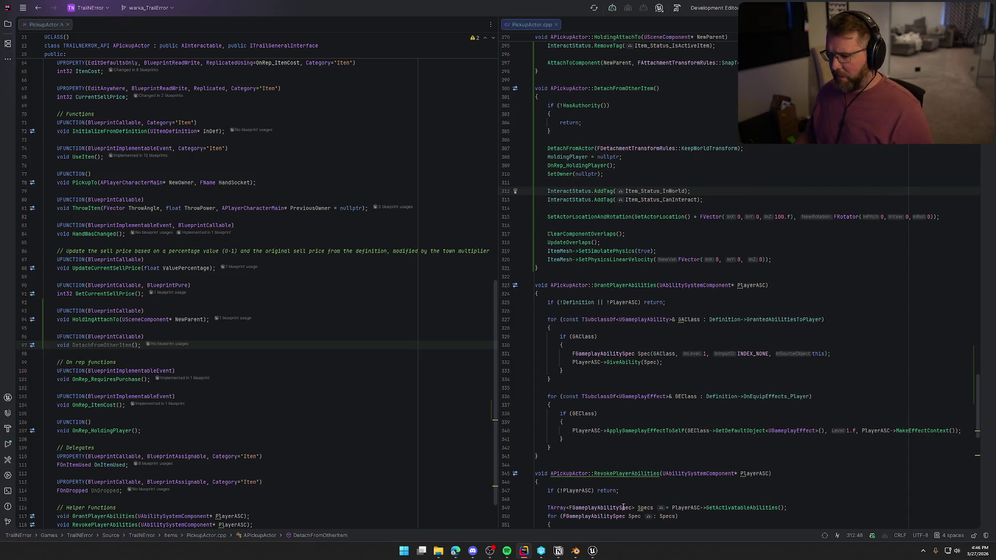
click(591, 553)
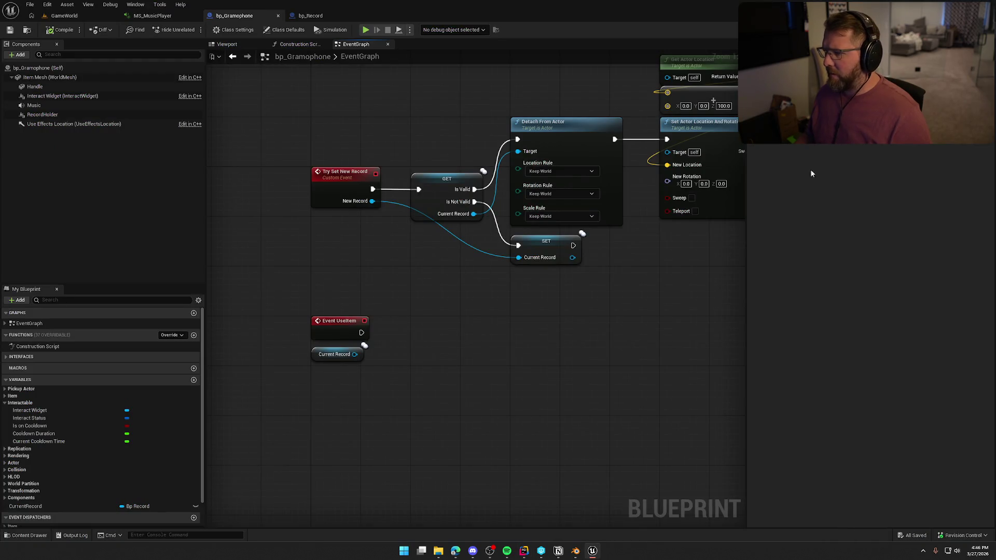
key(alt+Tab)
mouse_move(623, 353)
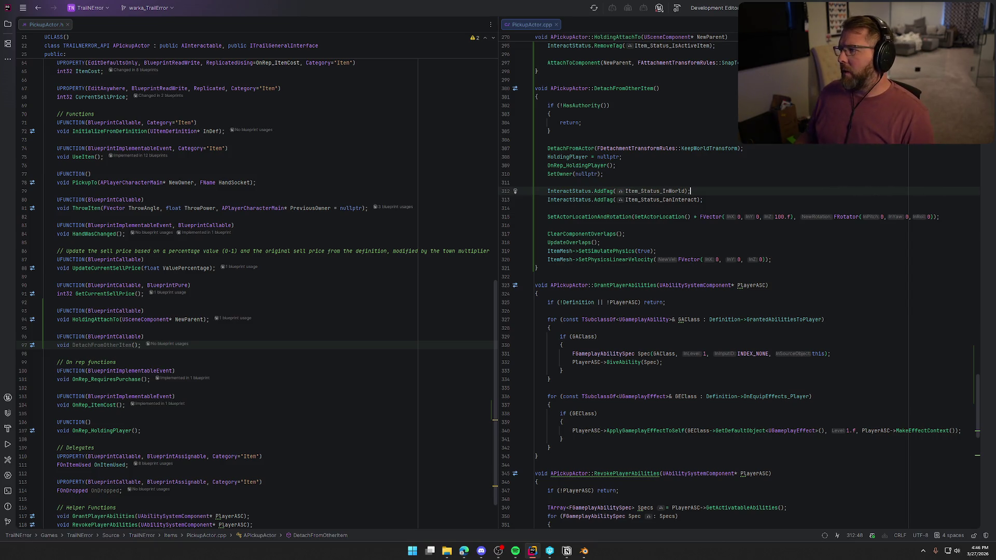
key(ctrl+F9)
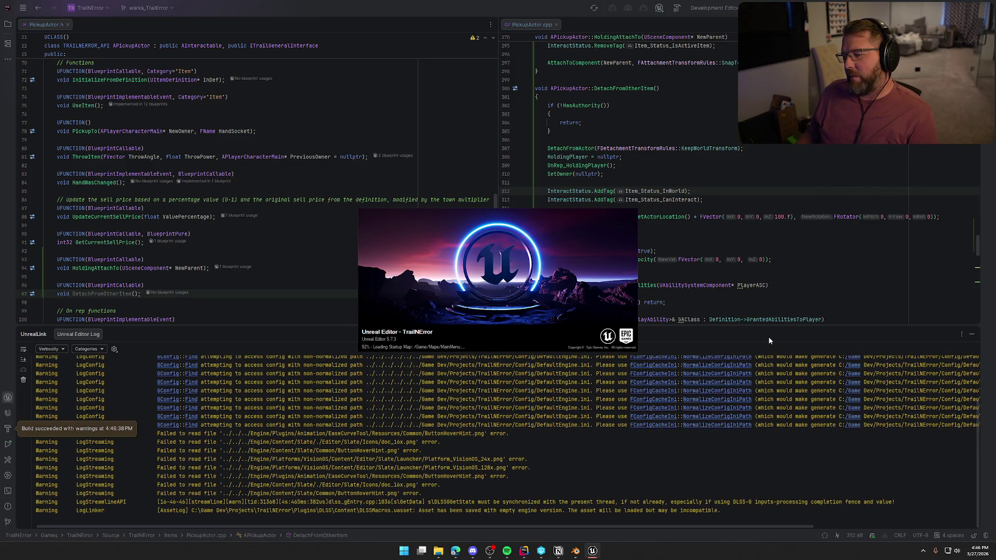
Close Blender without saving its changes.
click(575, 554)
click(985, 4)
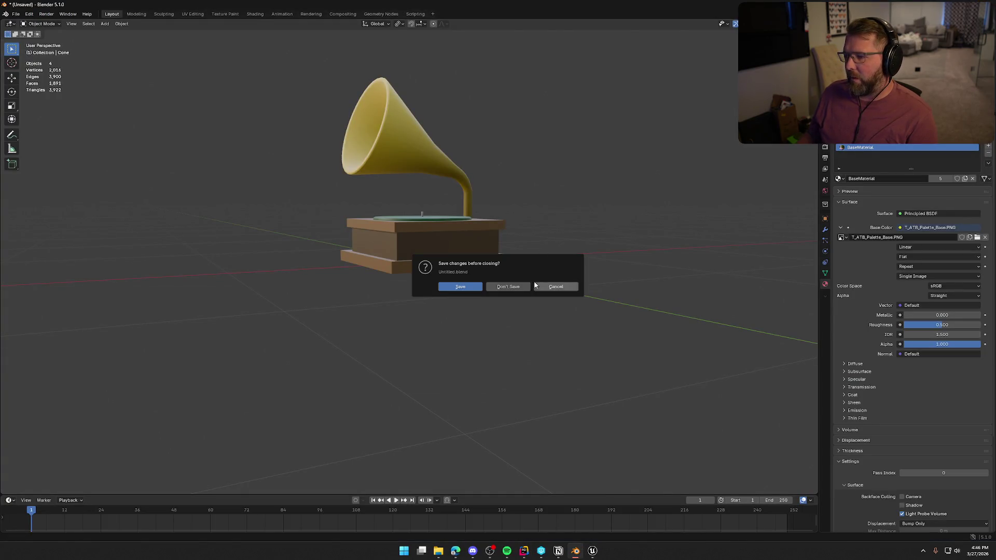
click(508, 286)
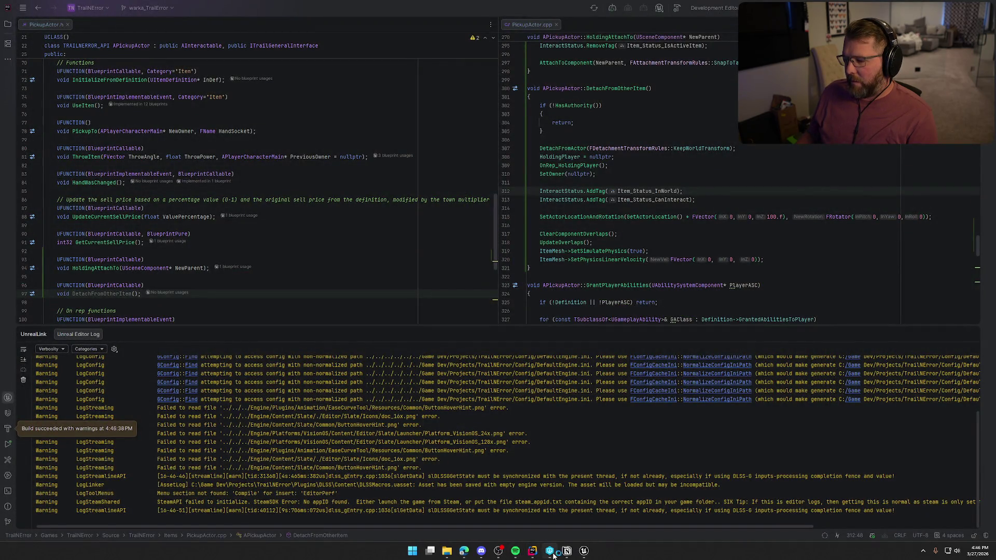
click(579, 554)
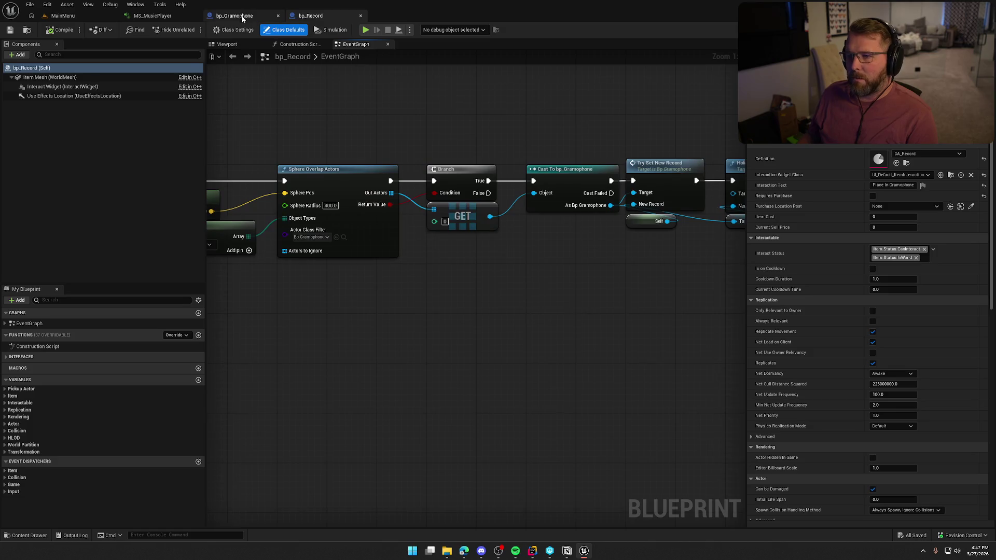
Replace the location, tag and physics nodes with a Detach from Other Item call on Current Record.
click(243, 17)
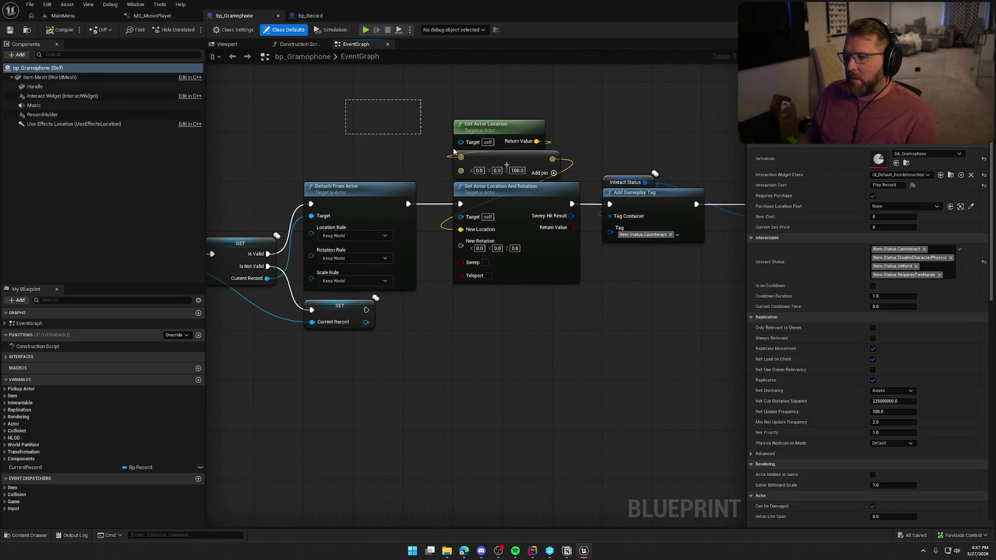
drag(419, 137, 699, 227)
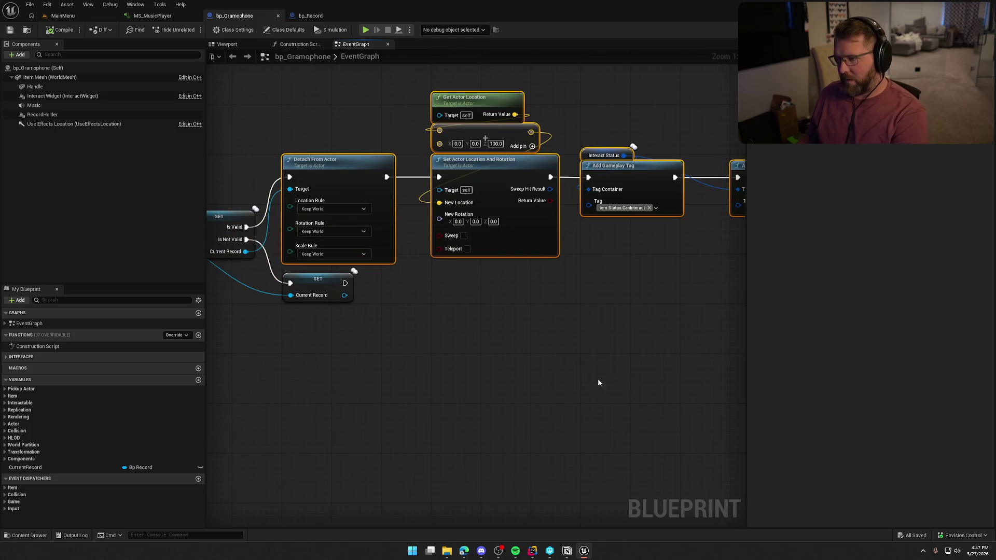
key(Delete)
mouse_move(393, 255)
mouse_down()
mouse_move(421, 228)
mouse_move(472, 222)
mouse_up()
text(deta)
key(Return)
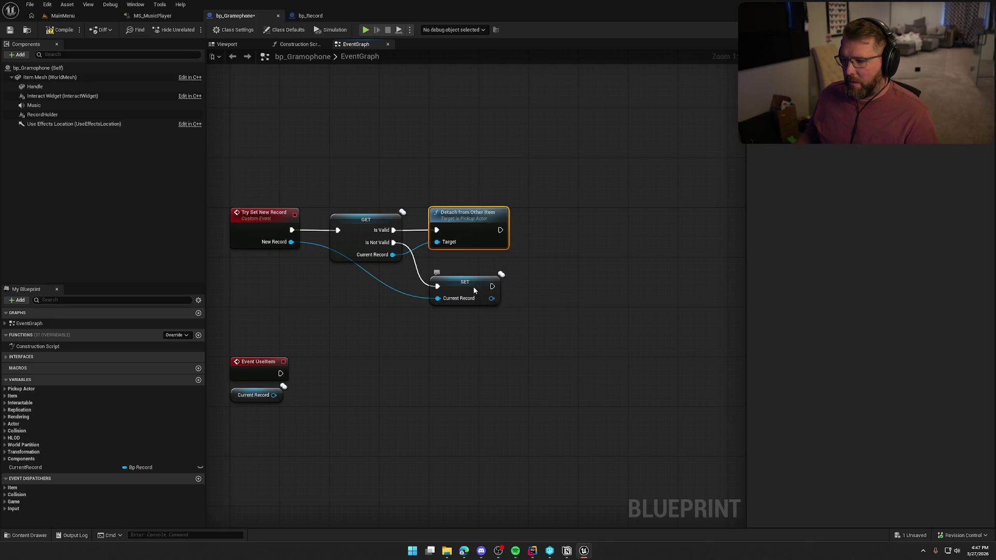
Place the SET Current Record node after Detach from Other Item and wire its exec in.
drag(473, 290, 474, 266)
click(472, 253)
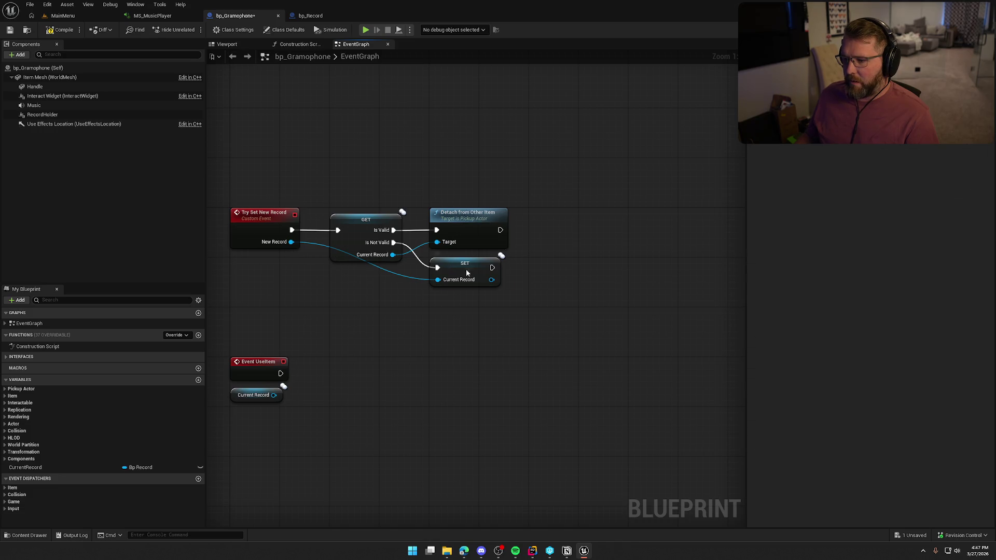
drag(461, 270, 562, 266)
mouse_move(500, 230)
mouse_down()
mouse_move(537, 268)
mouse_move(530, 273)
mouse_move(563, 271)
mouse_up()
click(475, 331)
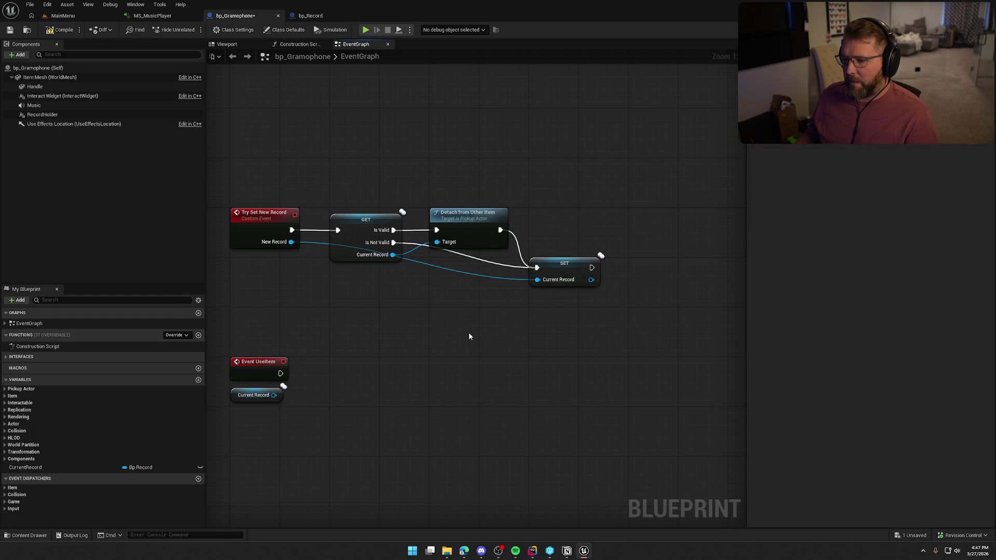
drag(471, 326, 510, 307)
click(311, 15)
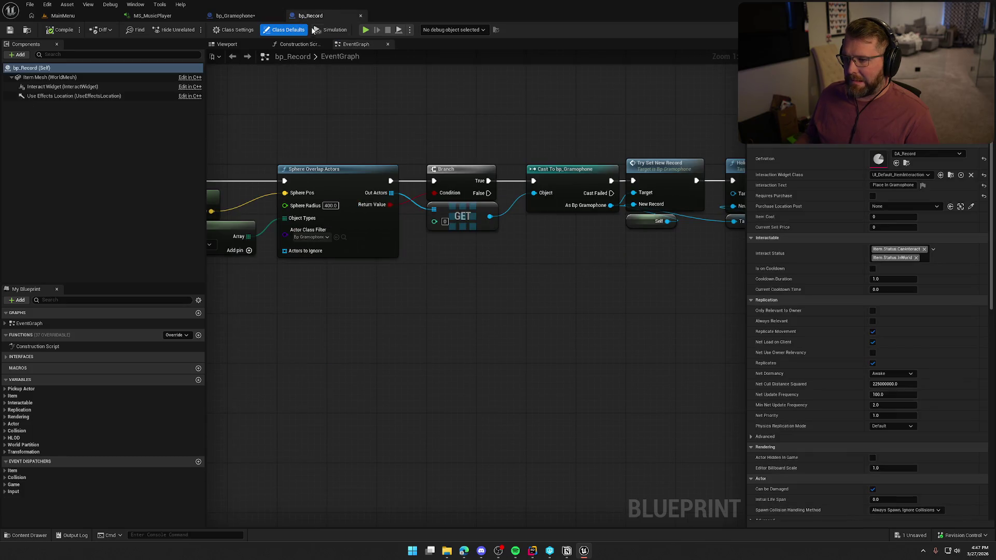
drag(571, 257, 411, 254)
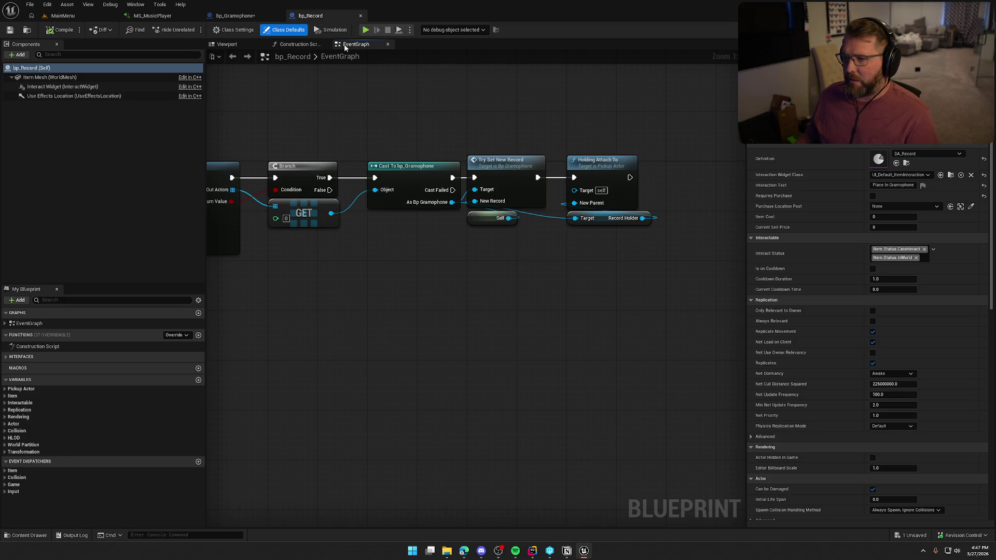
click(242, 16)
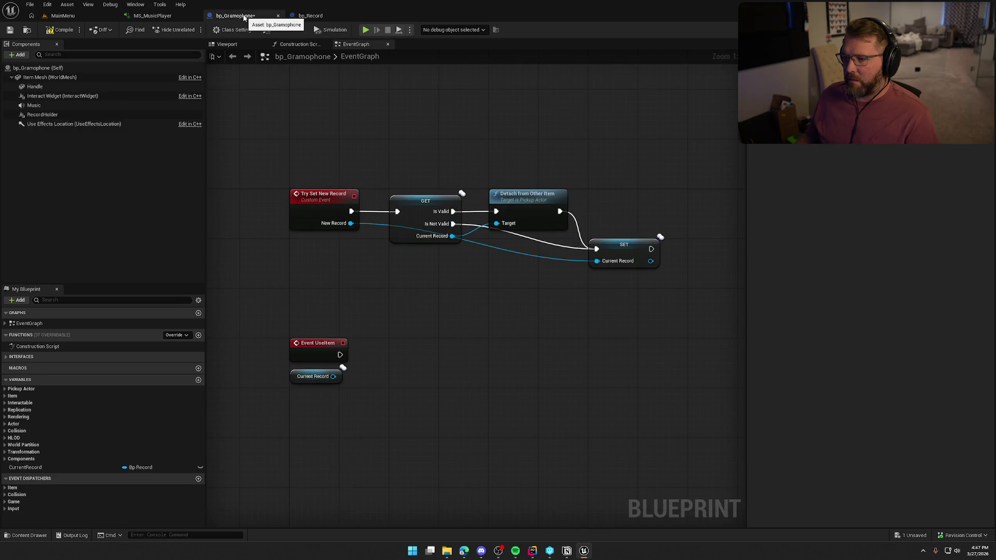
Compile bp_Gramophone, open the GameWorld map and start a play session.
click(52, 31)
click(63, 16)
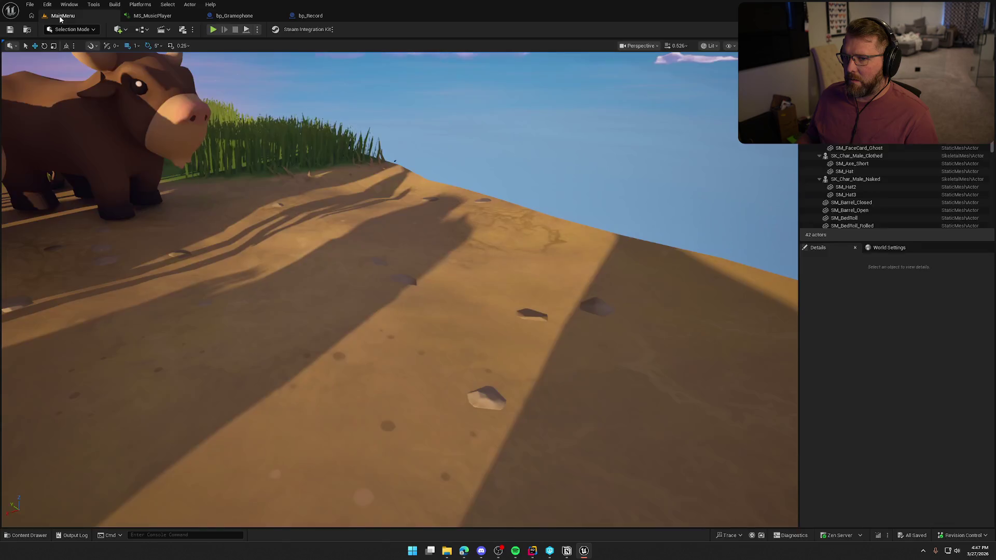
double_click(199, 397)
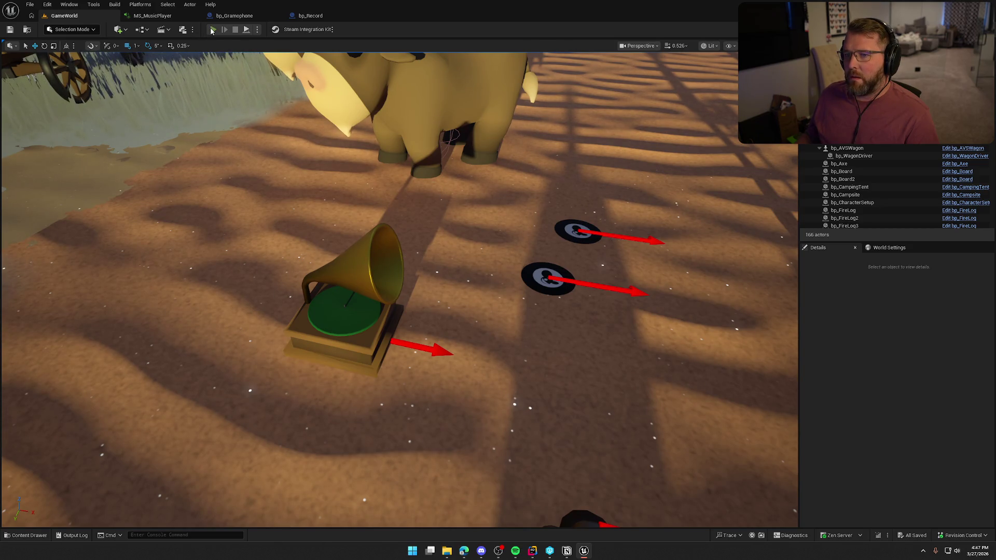
click(214, 30)
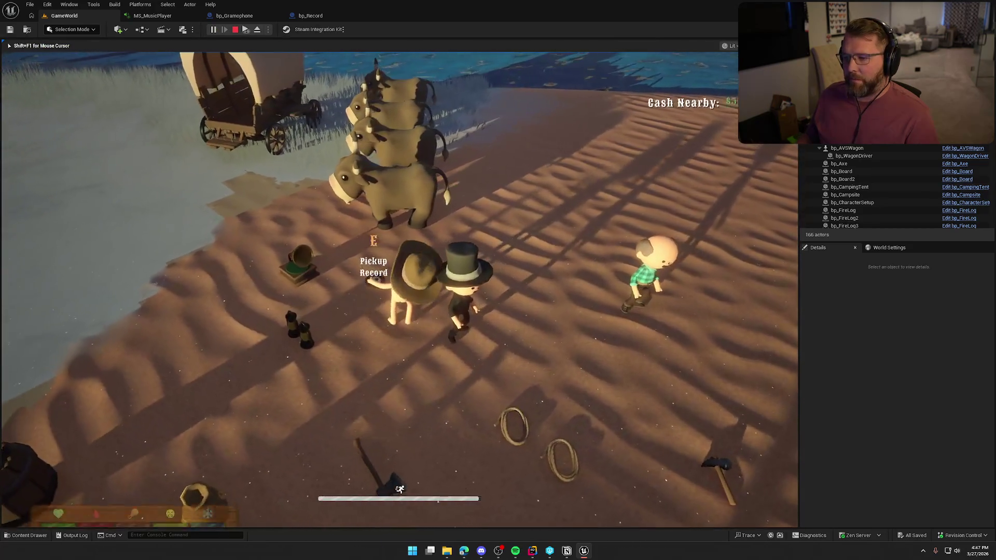
Place a record on the gramophone, take it off, drop it on the sand, then stop playing.
key(shift+a)
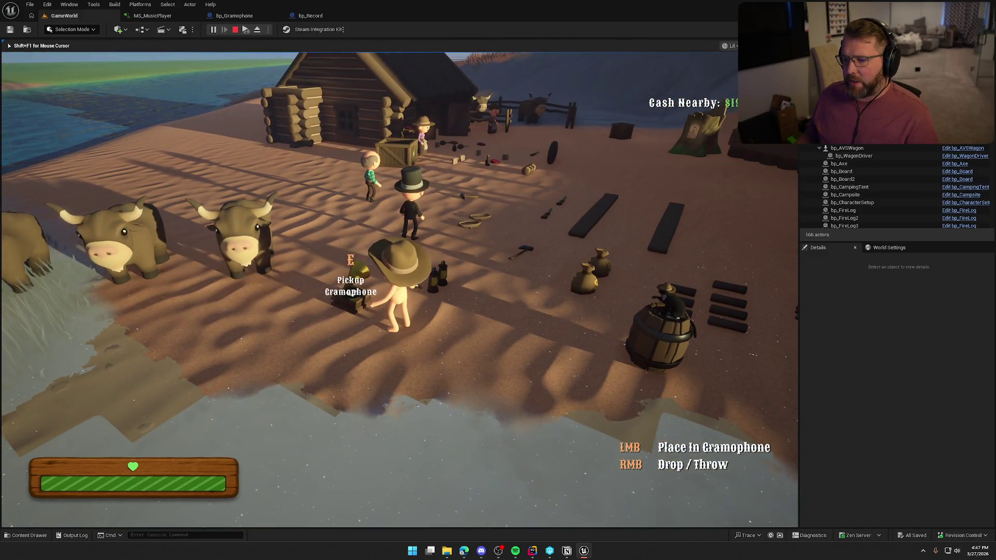
click(400, 289)
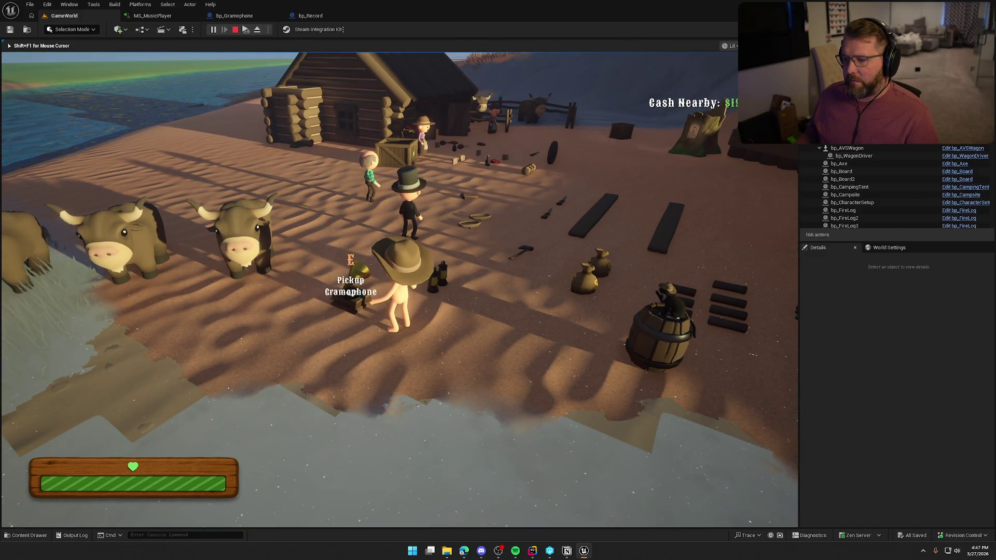
key(e)
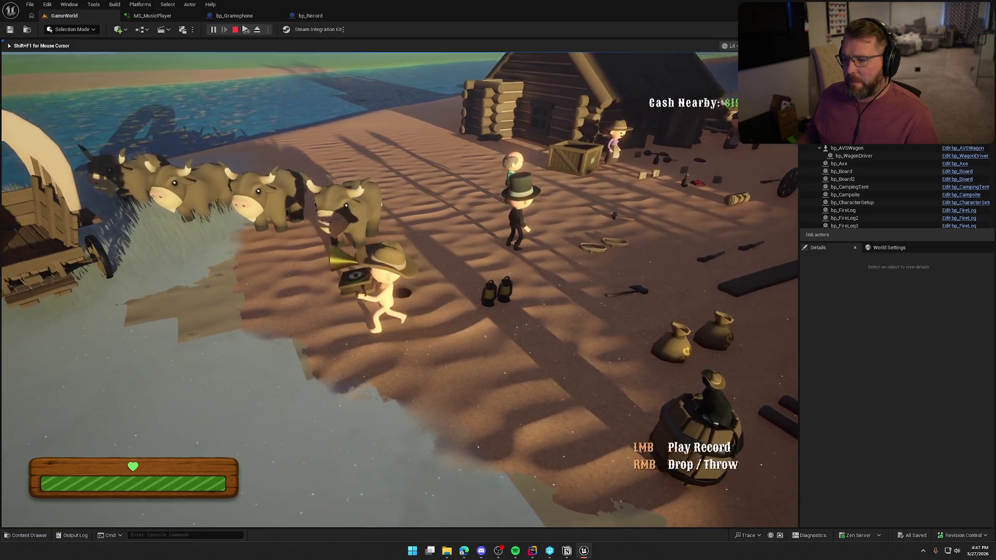
right_click(400, 289)
key(e)
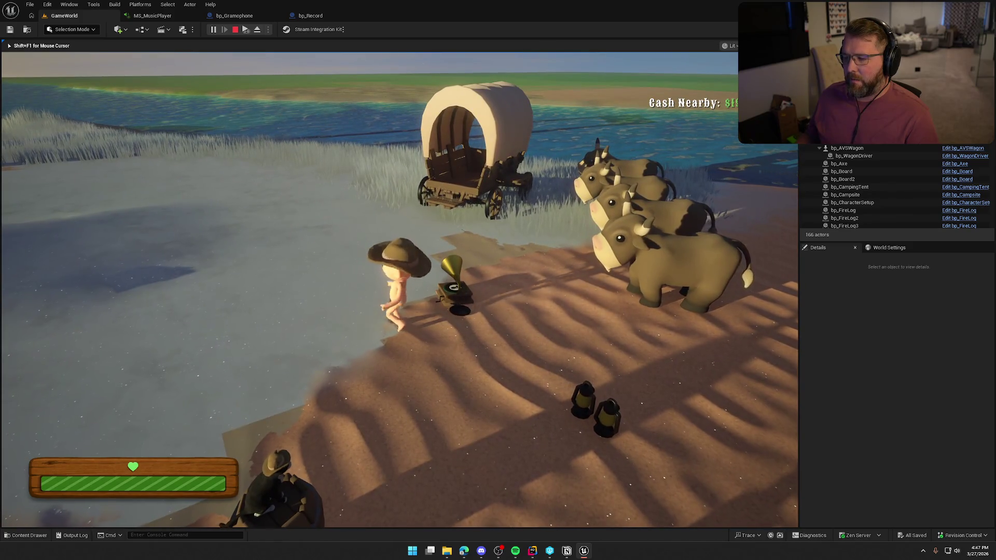
right_click(400, 289)
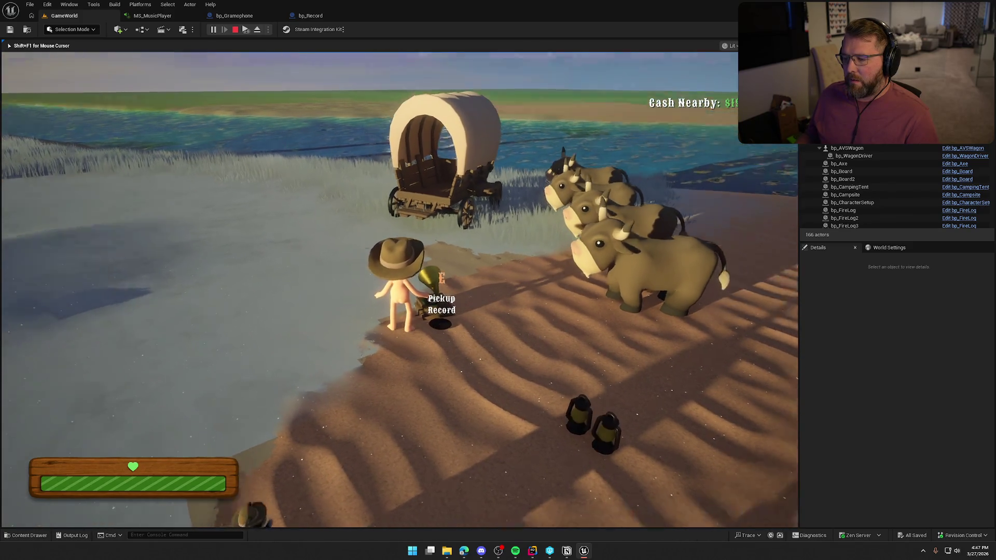
key(s)
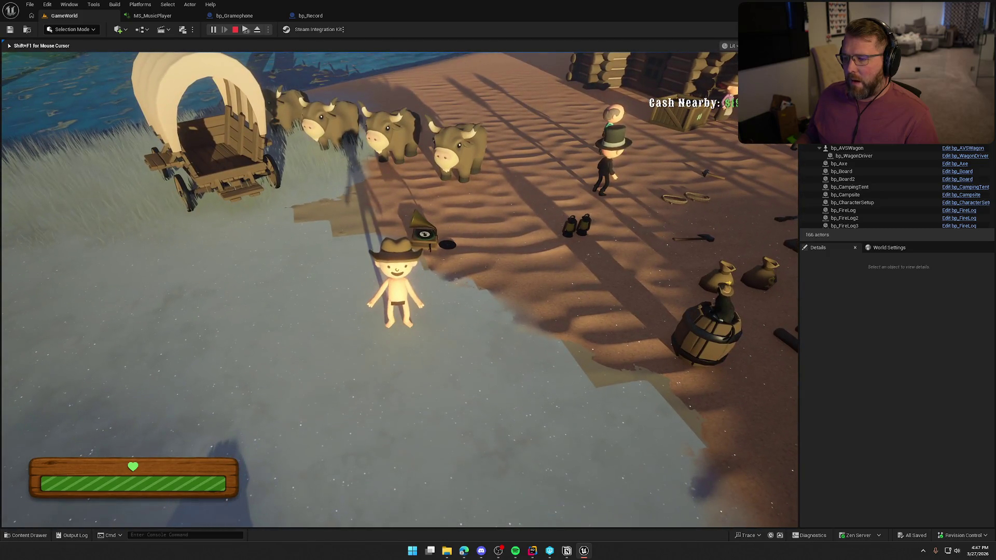
key(w)
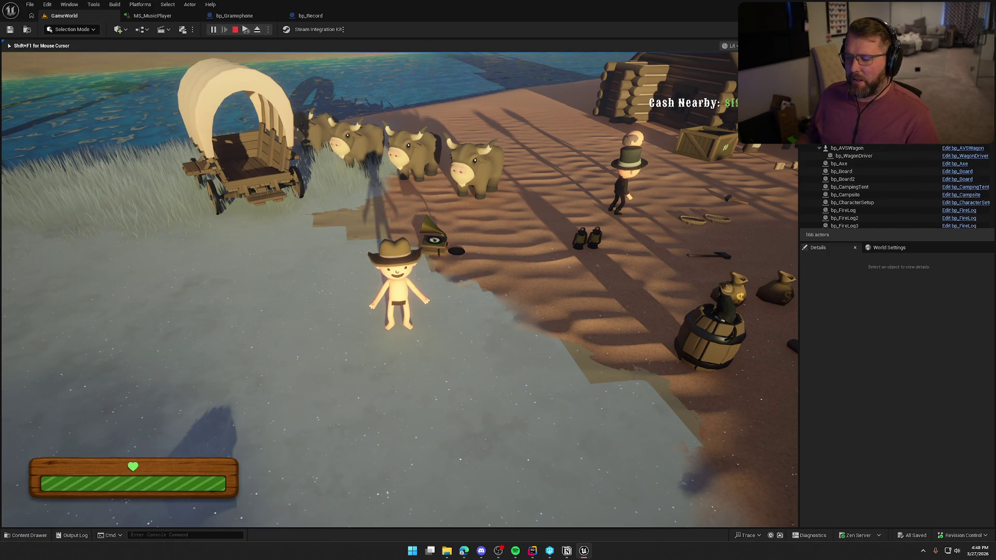
key(Escape)
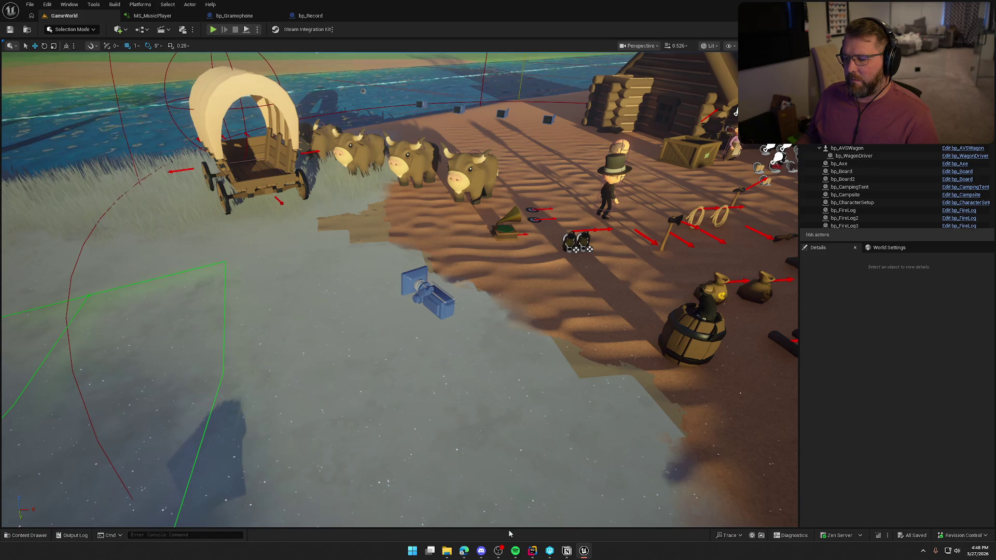
Nudge the SET node slightly lower in the Try Set New Record graph.
click(235, 16)
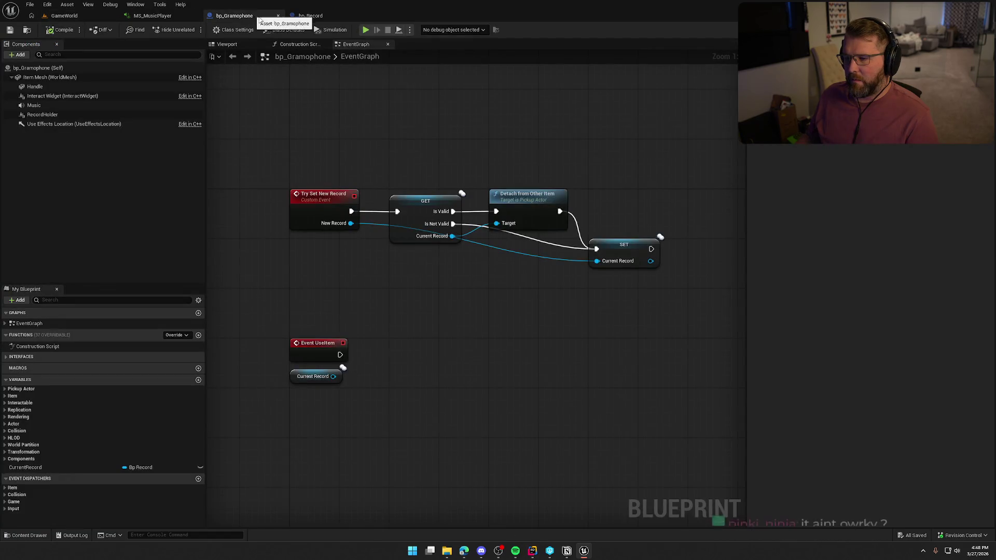
mouse_move(522, 338)
mouse_down()
mouse_move(360, 318)
mouse_move(370, 316)
mouse_up()
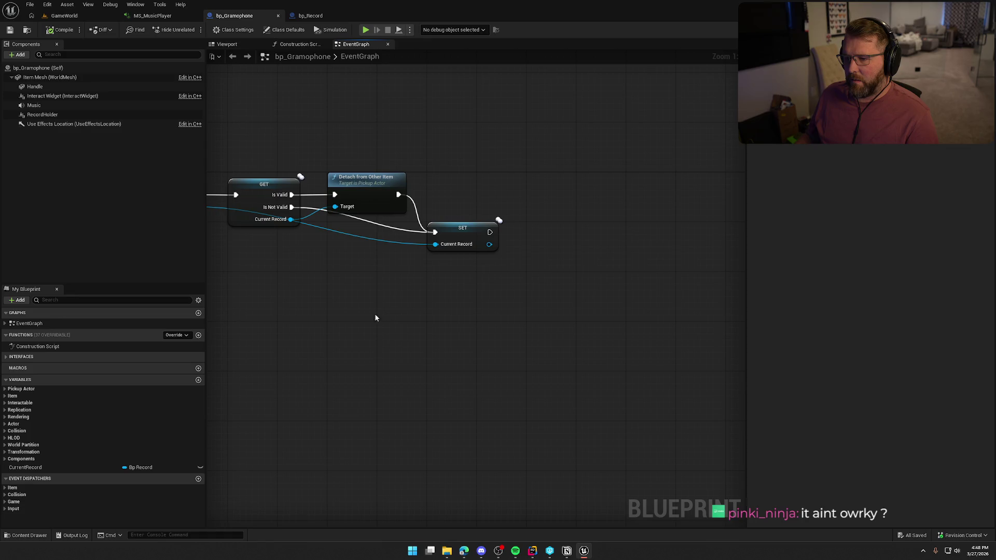
drag(461, 234, 460, 252)
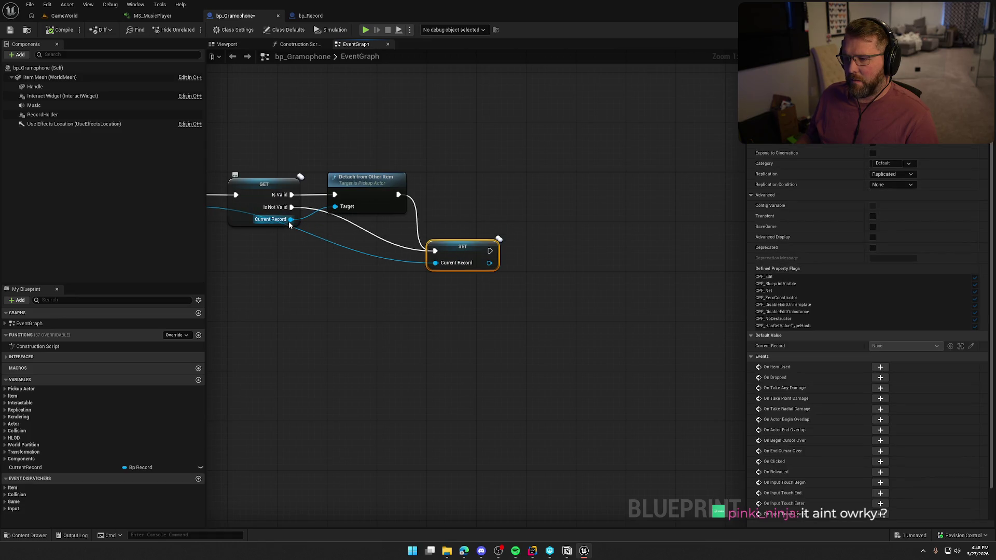
drag(313, 215, 380, 213)
click(416, 106)
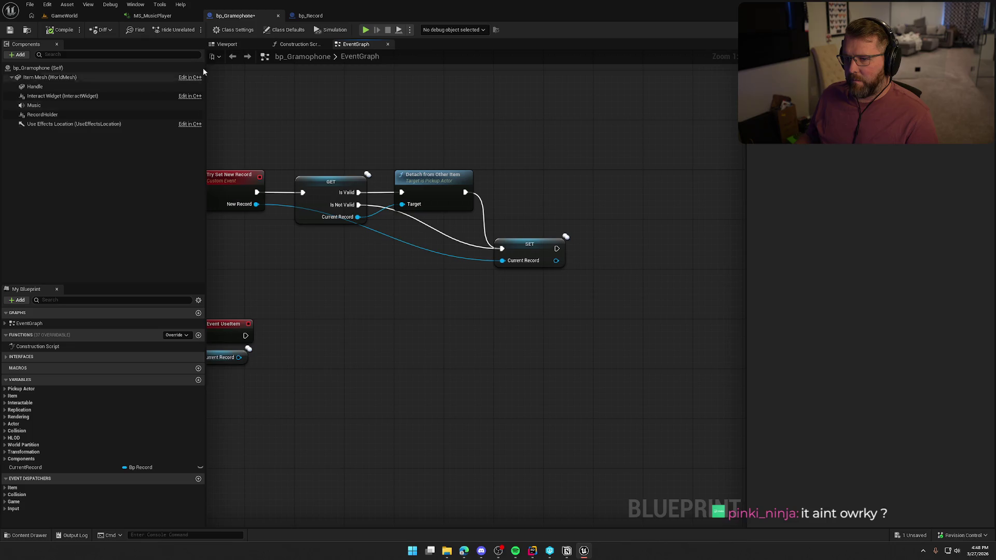
click(226, 44)
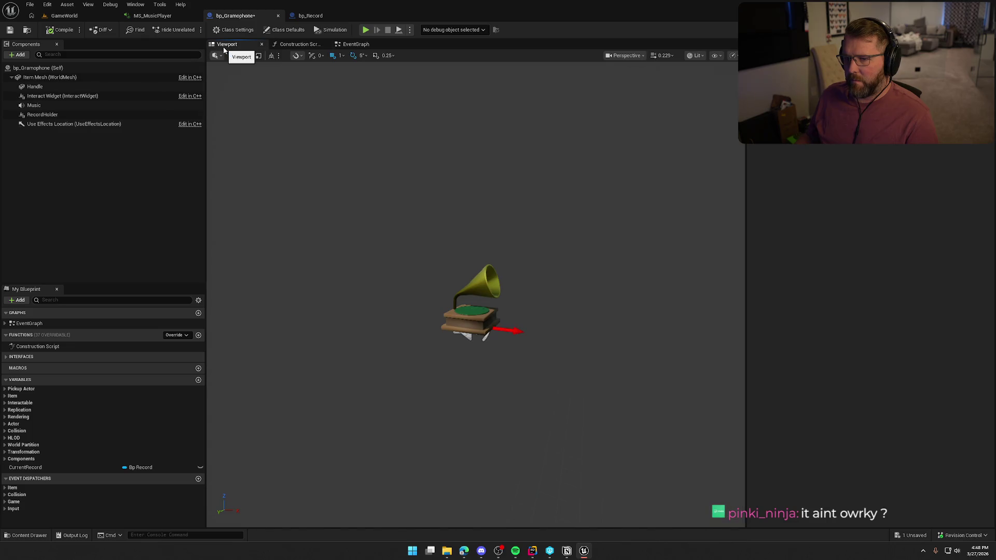
click(358, 45)
Raise the Use Effects Location arrow 34 units, pitch it to 30 degrees, then compile and save.
click(129, 125)
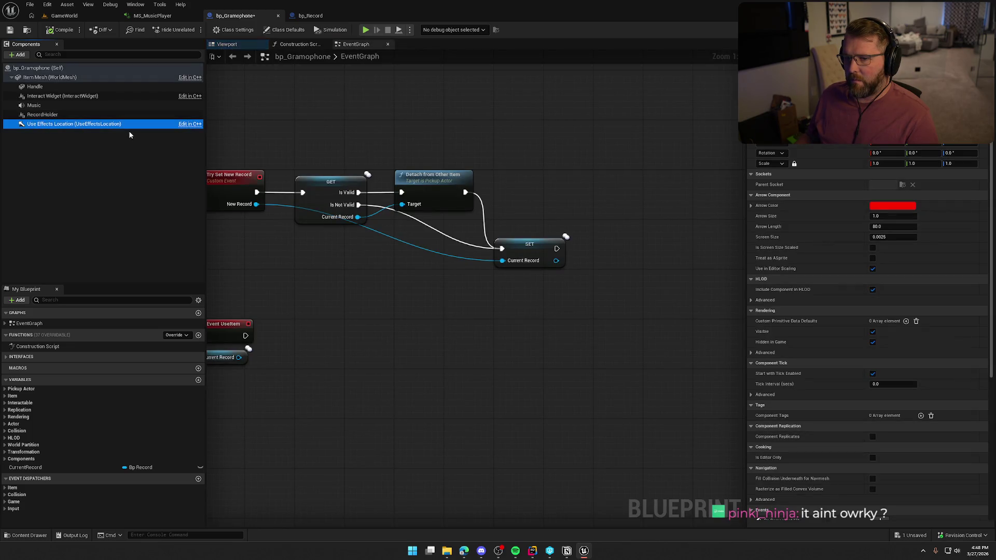
click(247, 55)
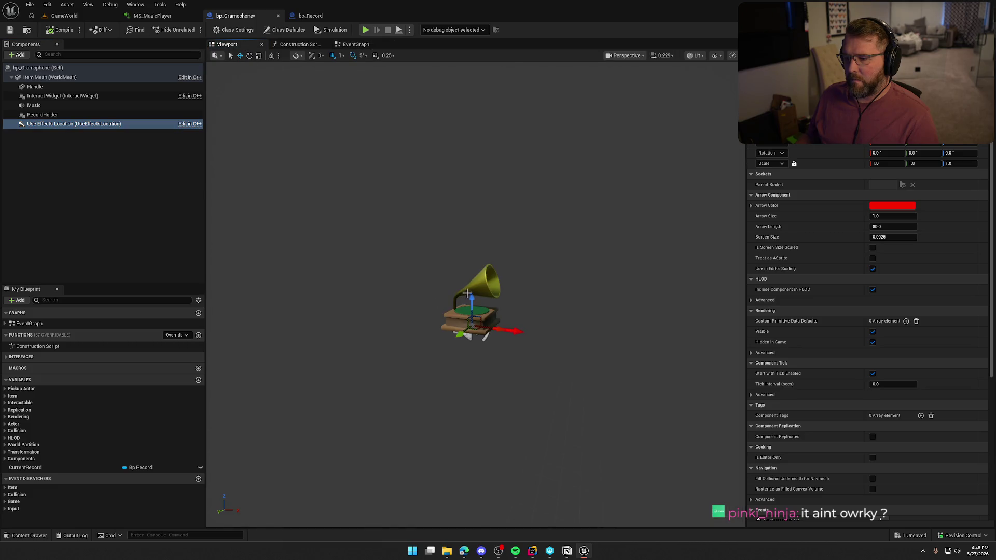
drag(470, 302, 468, 279)
key(e)
mouse_move(517, 307)
mouse_down()
mouse_move(510, 278)
mouse_move(524, 268)
mouse_up()
drag(539, 311, 534, 310)
key(e)
drag(487, 237, 493, 242)
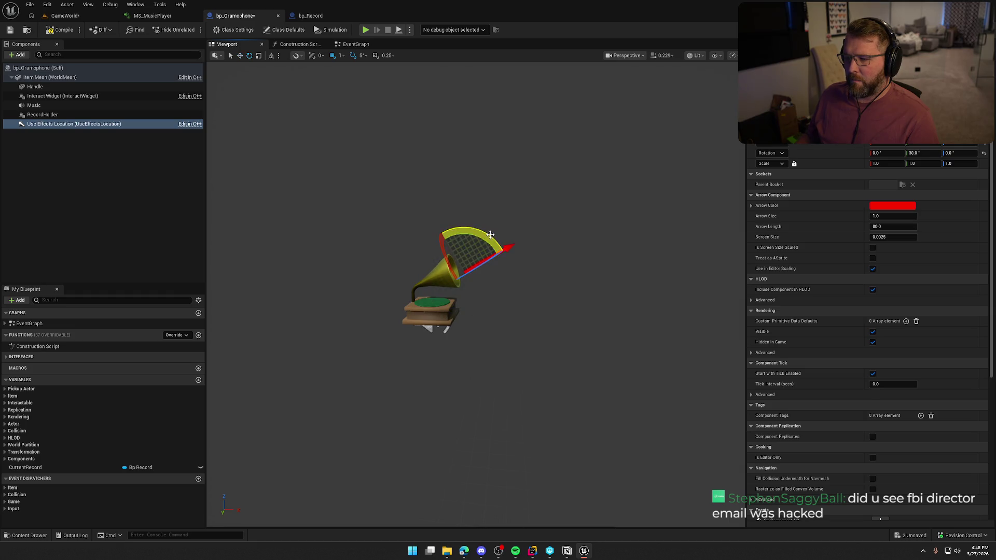
click(531, 331)
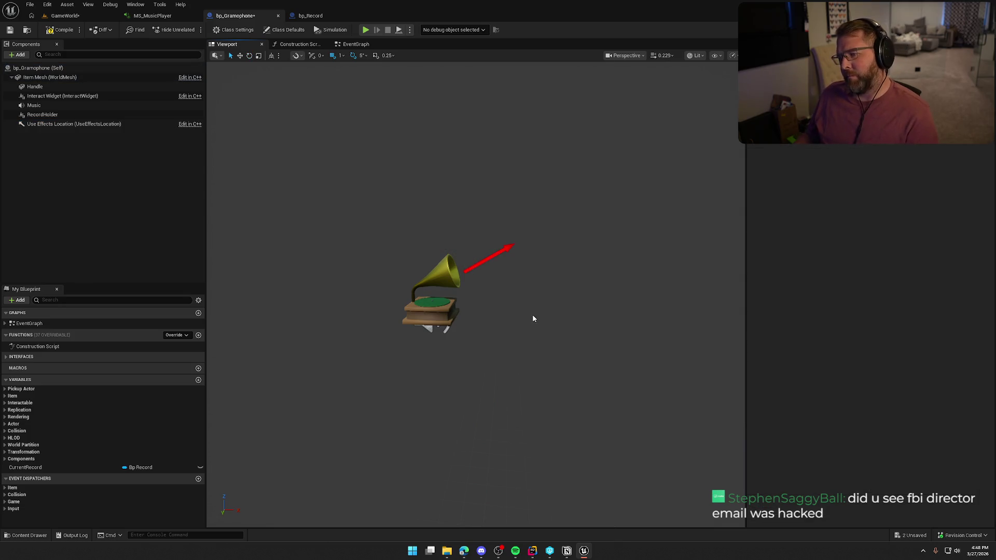
key(F7)
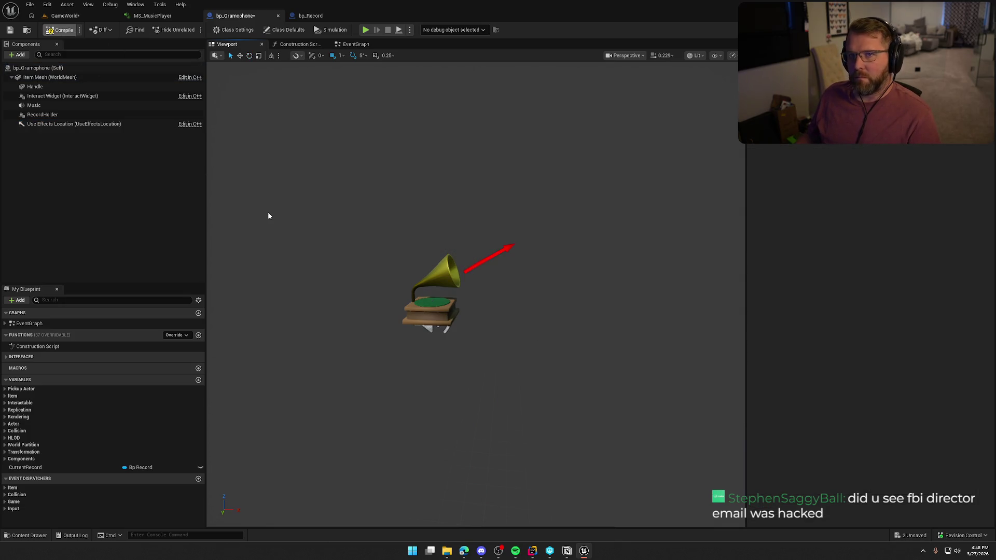
key(ctrl+s)
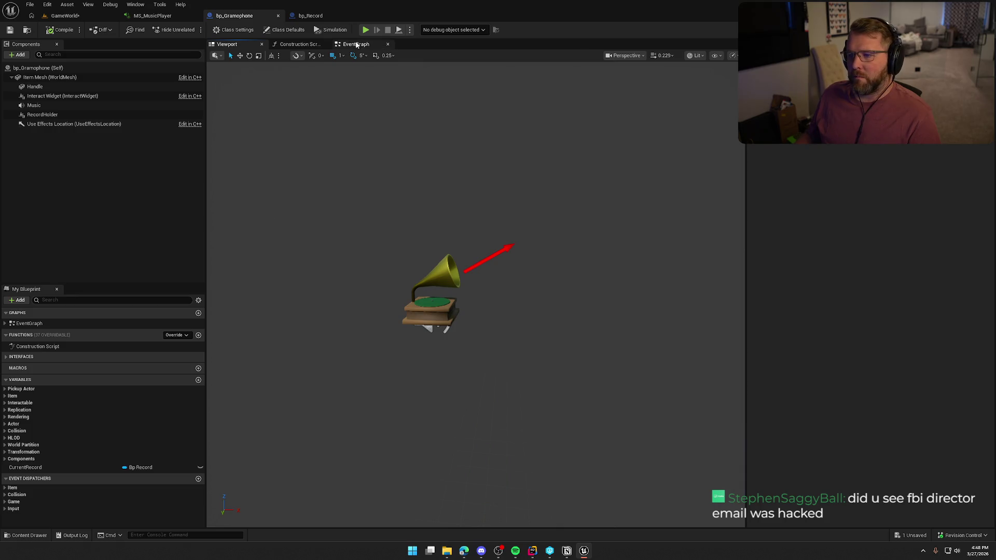
From the old Current Record in the event graph, add an Add Impulse node for its Item Mesh.
click(357, 45)
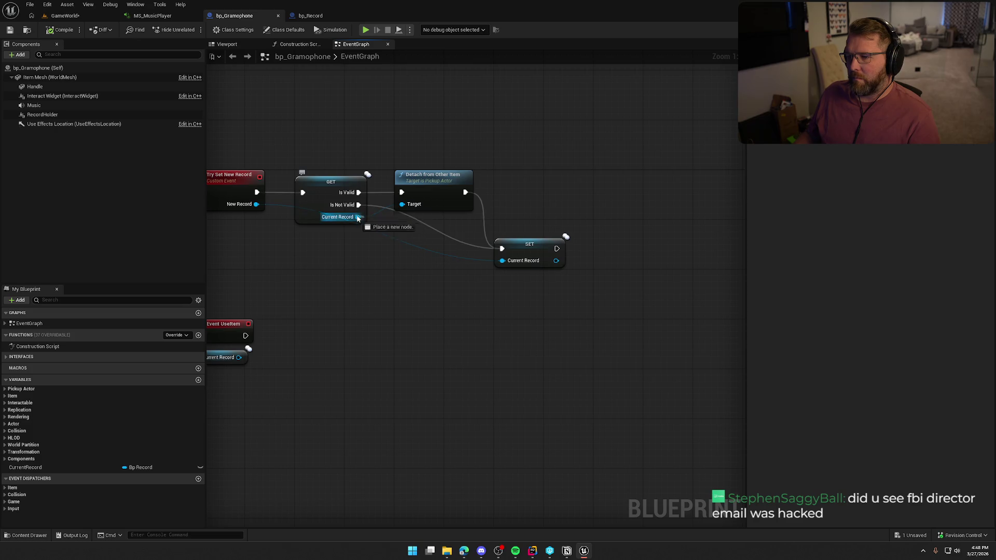
drag(357, 217, 509, 206)
text(add impu)
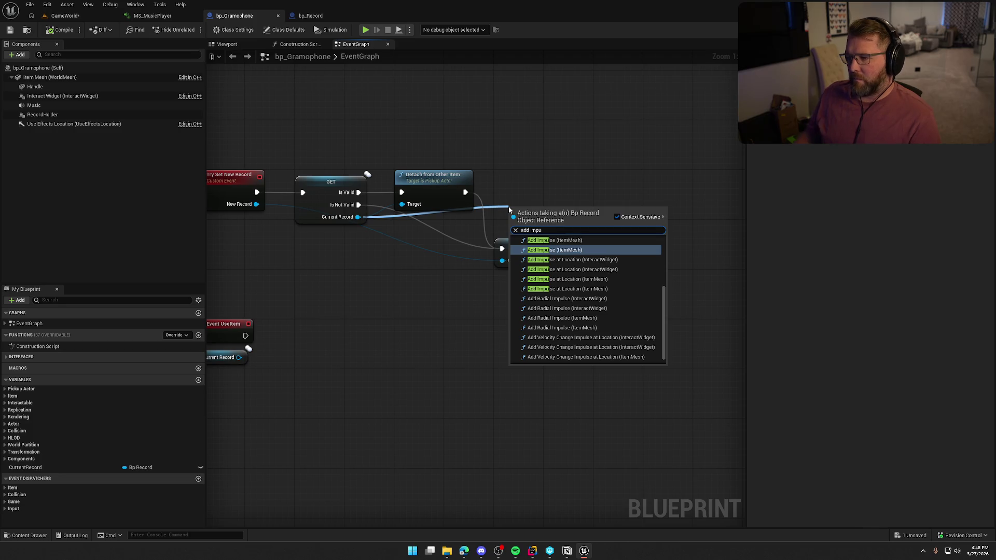
scroll(618, 294, up, 3)
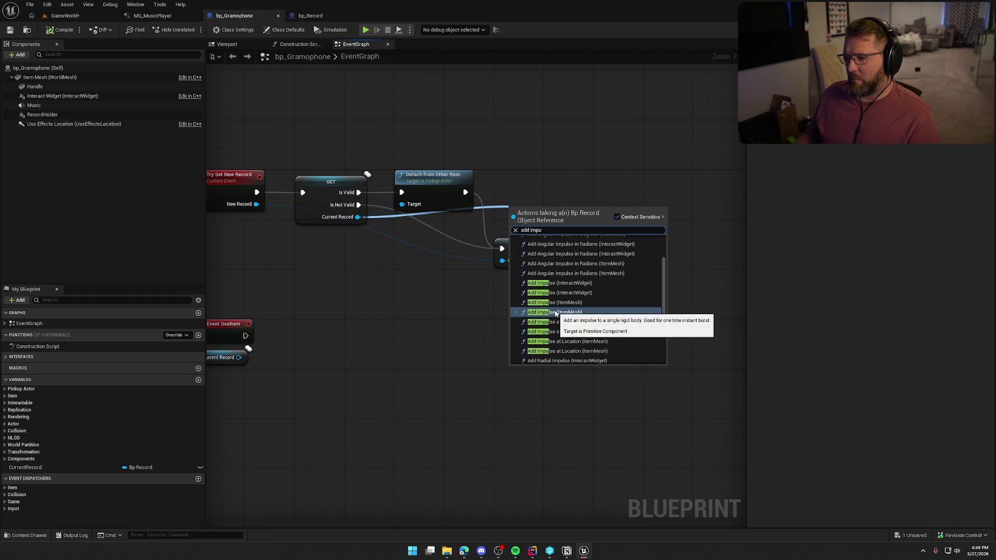
scroll(596, 316, down, 3)
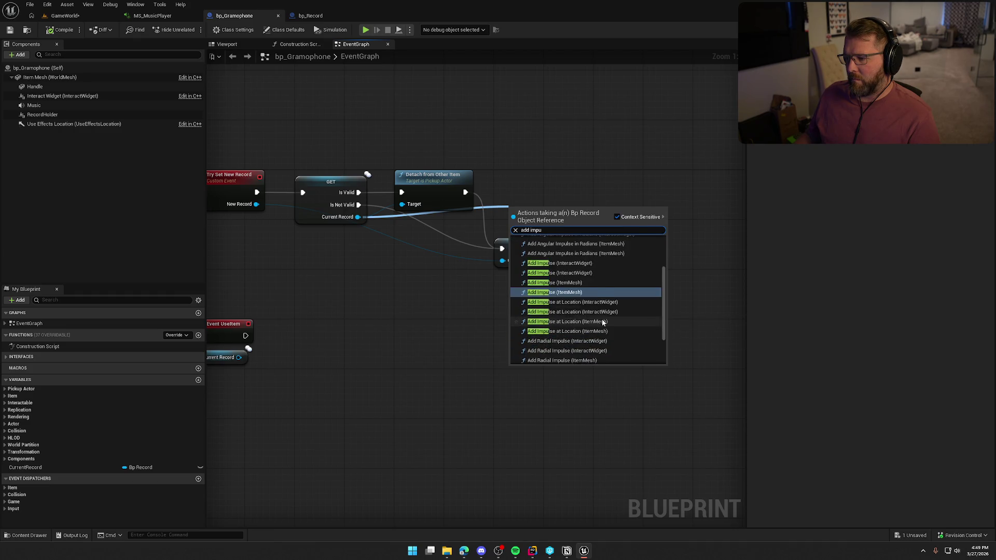
scroll(602, 320, up, 3)
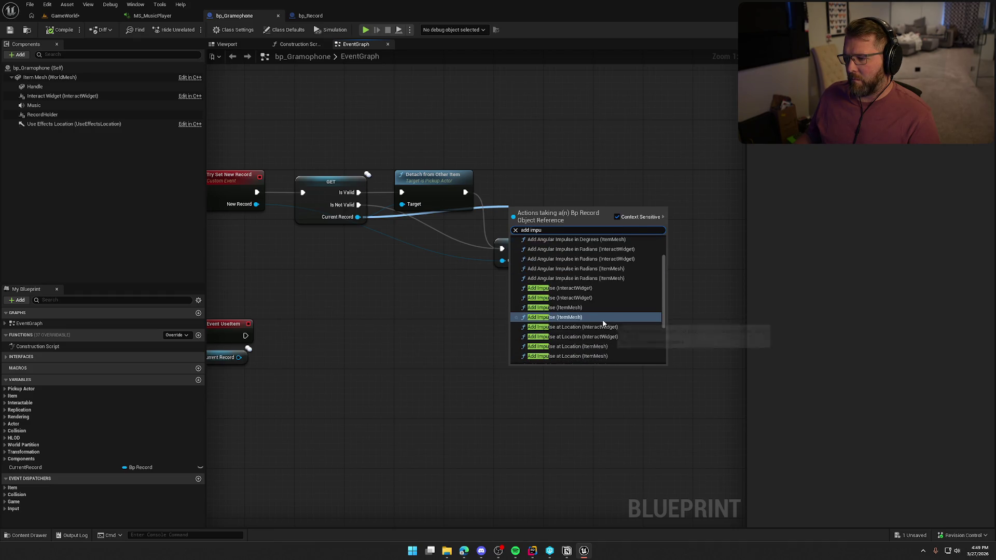
click(571, 316)
Arrange Add Impulse, the Item Mesh getter and SET Current Record after Detach.
mouse_move(546, 214)
mouse_down()
mouse_move(569, 147)
mouse_move(485, 193)
mouse_move(465, 192)
mouse_up()
drag(564, 150, 528, 163)
mouse_move(528, 249)
mouse_down()
mouse_move(477, 266)
mouse_move(428, 230)
mouse_up()
drag(542, 164, 543, 189)
drag(449, 148, 435, 160)
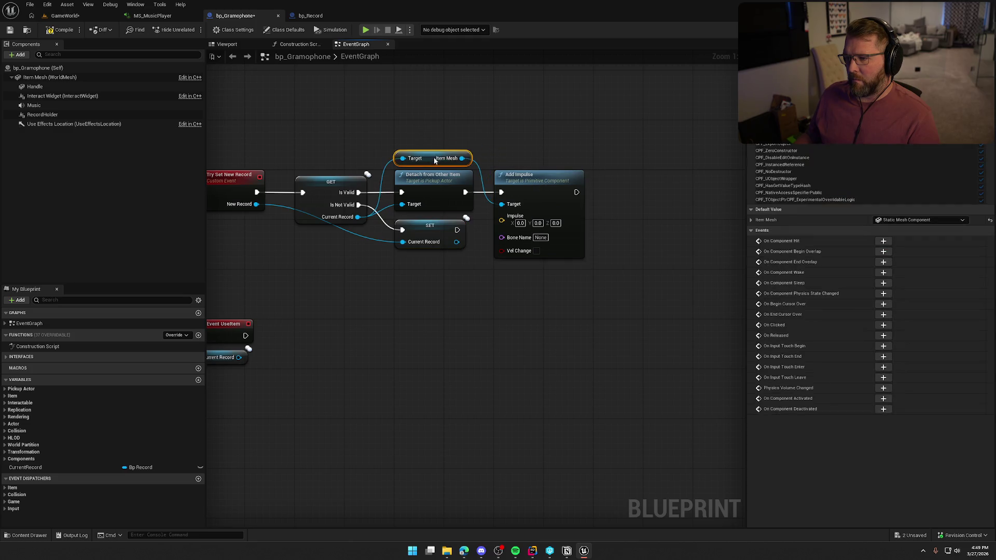
click(454, 125)
Add a Use Effects Location getter with a Get Forward Vector node and place them left of Add Impulse.
mouse_move(32, 126)
mouse_down()
mouse_move(112, 169)
mouse_move(394, 272)
mouse_move(455, 280)
mouse_up()
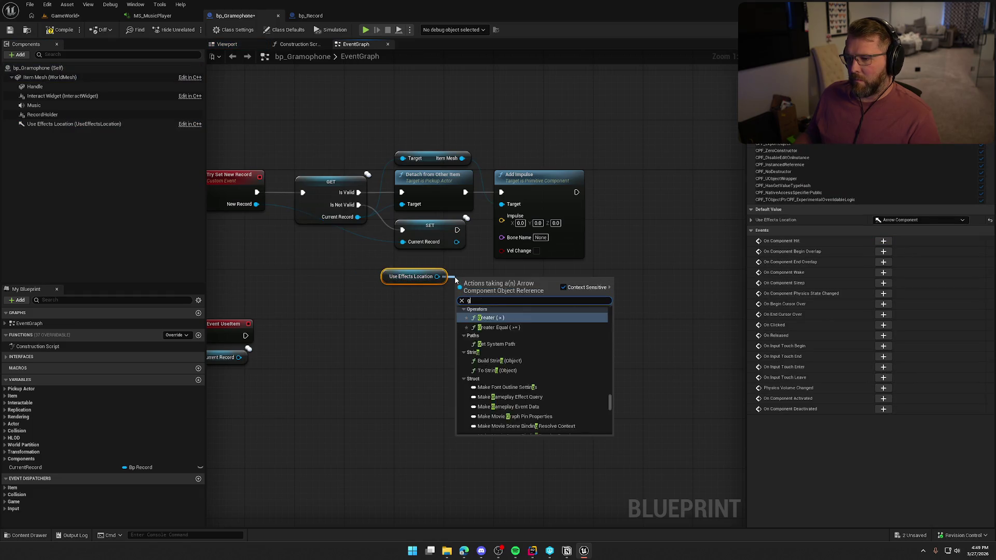
key(Escape)
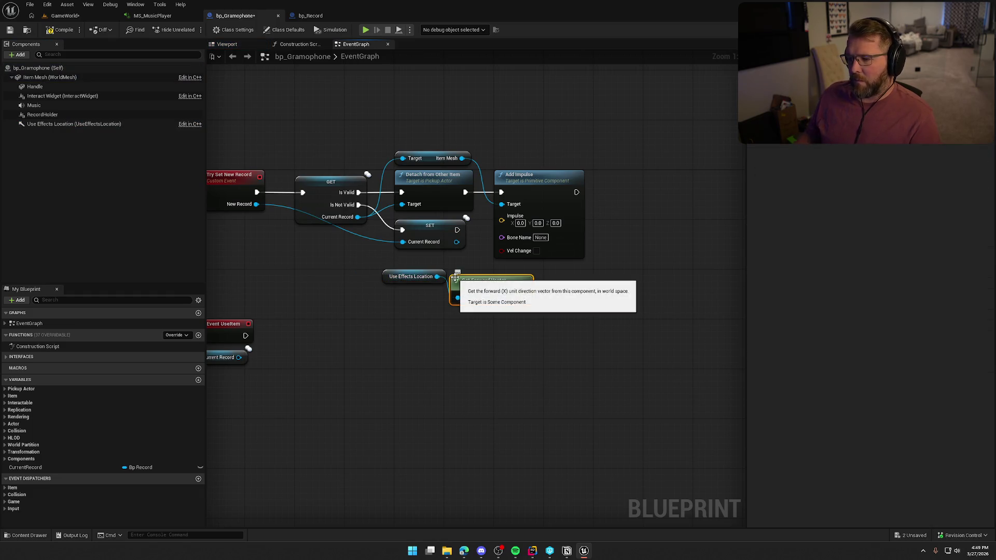
mouse_move(396, 277)
mouse_down()
mouse_move(465, 327)
mouse_move(464, 315)
mouse_up()
ctrl+click(498, 285)
drag(499, 286, 393, 279)
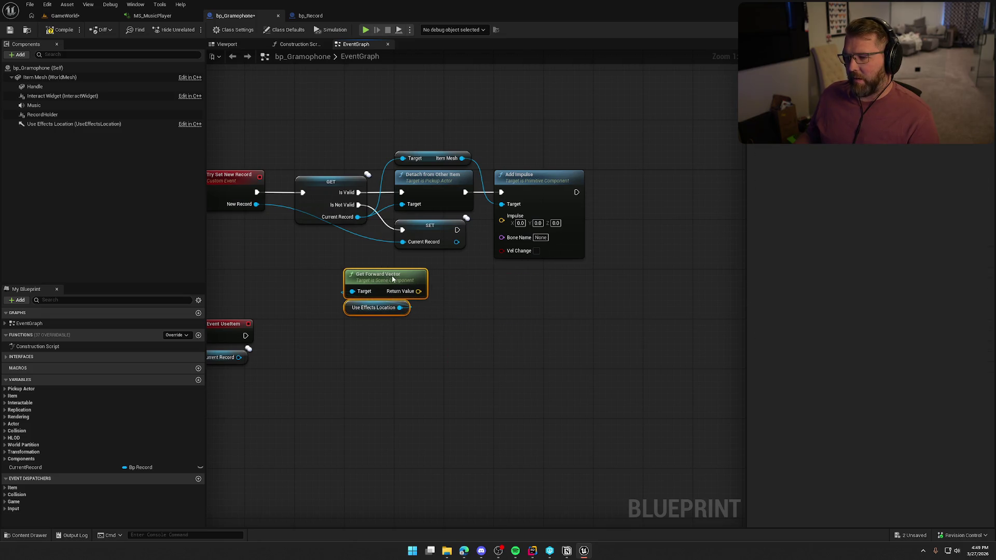
click(464, 344)
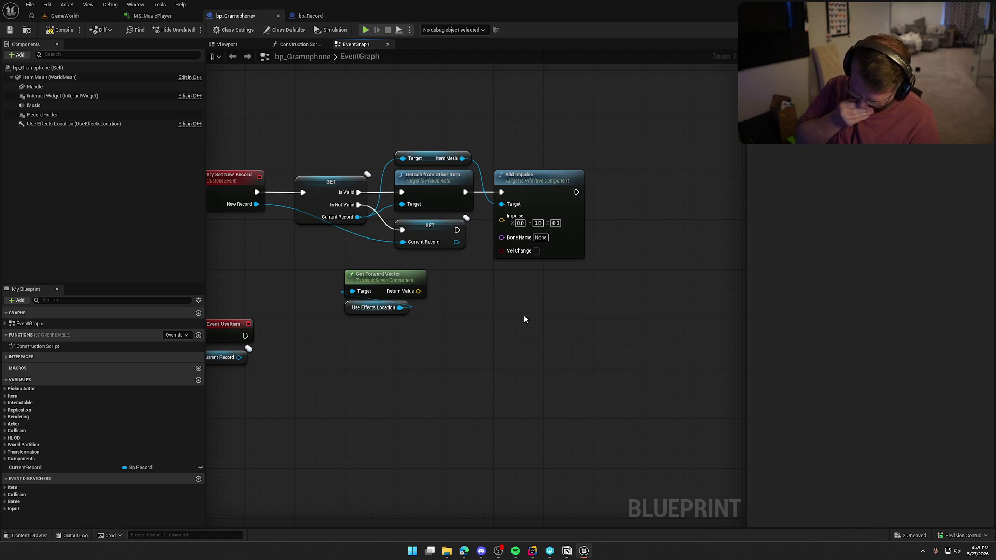
Enable Vel Change on the Add Impulse node so the record's mass is ignored.
drag(446, 331, 334, 293)
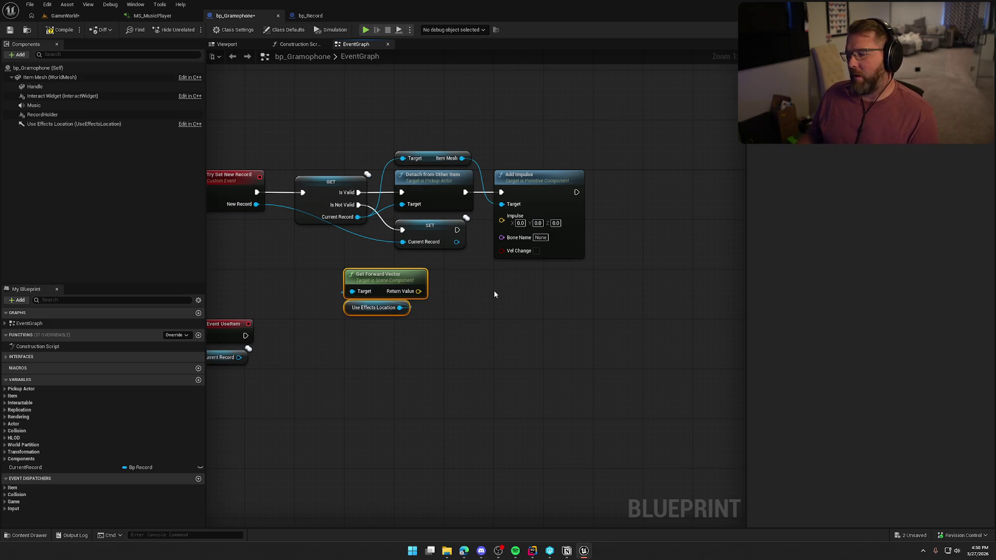
click(536, 252)
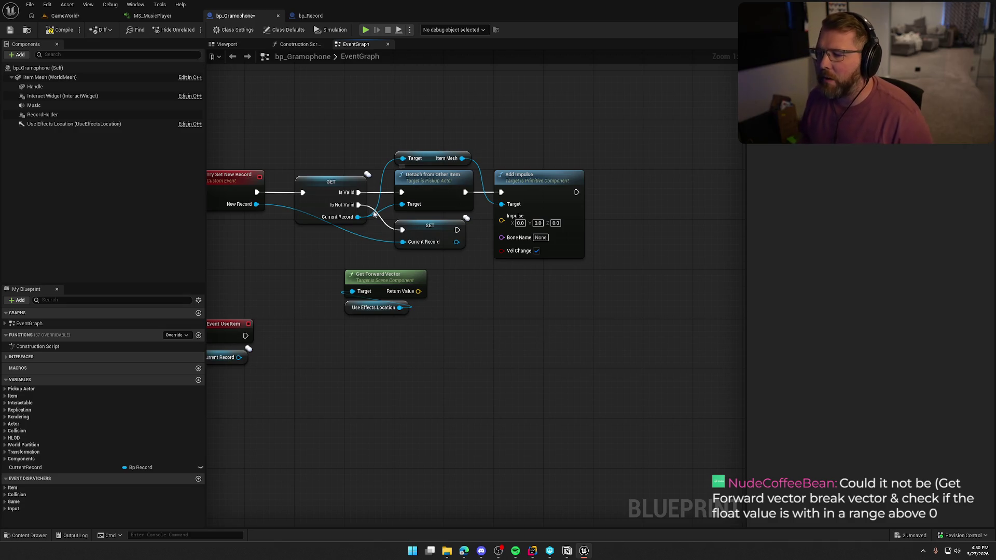
drag(356, 217, 437, 267)
Add Get Actor Forward Vector for Current Record and delete the unused forward vector nodes.
text(get)
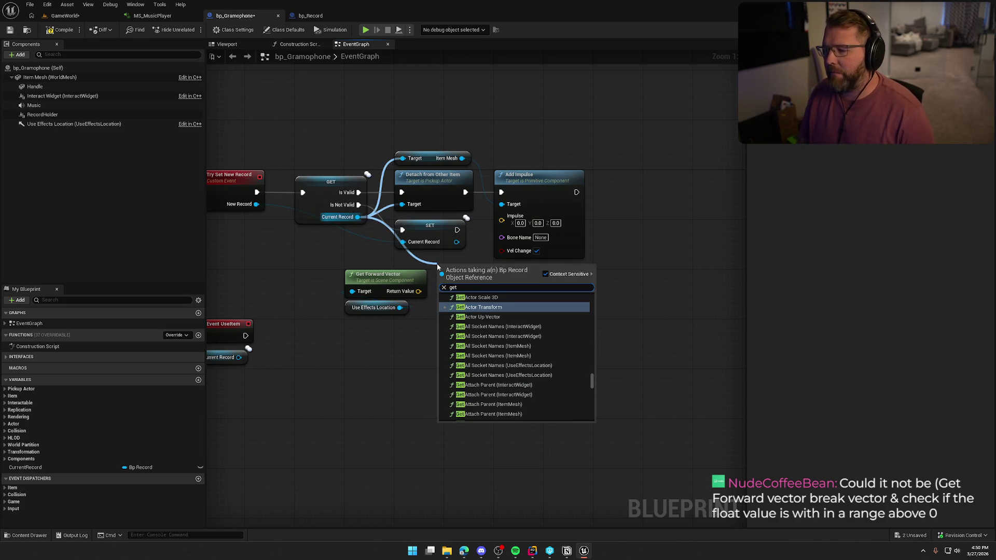
text( forwar)
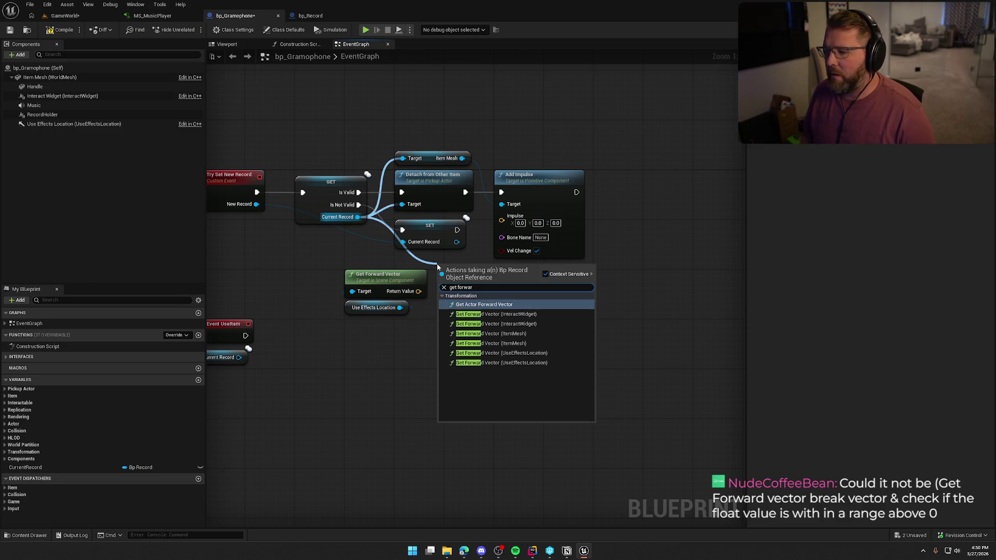
click(477, 304)
drag(369, 290, 362, 315)
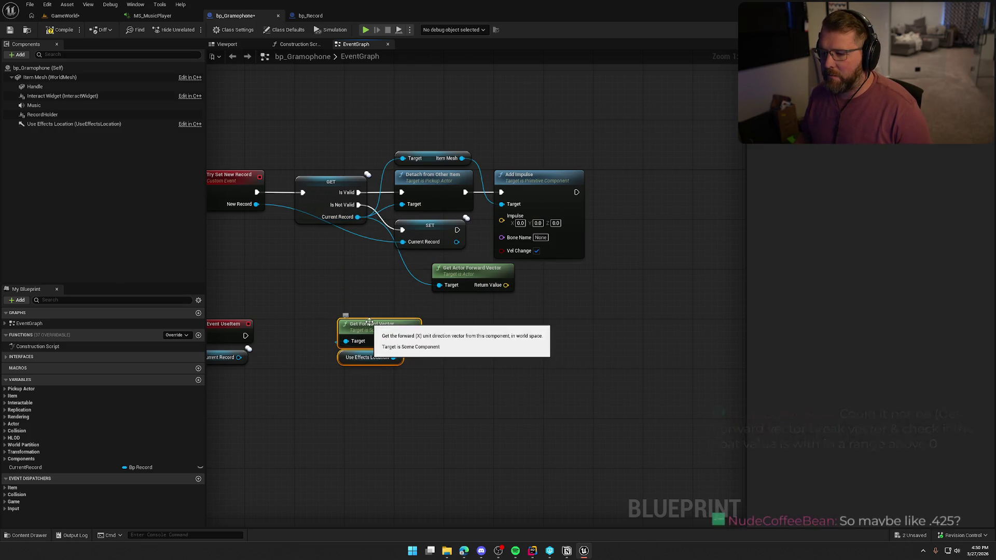
key(Delete)
mouse_move(463, 268)
mouse_down()
mouse_move(377, 274)
mouse_move(445, 298)
mouse_up()
Combine the actor forward vector with a vector math node whose Z is 100.
text(multiply)
click(489, 309)
click(499, 315)
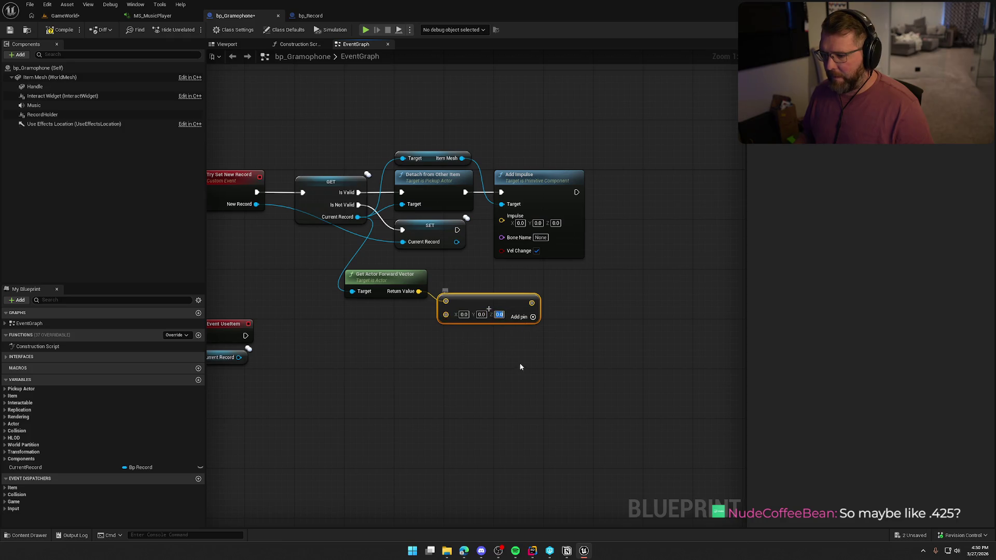
text(100)
click(531, 369)
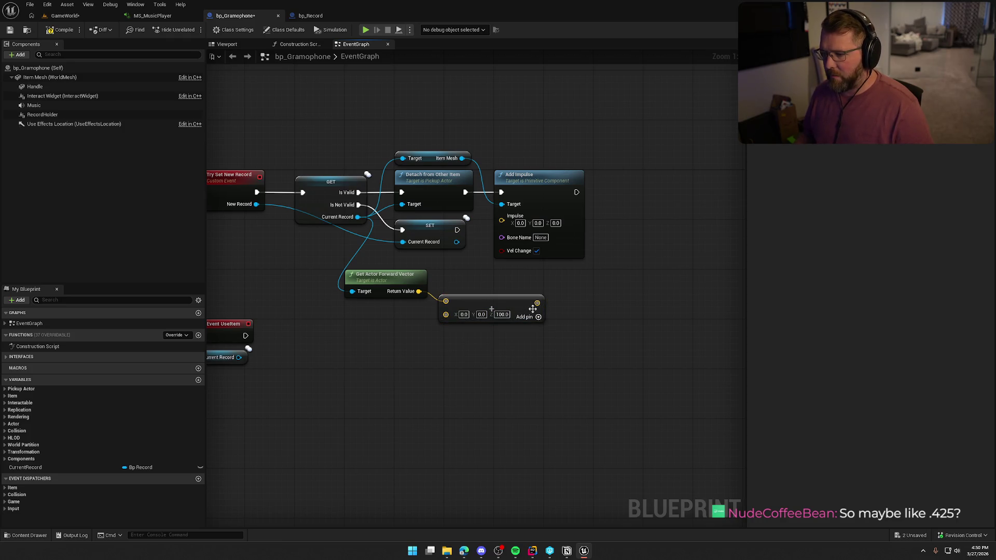
Multiply the result by a single float of 250 and feed it into Add Impulse's Impulse.
drag(536, 303, 565, 305)
text(multiply)
key(Return)
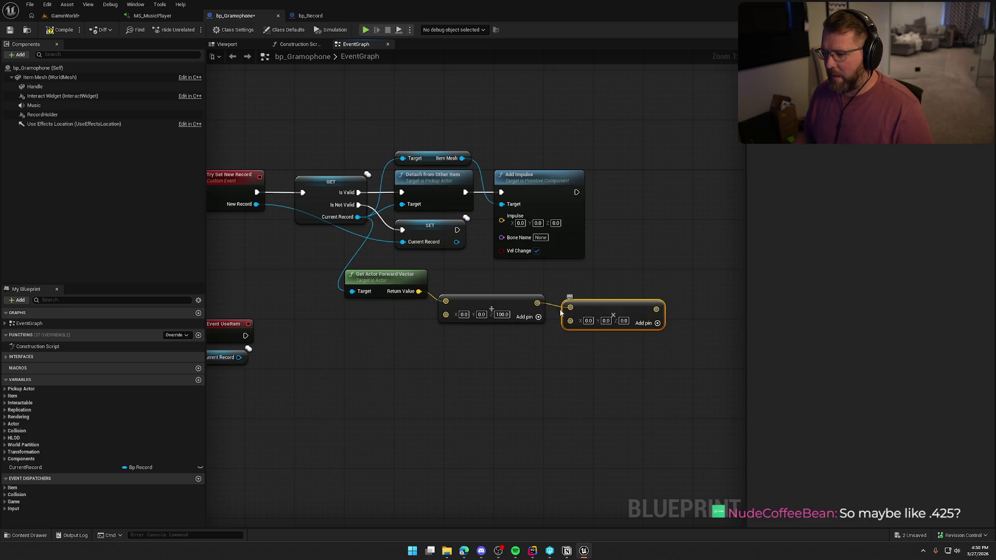
right_click(570, 321)
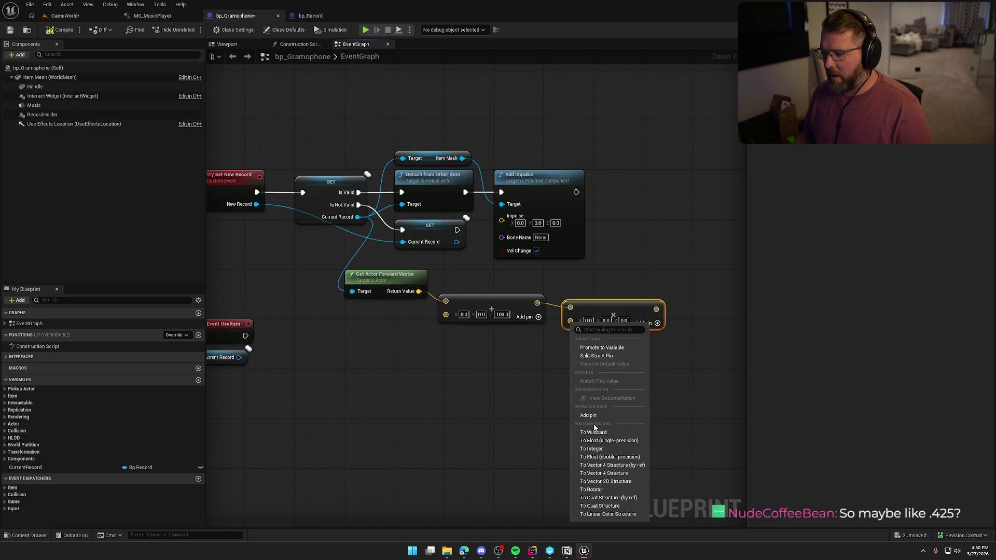
click(617, 457)
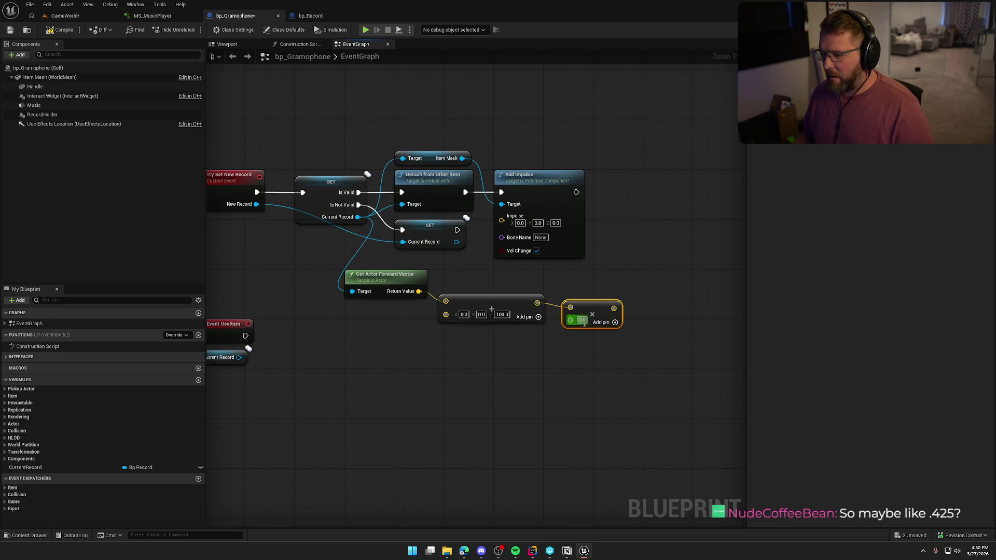
text(250)
key(Return)
click(593, 369)
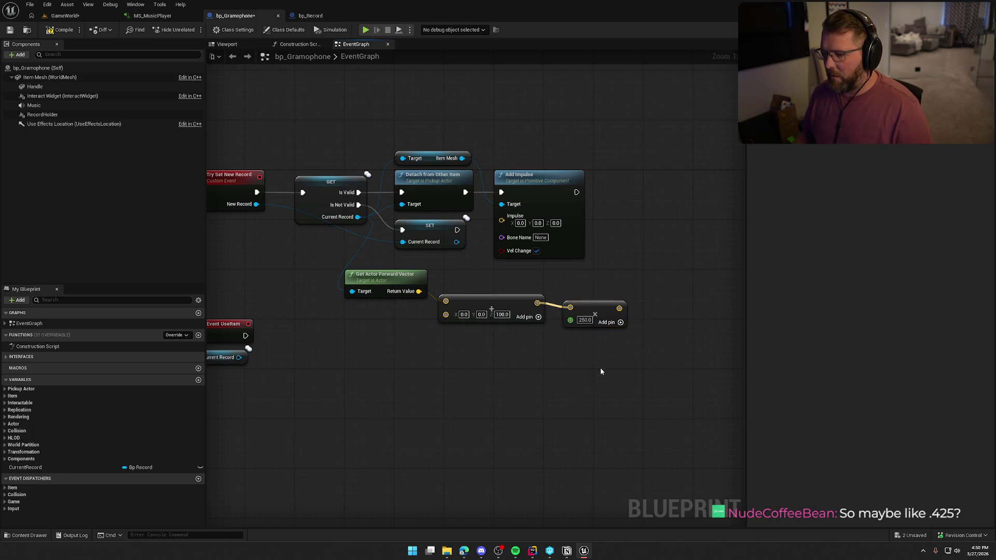
mouse_move(620, 308)
mouse_down()
mouse_move(483, 223)
mouse_move(501, 215)
mouse_up()
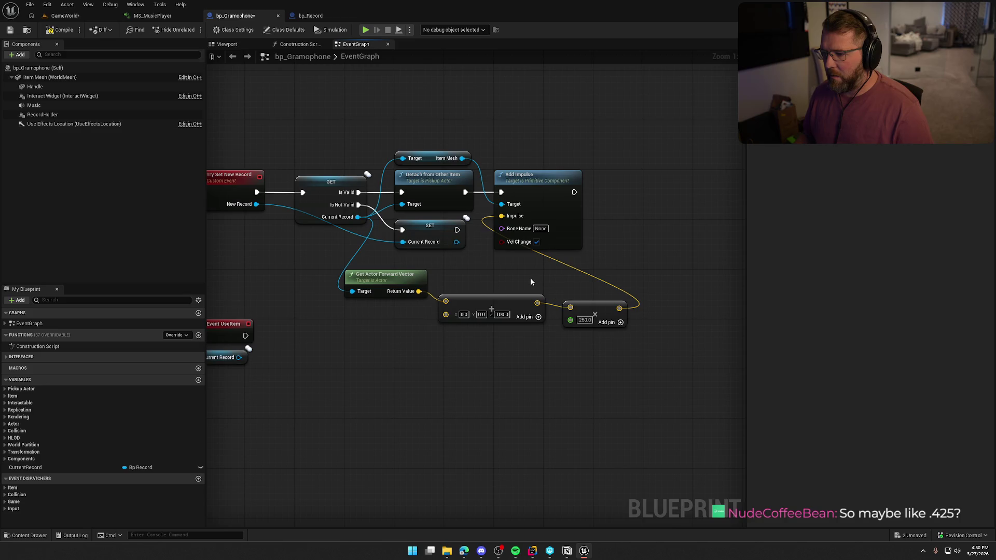
Run SET Current Record after Add Impulse, compile and save bp_Gramophone, and return to GameWorld.
click(58, 29)
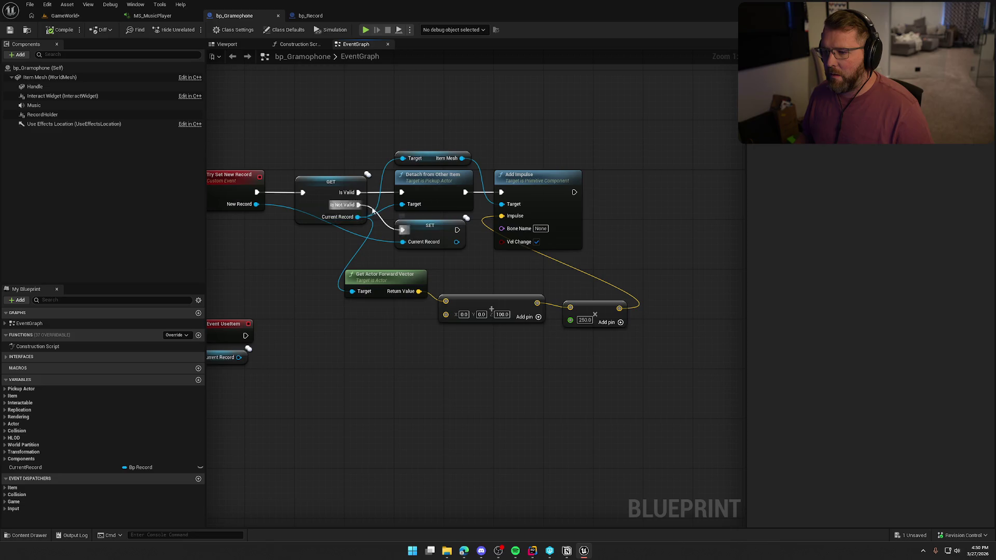
mouse_move(403, 229)
mouse_down()
mouse_move(574, 192)
mouse_move(629, 232)
mouse_up()
click(633, 179)
click(61, 29)
click(65, 16)
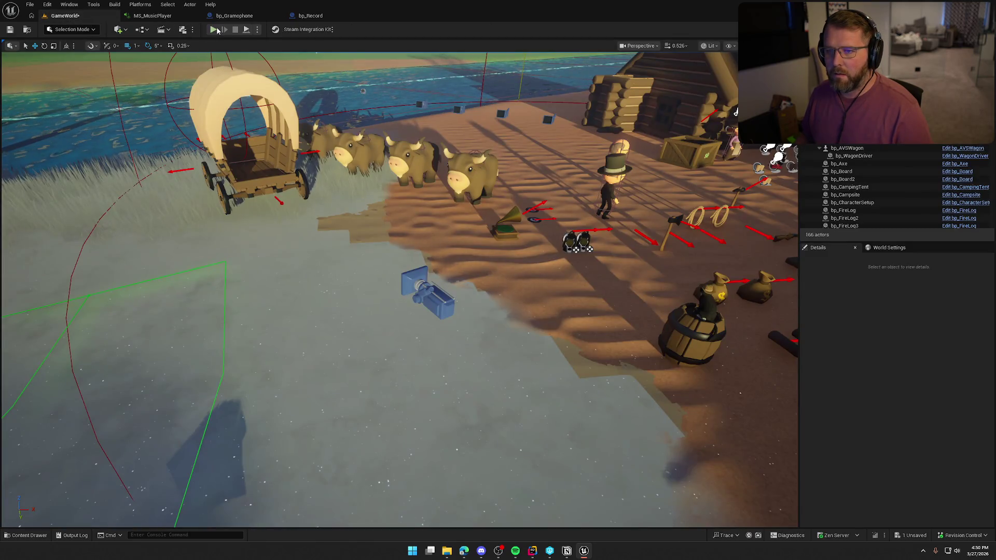
Play GameWorld: put a record in the gramophone, carry and drop it, then stop and reopen bp_Gramophone.
click(217, 31)
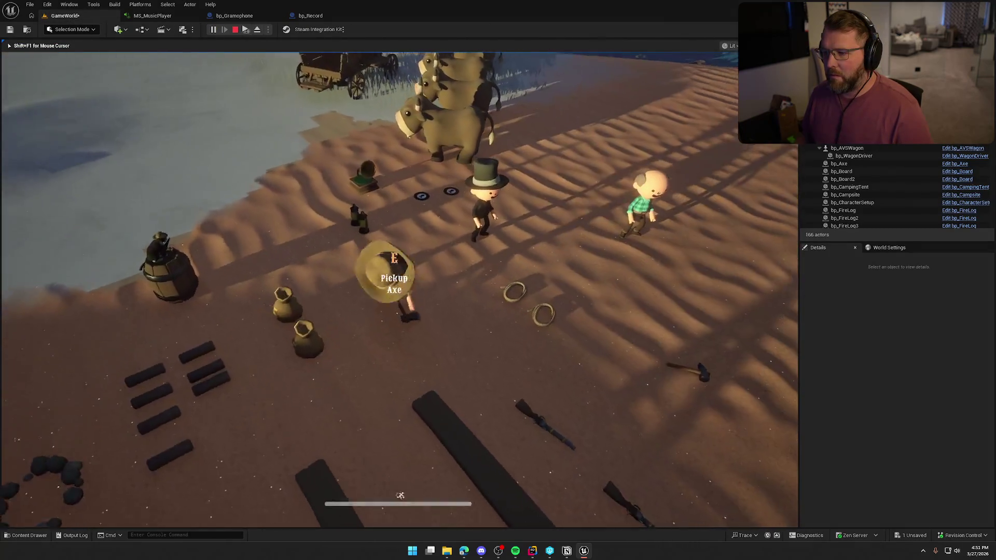
key(w)
key(e)
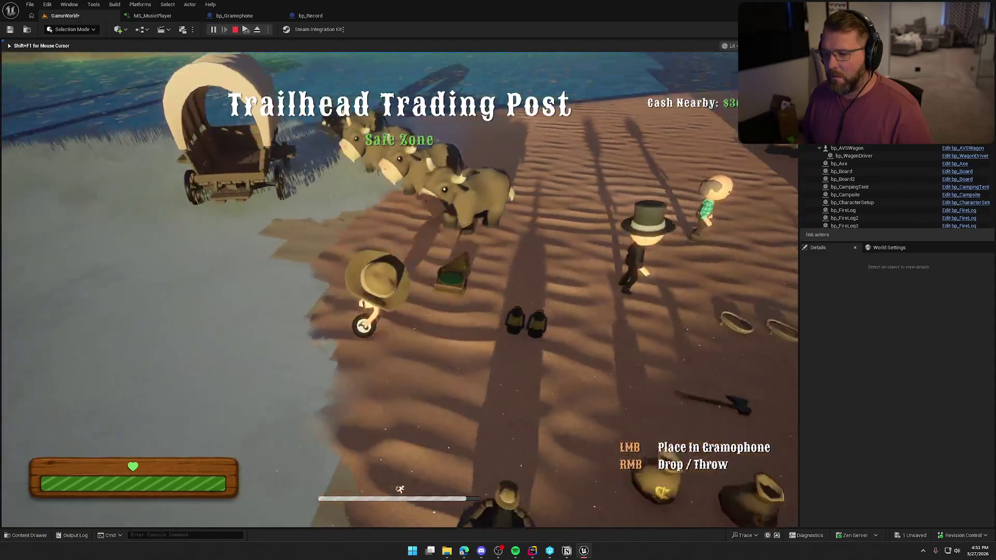
key(w)
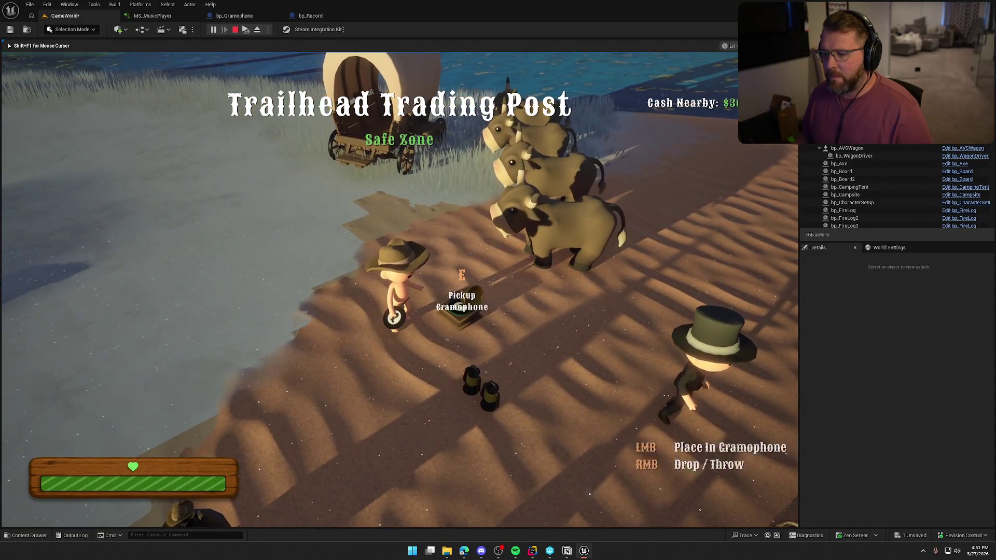
click(399, 290)
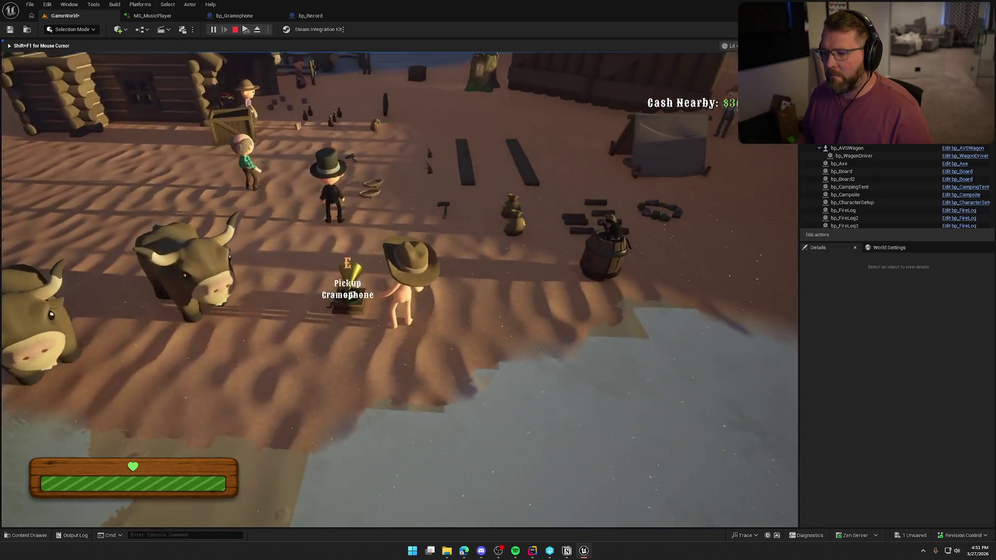
key(e)
right_click(399, 289)
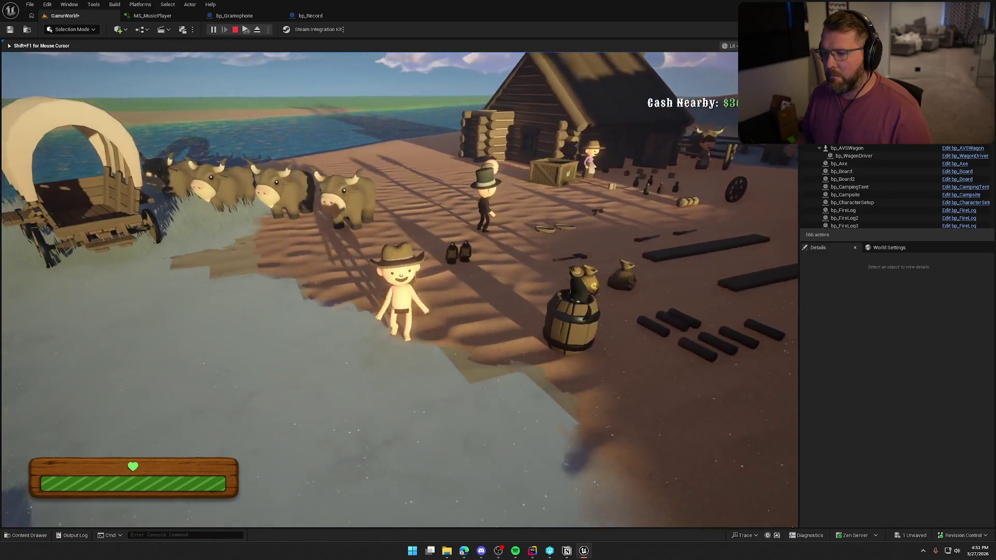
key(w)
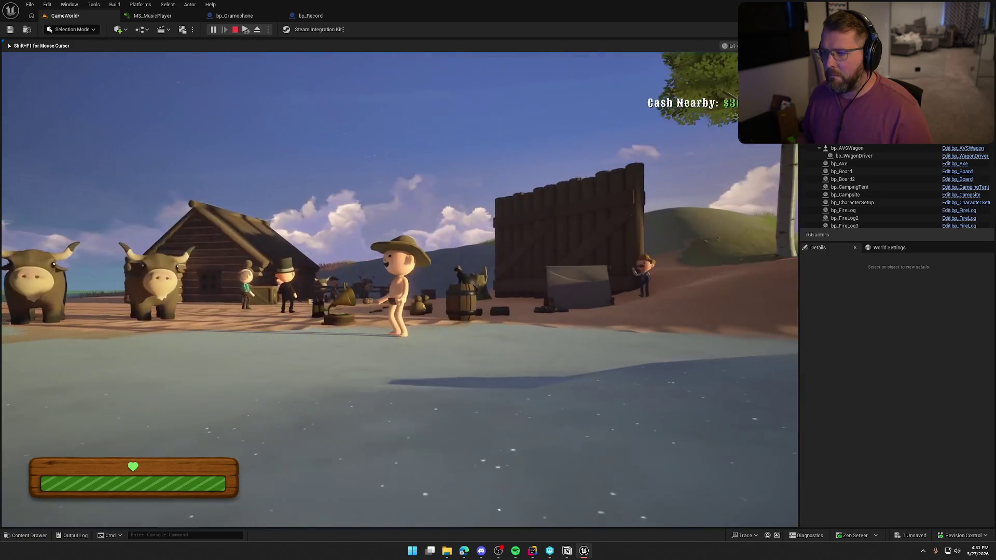
key(e)
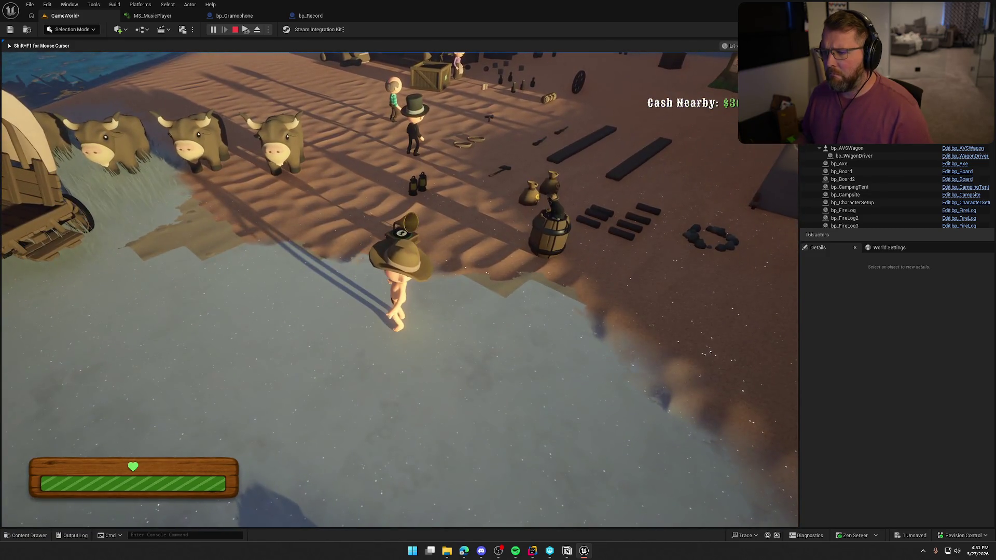
key(Escape)
click(236, 17)
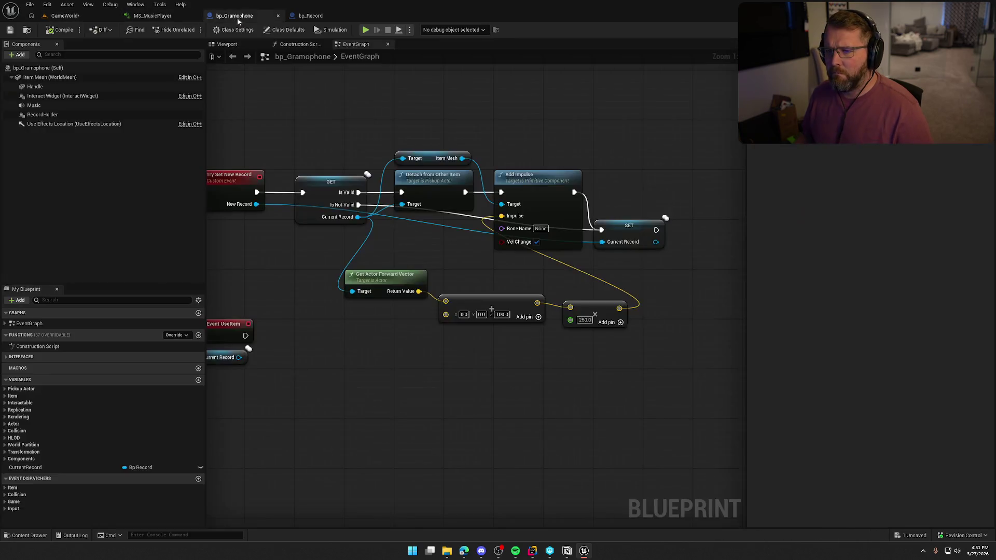
Feed the Make Vector output into the impulse and save bp_Gramophone.
drag(510, 307, 502, 216)
click(363, 97)
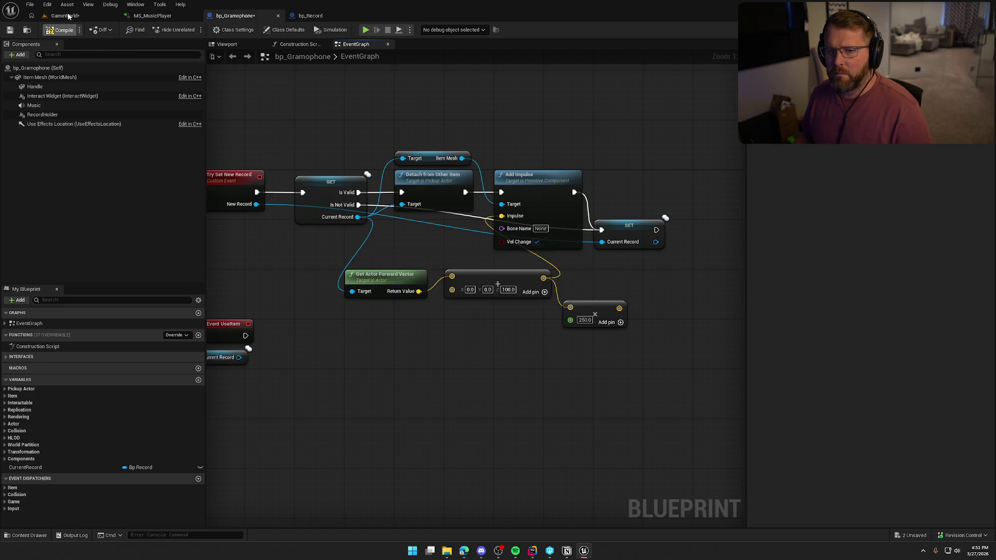
key(ctrl+s)
Play GameWorld with Alt+P, place the held record in the gramophone, then open MS_MusicPlayer.
click(66, 16)
key(alt+p)
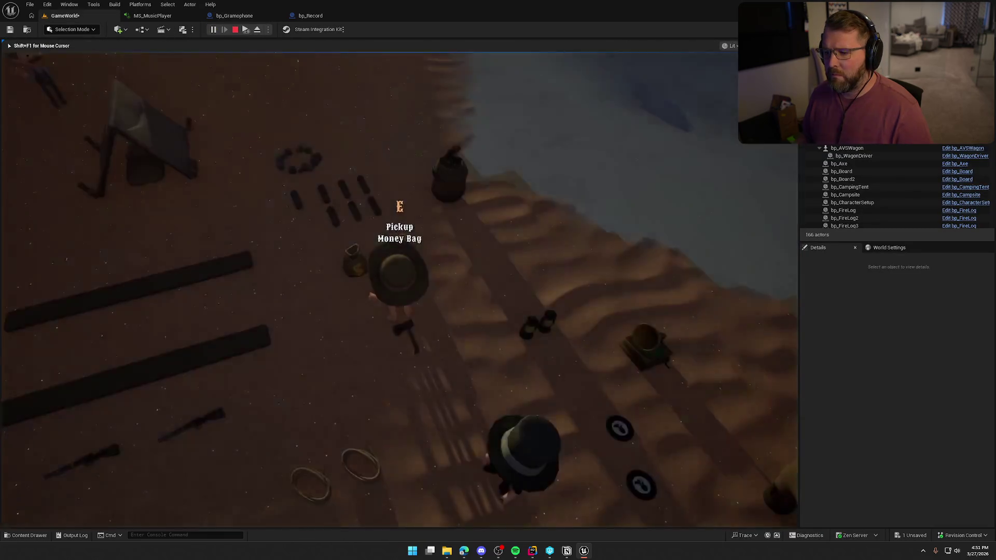
key(w)
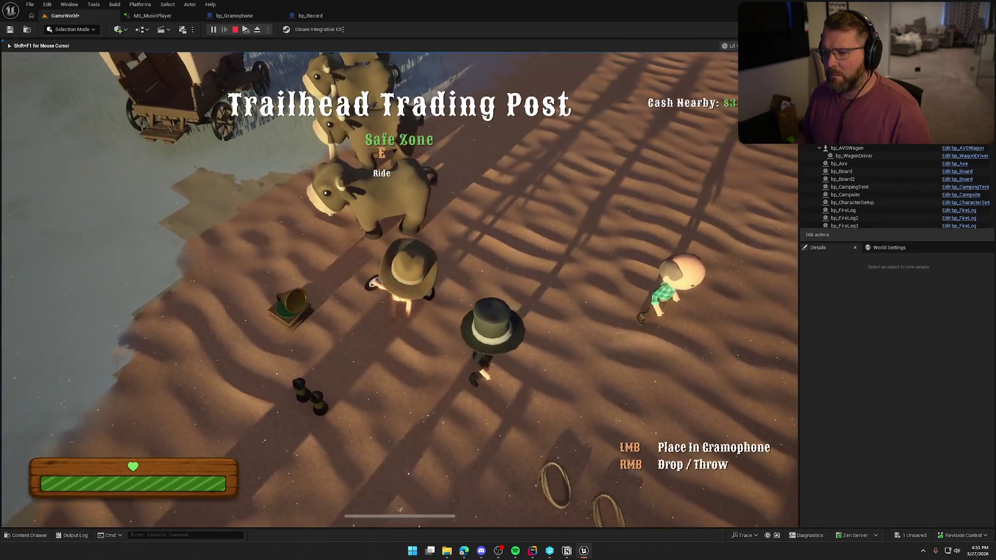
key(w)
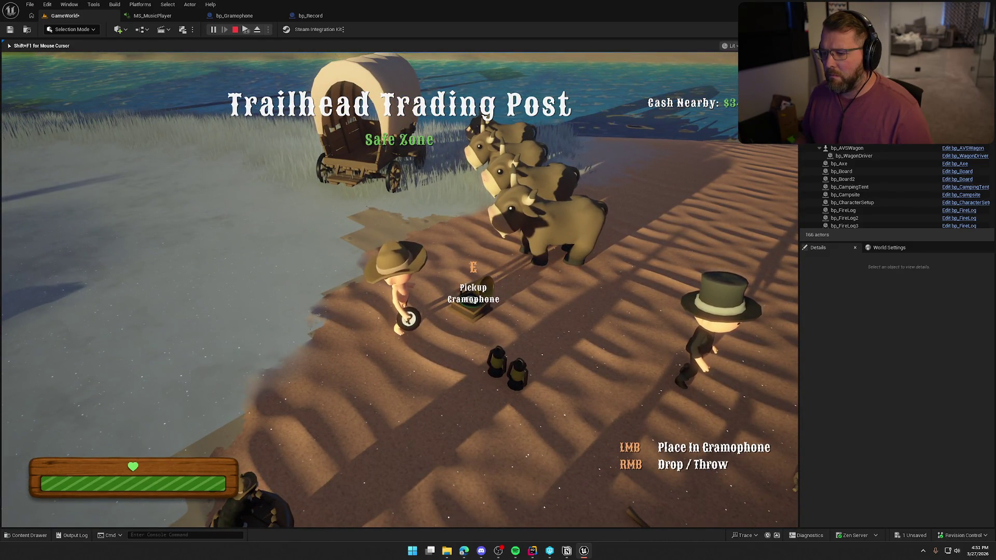
click(399, 289)
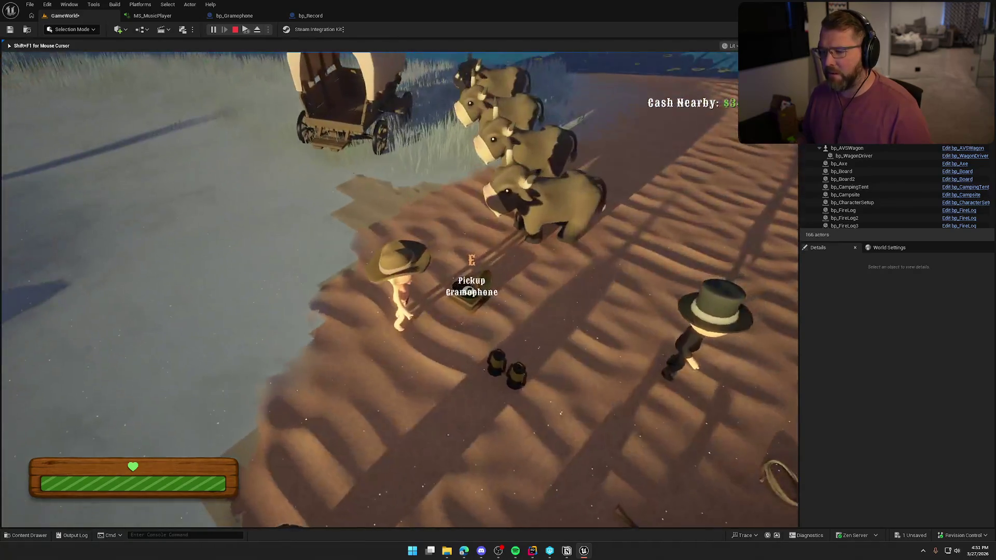
key(Escape)
click(152, 15)
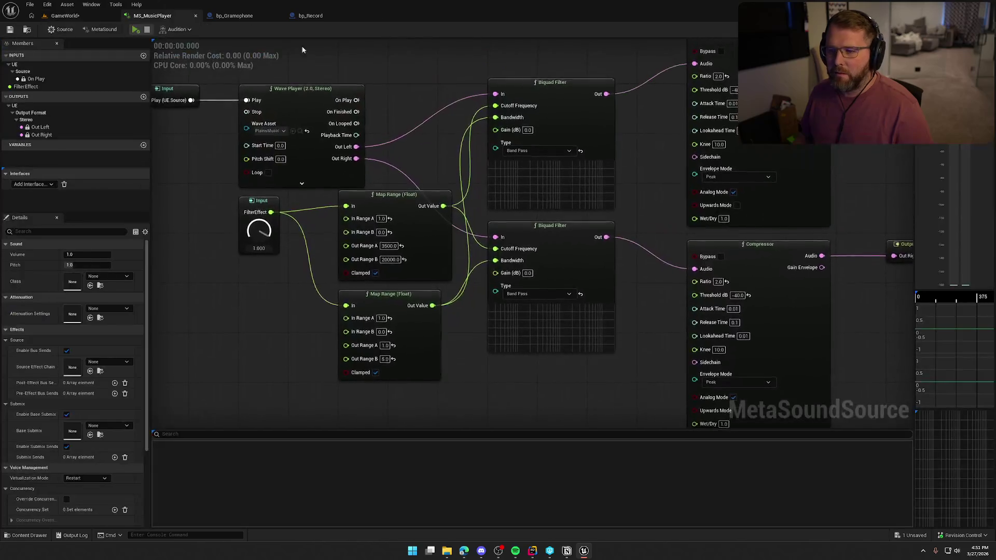
Wire the multiply result into Add Impulse's Impulse, set the multiplier to 10, and save.
click(234, 16)
click(314, 20)
click(247, 18)
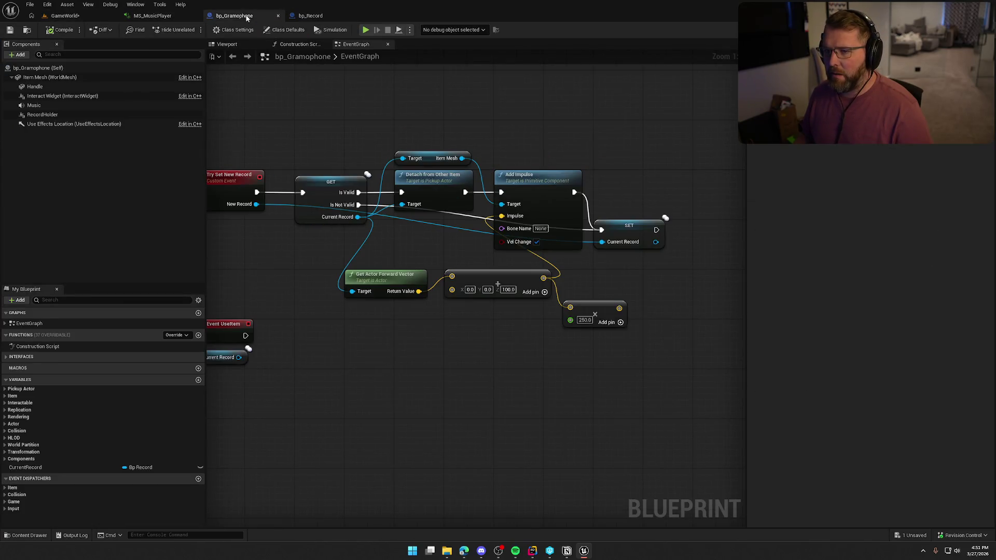
drag(619, 309, 502, 216)
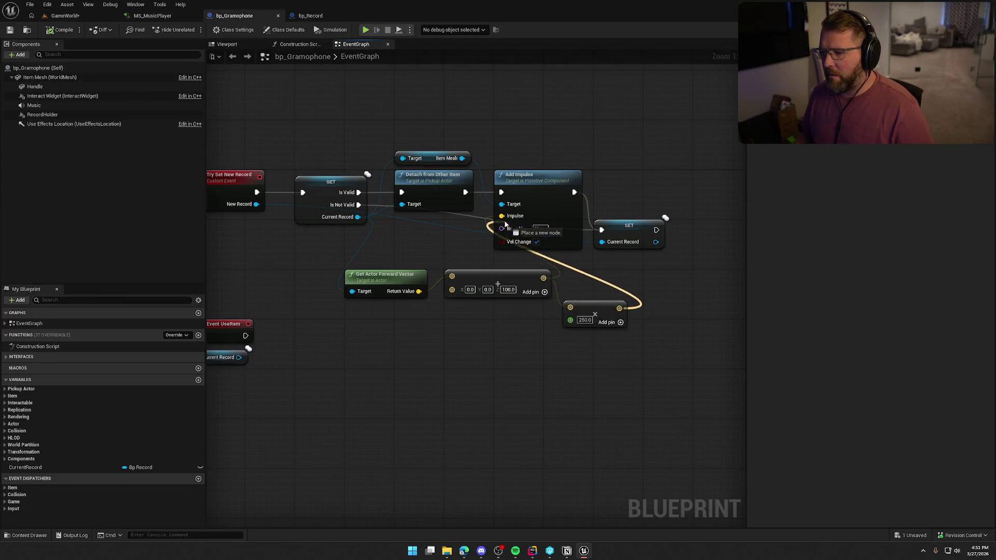
drag(594, 316, 587, 278)
text(10)
click(580, 306)
key(ctrl+s)
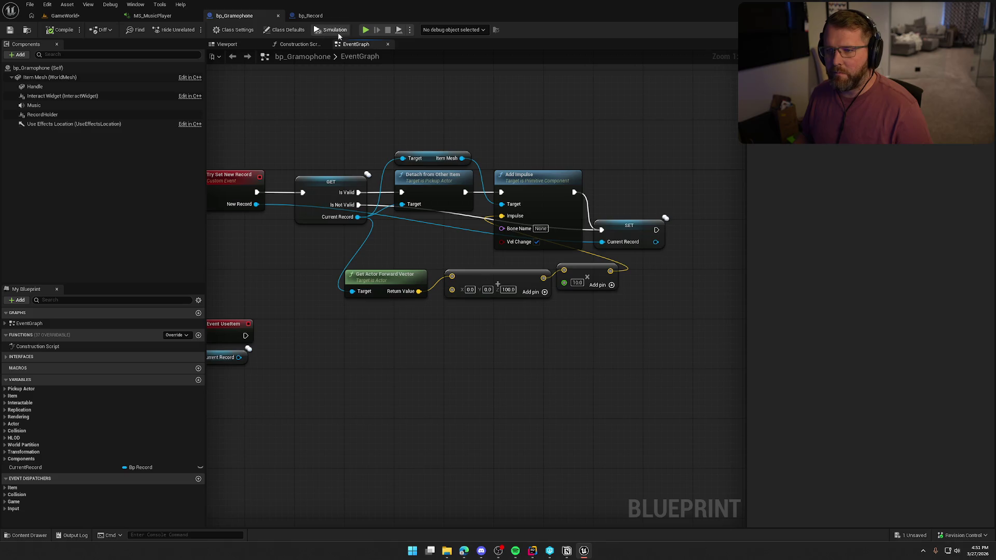
Play-test placing a record in the gramophone to check the new impulse strength.
click(366, 30)
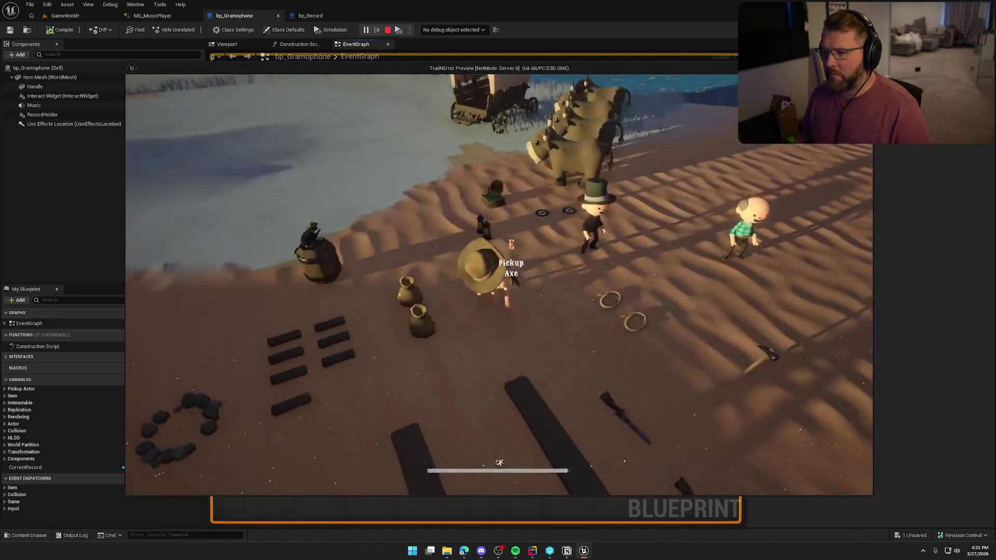
key(a)
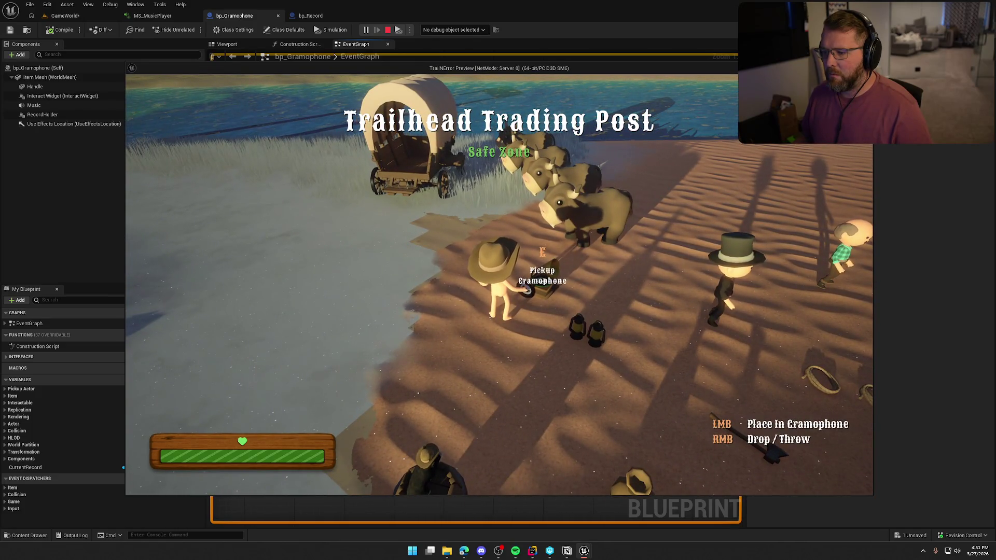
click(499, 285)
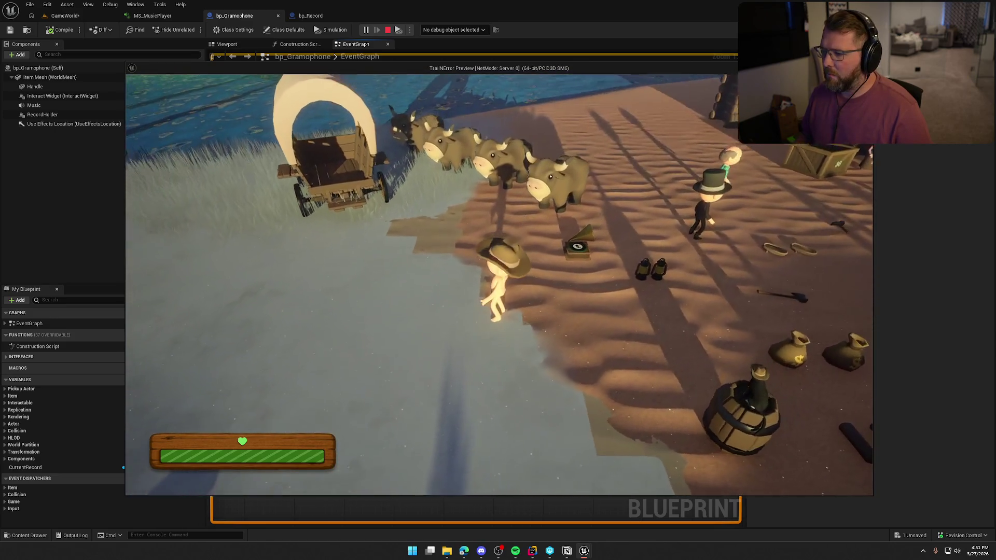
key(Escape)
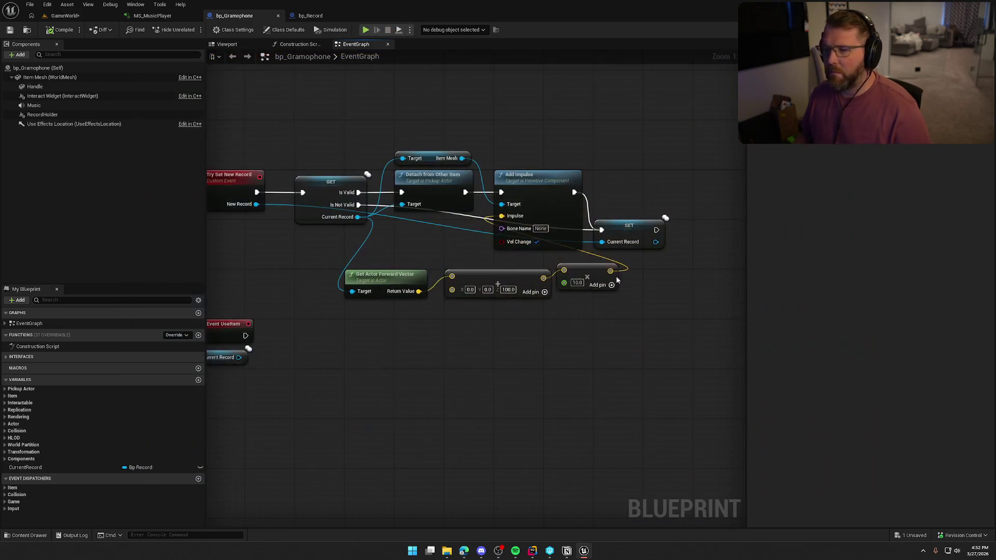
Change the vector add node's Z from 100.0 to 10.0 and line up the forward-vector, add and multiply nodes.
click(316, 16)
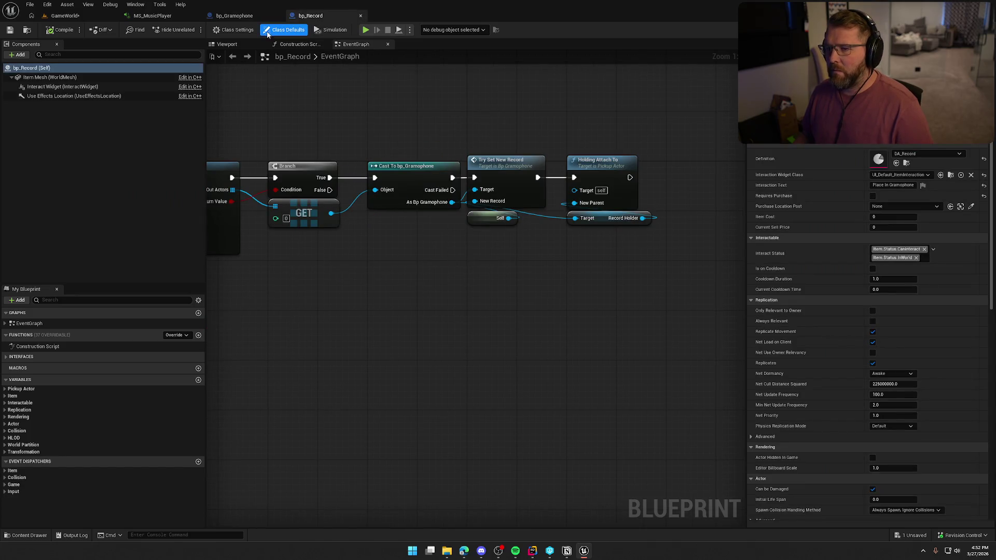
click(234, 16)
mouse_move(385, 279)
mouse_down()
mouse_move(369, 236)
mouse_move(336, 236)
mouse_up()
mouse_move(487, 281)
mouse_down()
mouse_move(437, 262)
mouse_move(443, 254)
mouse_up()
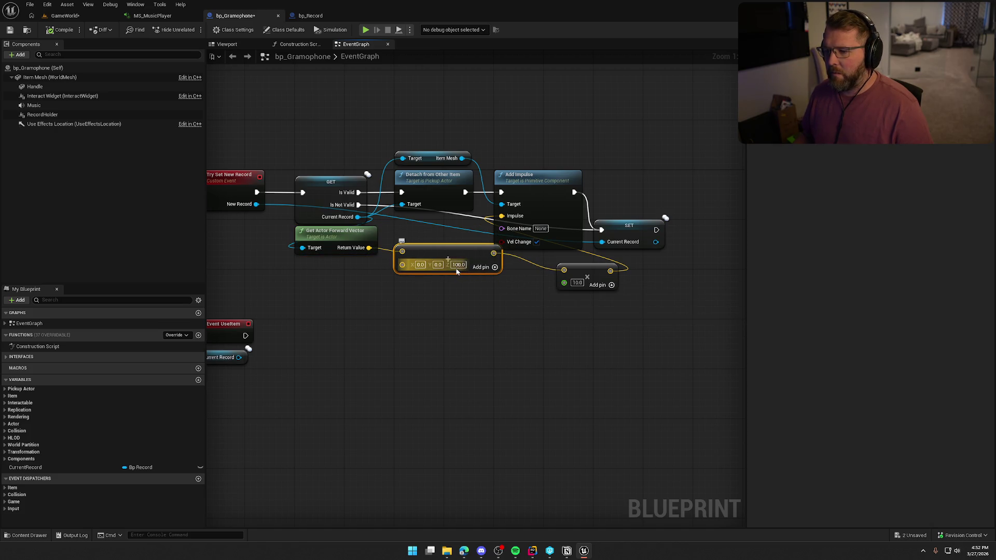
click(459, 265)
text(10)
click(487, 337)
drag(572, 272, 520, 257)
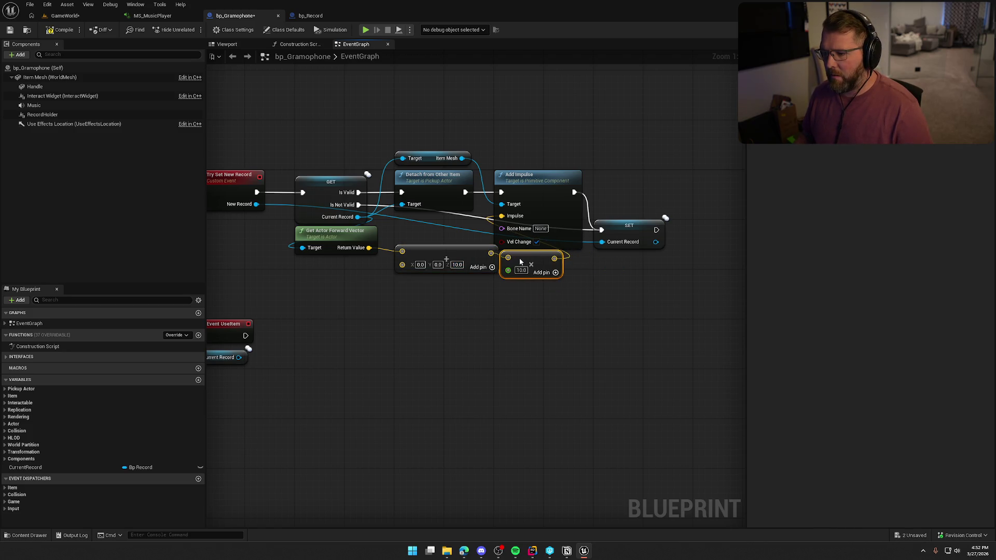
drag(454, 251, 440, 249)
drag(536, 266, 529, 266)
drag(463, 322, 496, 317)
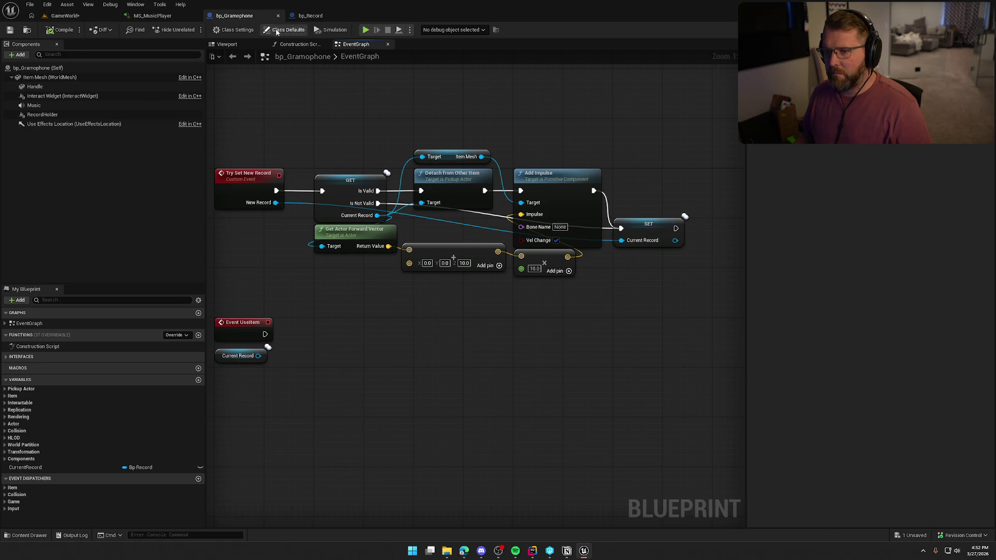
key(alt+p)
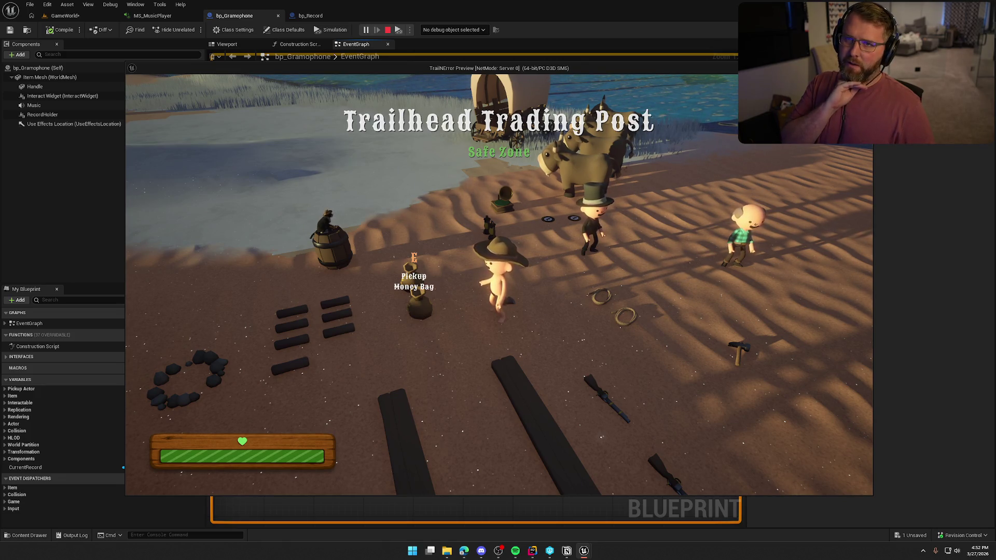
key(w)
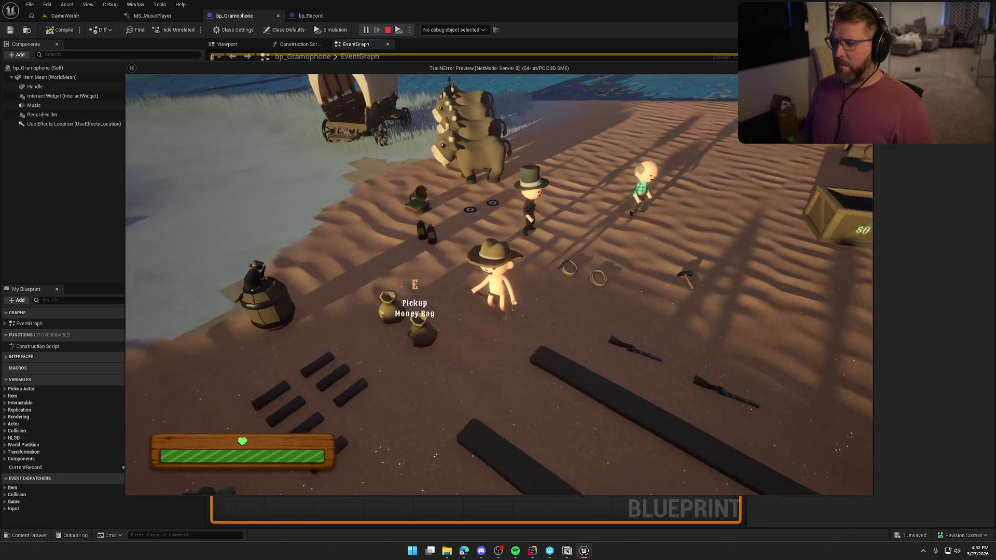
key(e)
key(w)
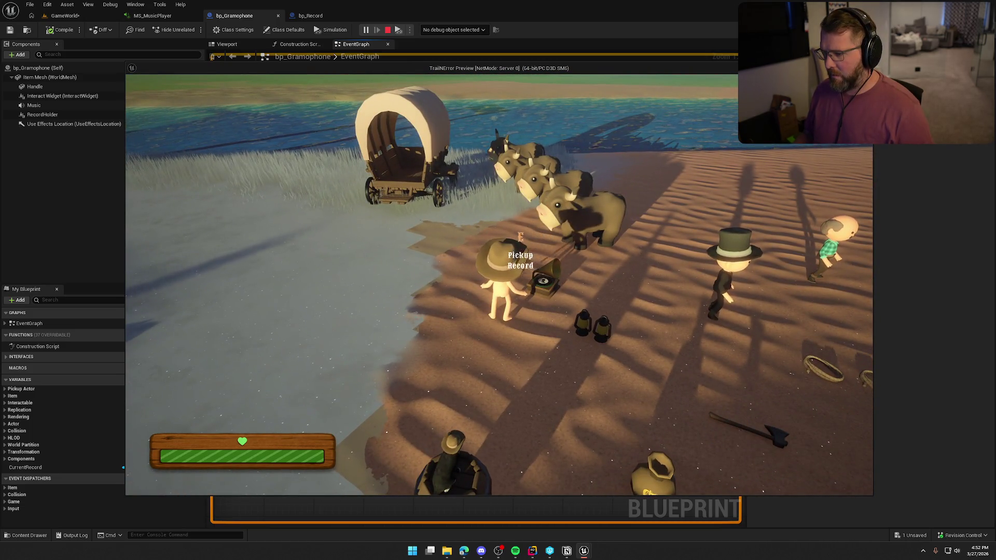
click(499, 284)
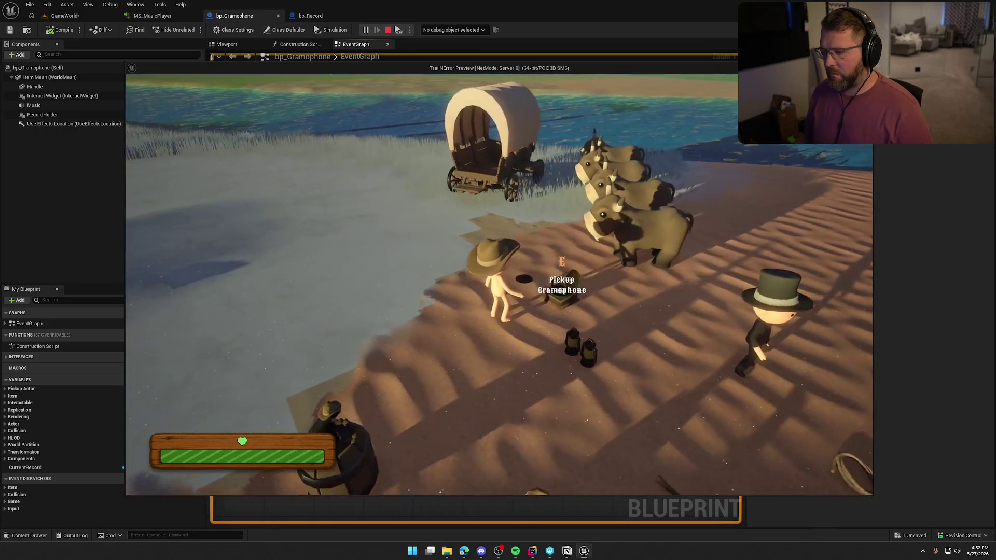
key(e)
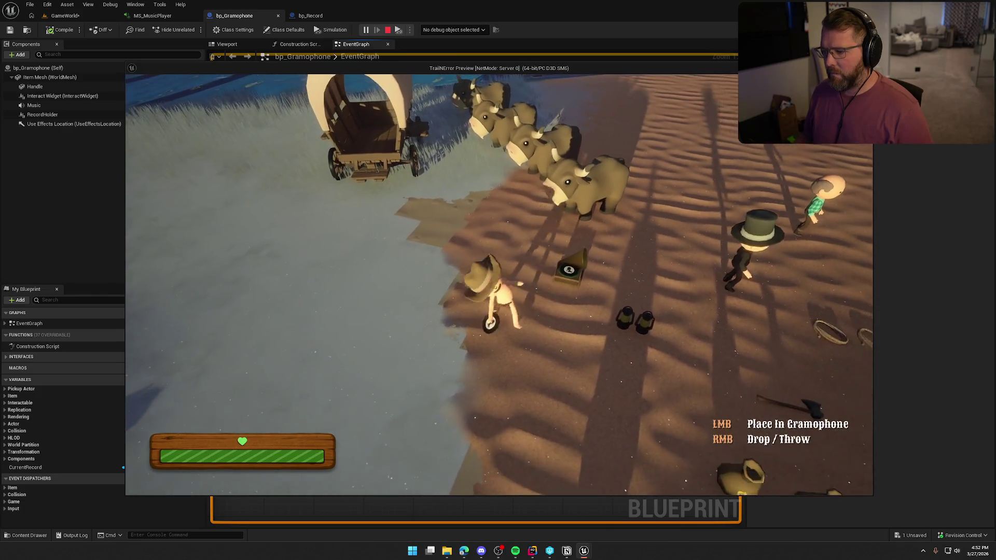
click(498, 284)
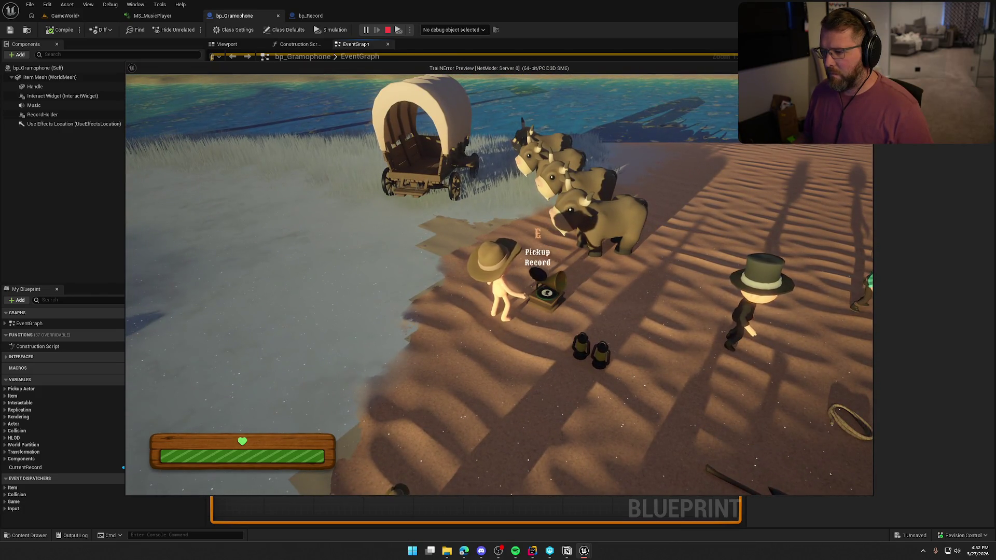
key(Escape)
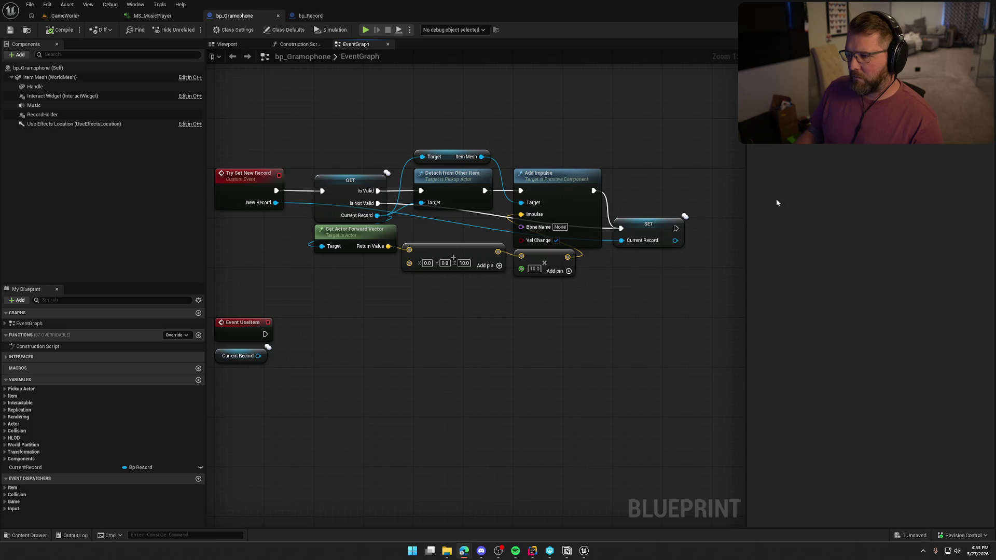
Snip a Win+Shift+S screenshot around the Add Impulse and forward-vector nodes.
drag(497, 364, 468, 357)
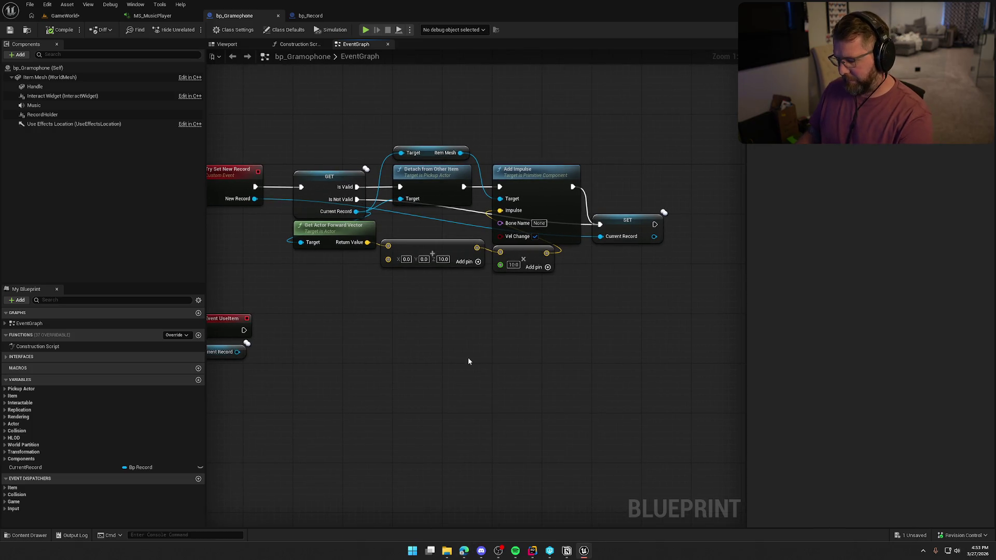
key(super+shift+s)
mouse_move(291, 123)
mouse_down()
mouse_move(543, 267)
mouse_move(626, 289)
mouse_move(679, 288)
mouse_up()
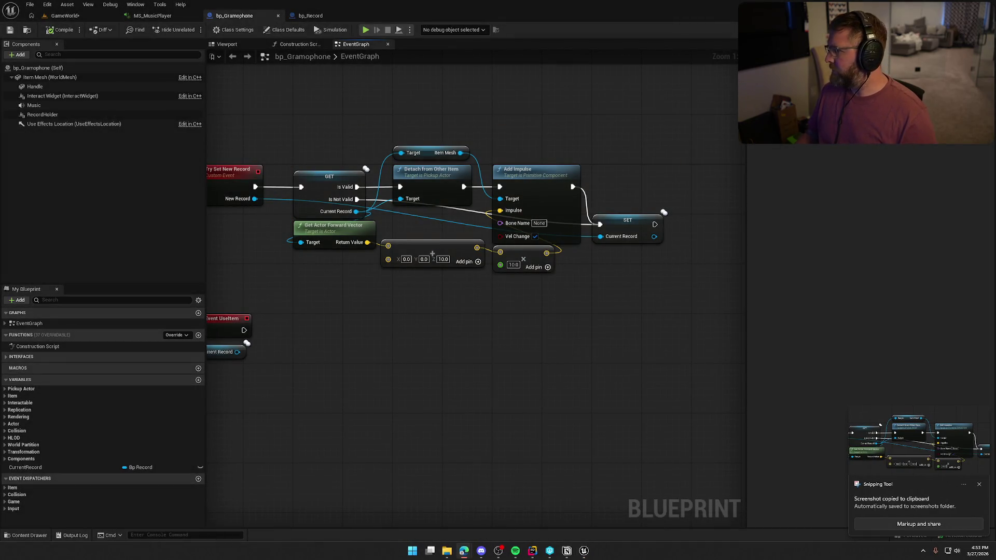